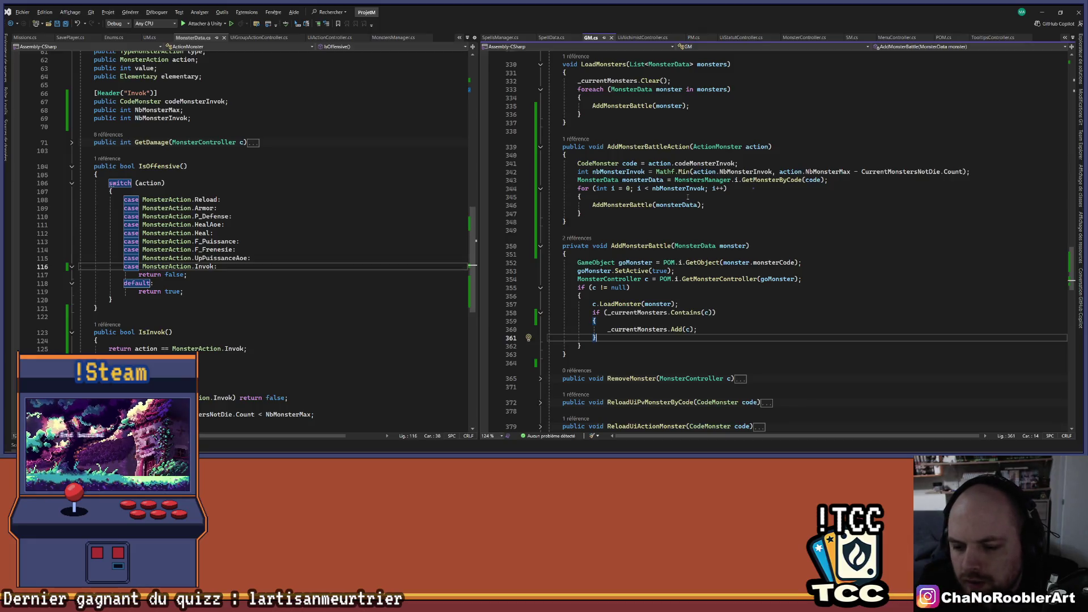
# - Inspect the LoadMonster definition, where IsAnalyse is reset to false on line 194
pyautogui.press('Up')
pyautogui.press('Up')
pyautogui.press('Up')
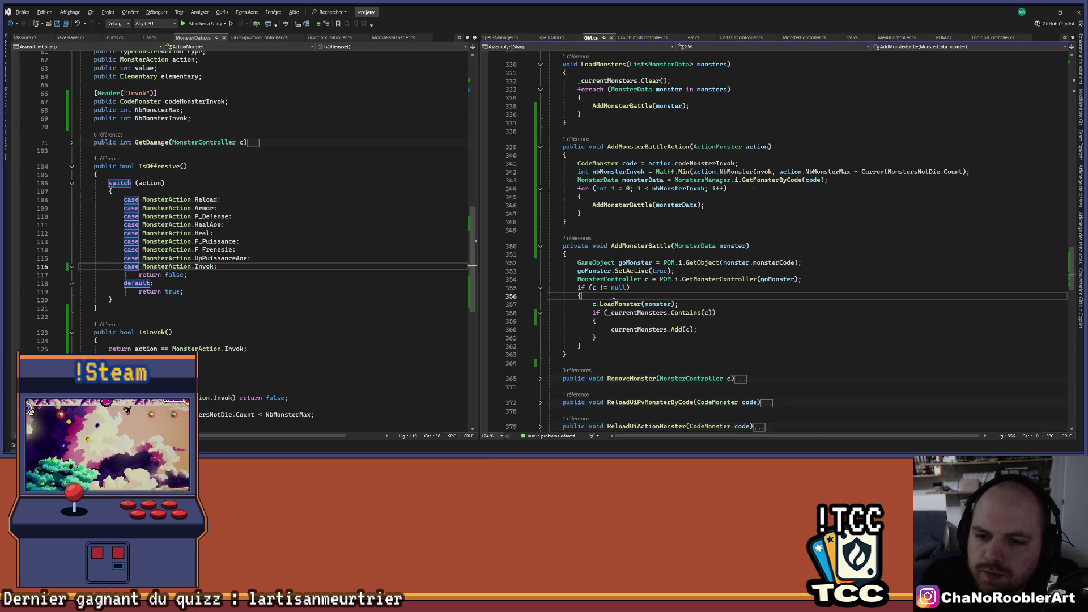
pyautogui.press('F12')
pyautogui.doubleClick(722, 242)
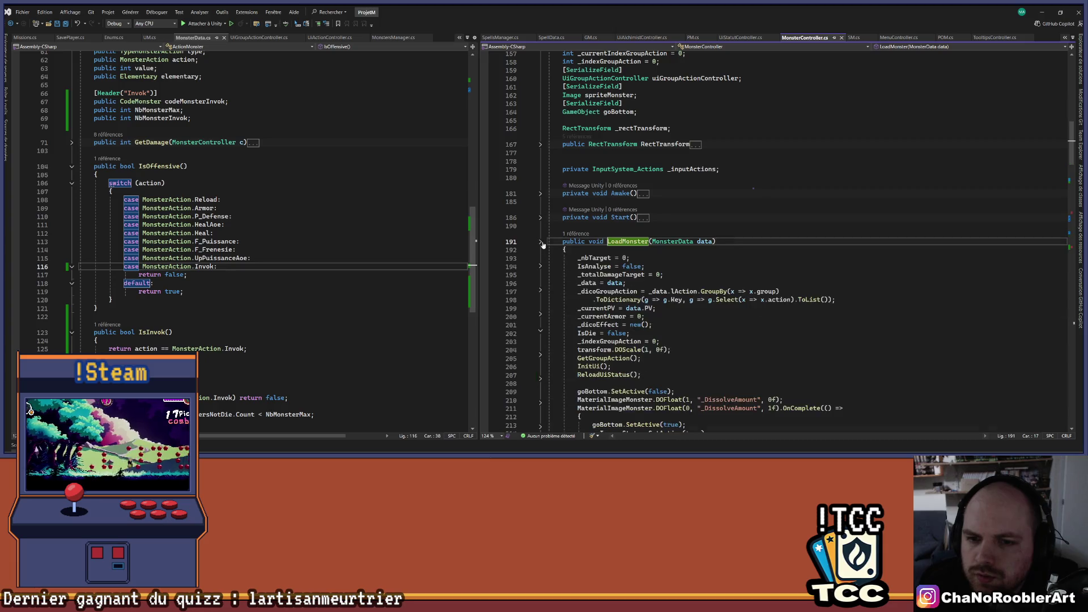
pyautogui.scroll(-2, 722, 263)
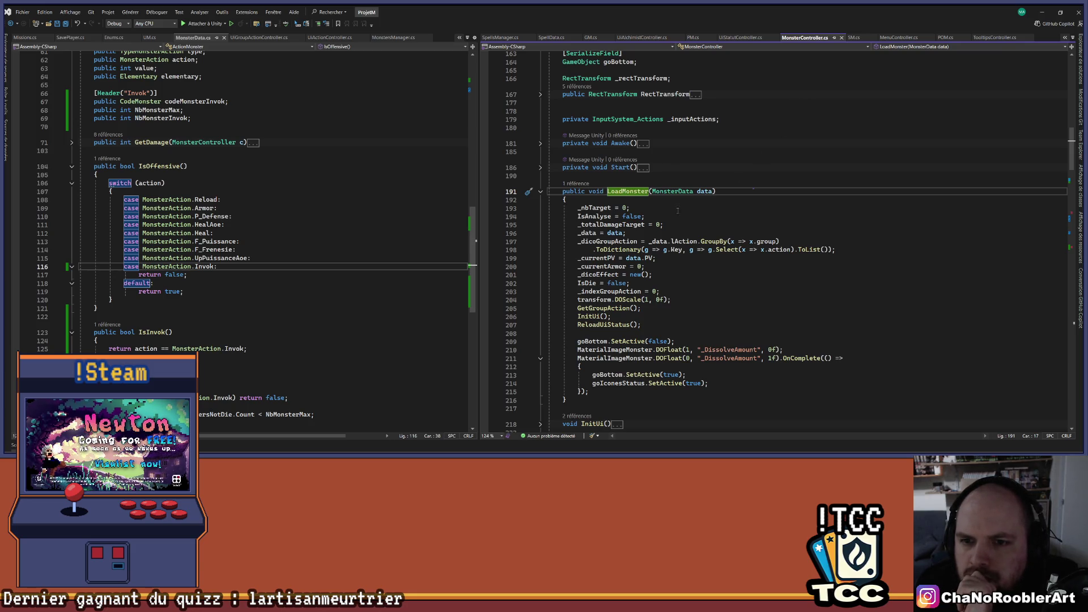
pyautogui.moveTo(578, 217); pyautogui.dragTo(624, 217)
pyautogui.click(654, 216)
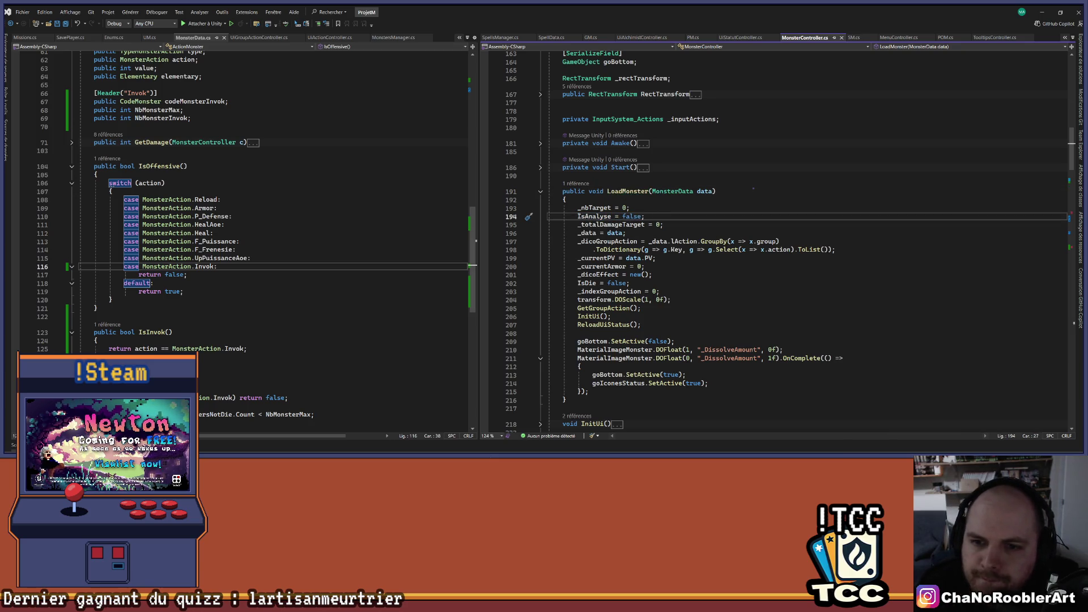
pyautogui.moveTo(645, 217); pyautogui.dragTo(630, 217)
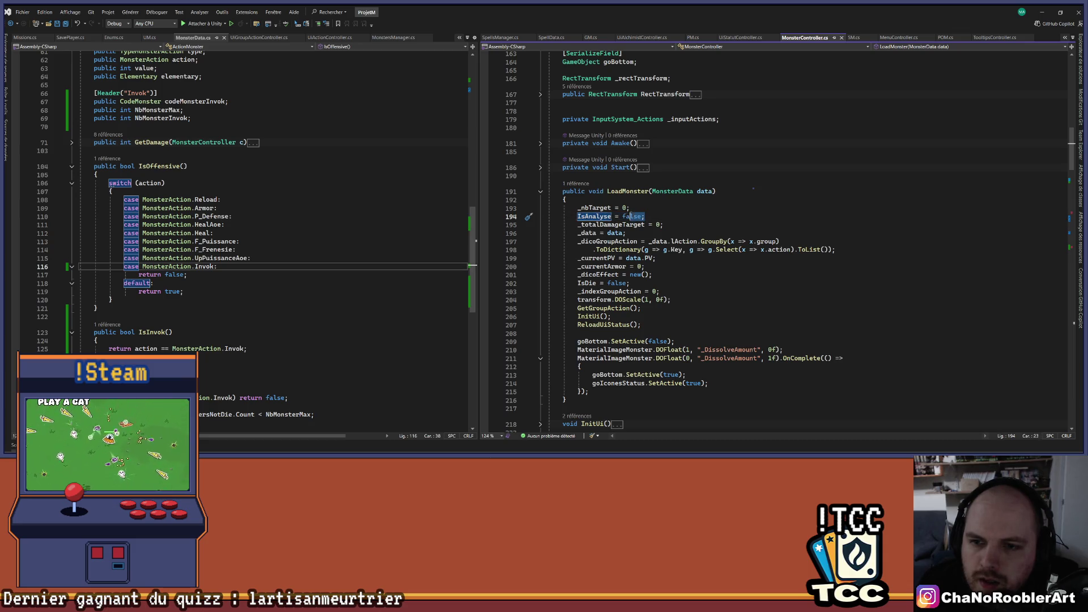
pyautogui.click(667, 218)
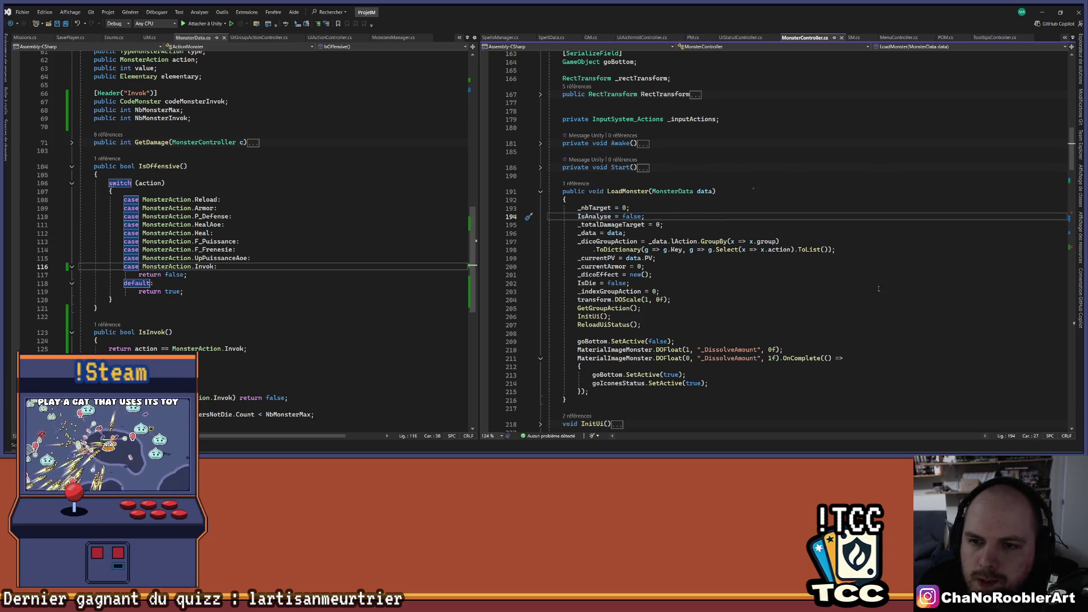
pyautogui.hotkey('ctrl', '-')
# - Recheck LoadMonster's 'IsAnalyse = false;' line, then return to the call's if block in GM.cs
pyautogui.click(659, 304)
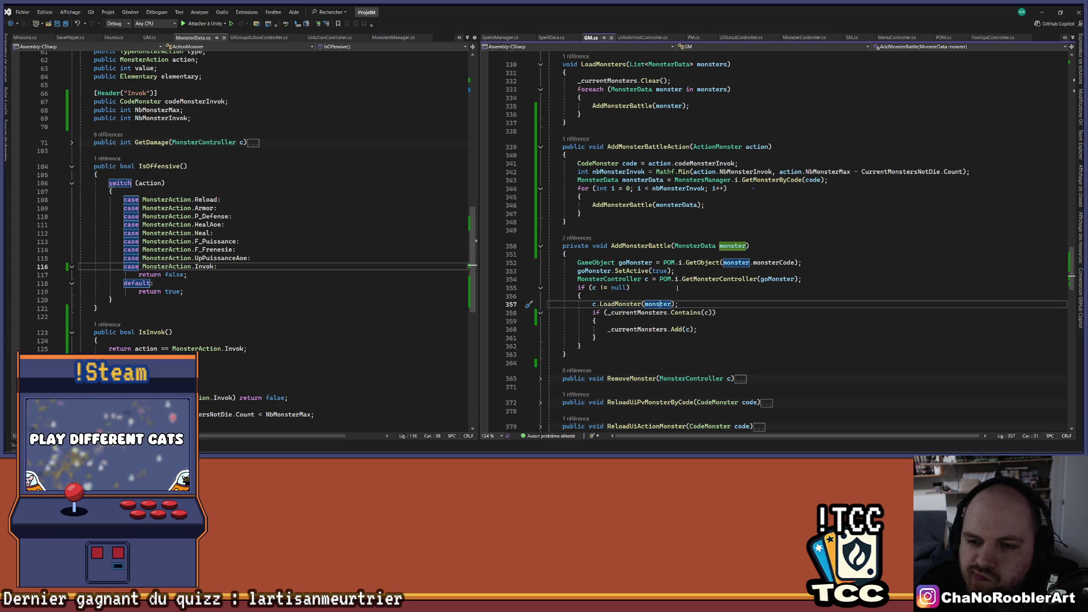
pyautogui.keyDown('ctrl'); pyautogui.click(620, 304); pyautogui.keyUp('ctrl')
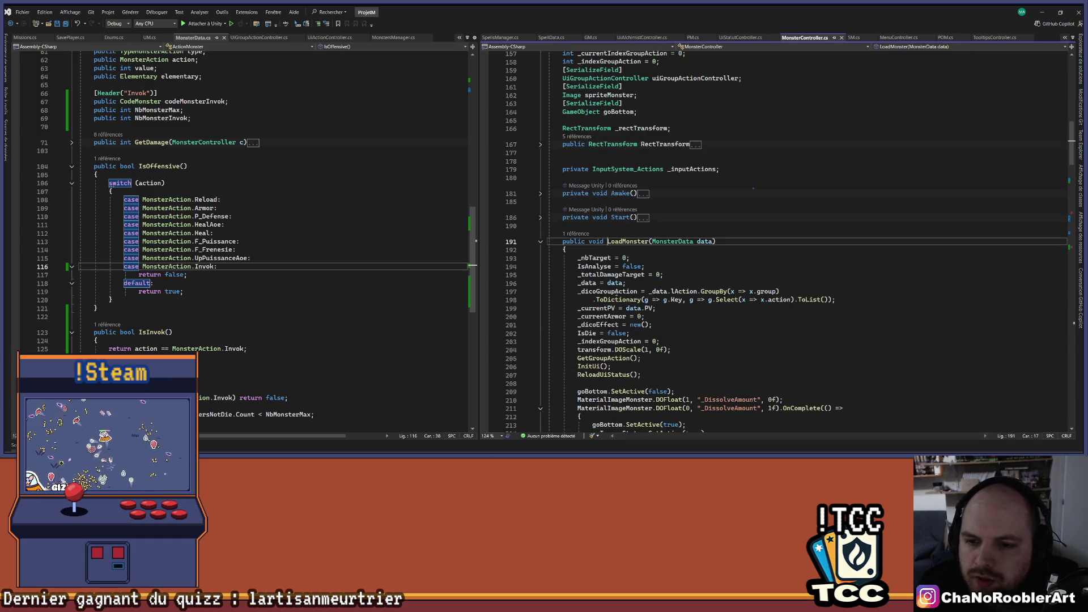
pyautogui.scroll(-3, 719, 236)
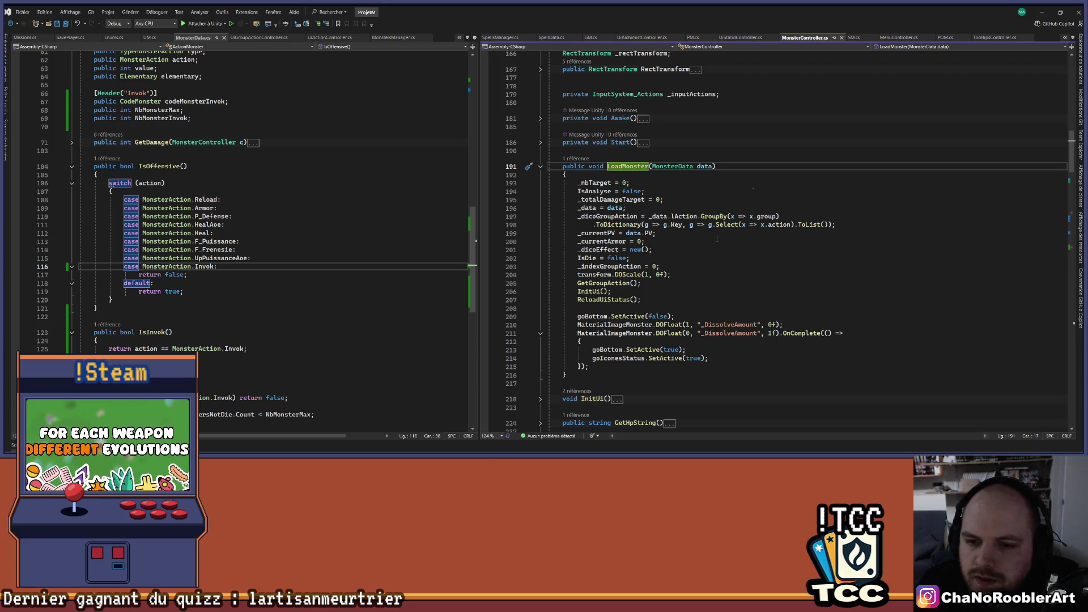
pyautogui.click(698, 250)
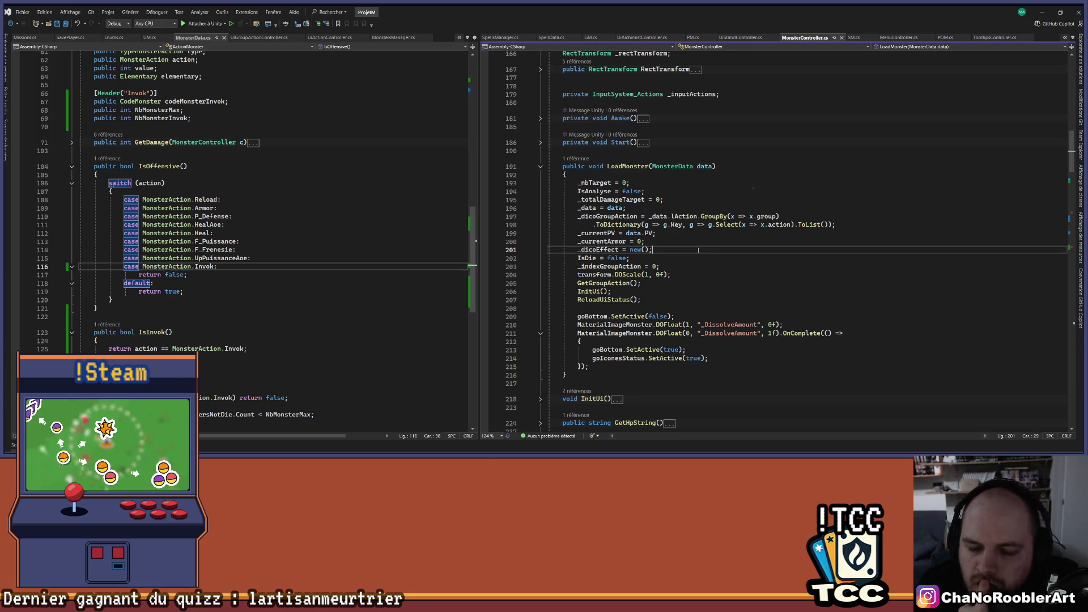
pyautogui.moveTo(577, 191); pyautogui.dragTo(645, 191)
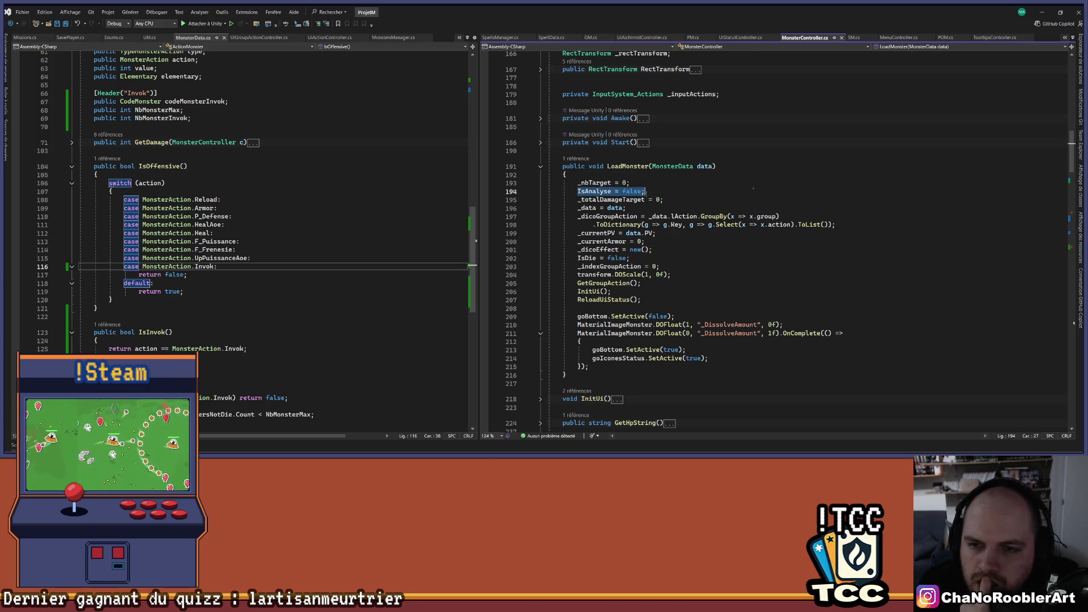
pyautogui.click(845, 291)
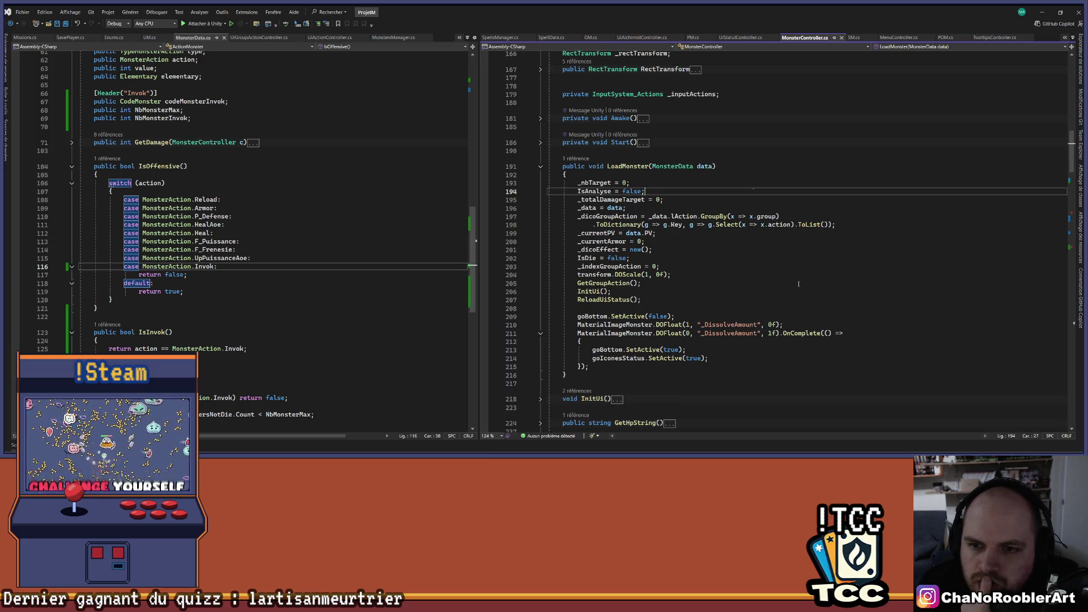
pyautogui.hotkey('ctrl', '-')
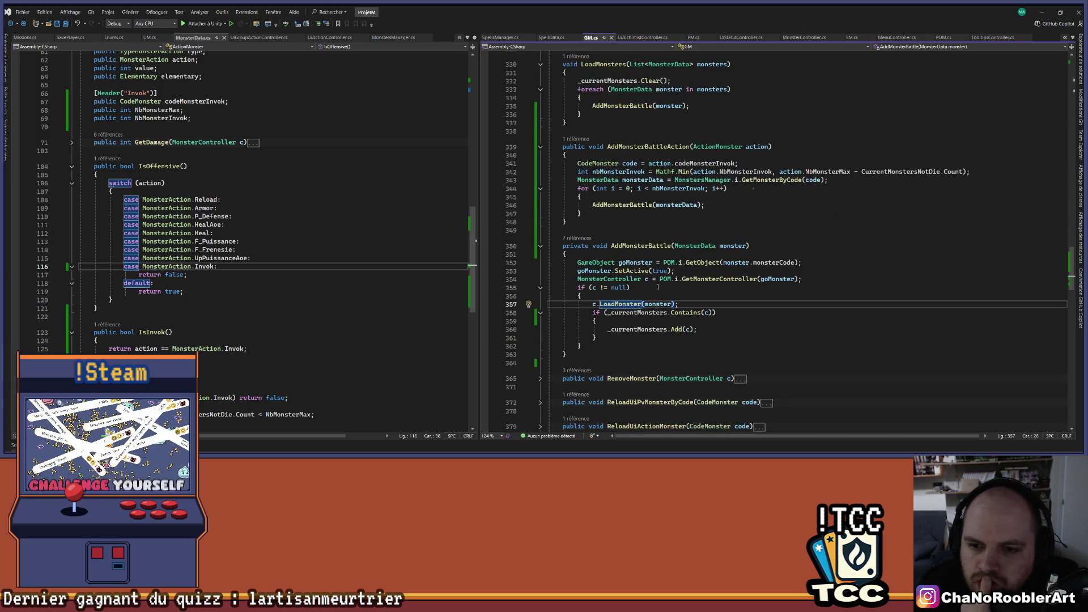
pyautogui.click(661, 295)
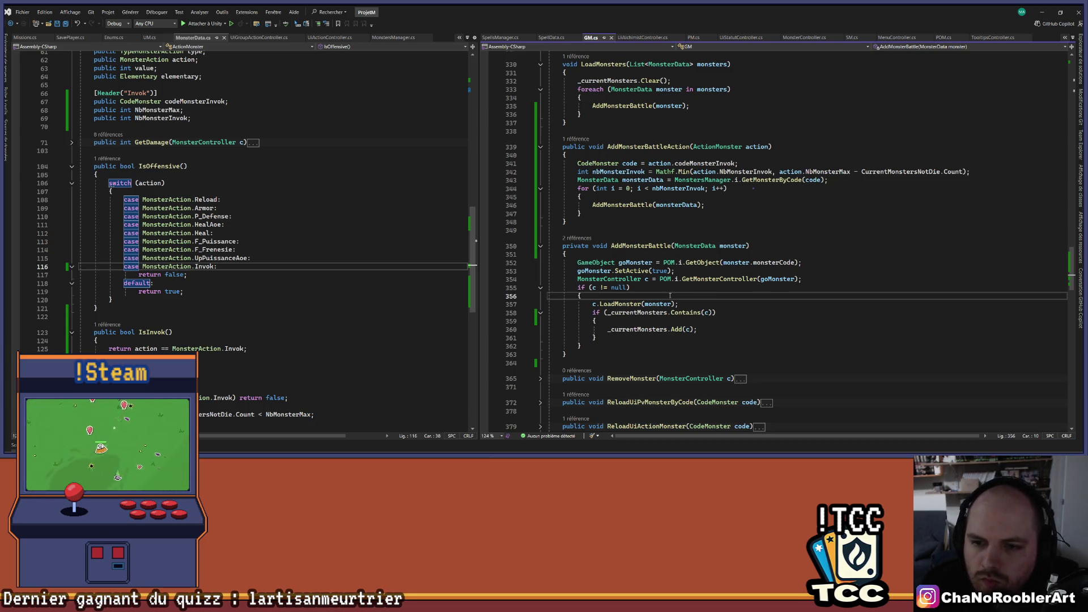
# - Insert 'bool saveIsAnalyse = c.IsAnalyse;' just before the c.LoadMonster(monster) call
pyautogui.press('Return')
pyautogui.press('Return')
pyautogui.press('Up')
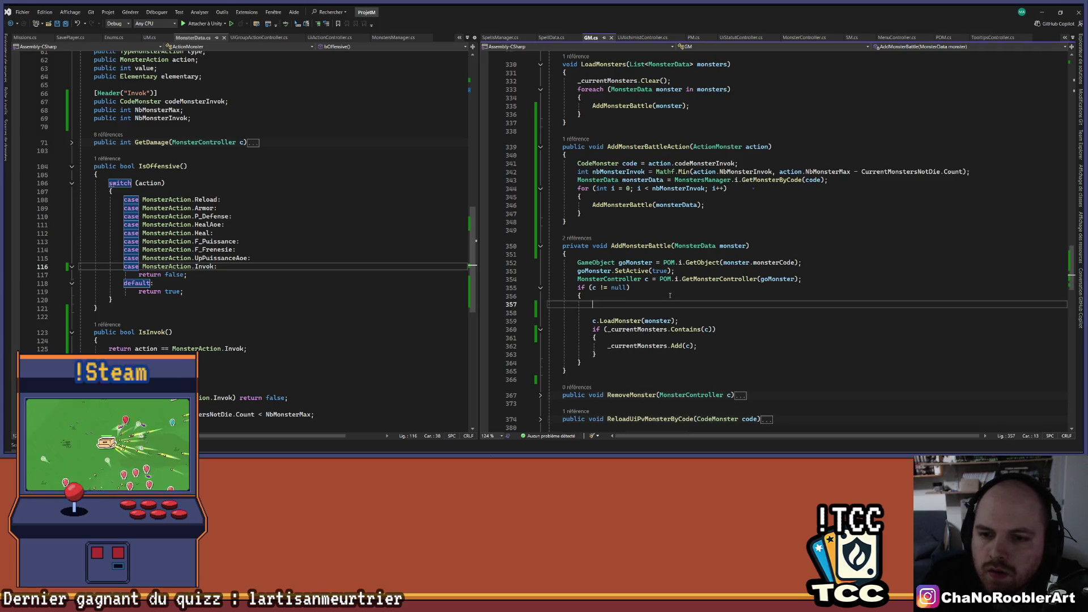
pyautogui.write('bool s')
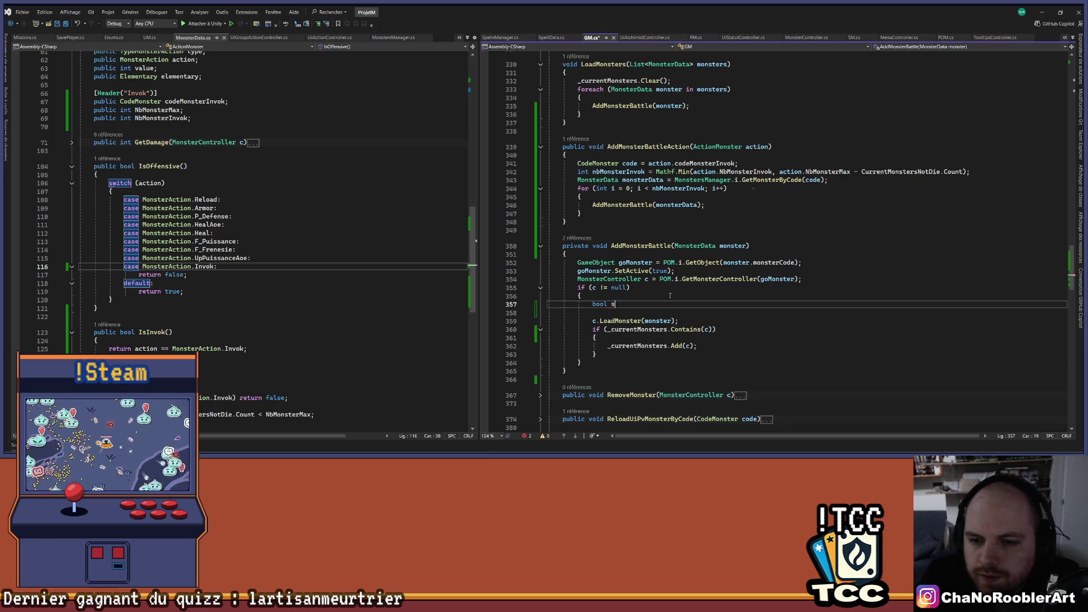
pyautogui.write('aveIsA')
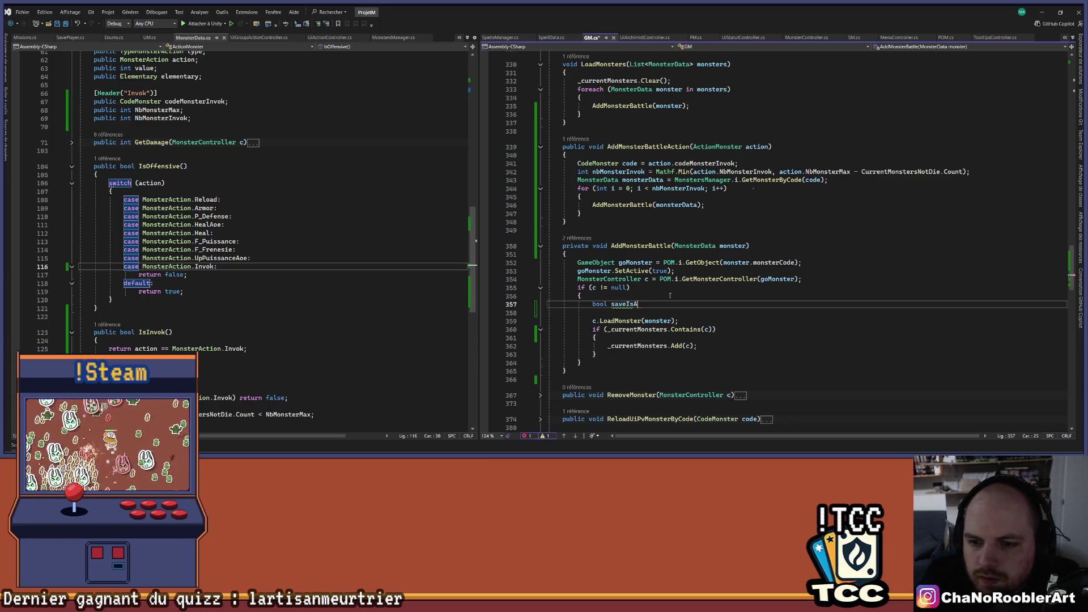
pyautogui.write('nalyse = c.')
pyautogui.press('Tab')
pyautogui.write(';')
pyautogui.hotkey('ctrl', 'BackSpace')
pyautogui.hotkey('ctrl', 'BackSpace')
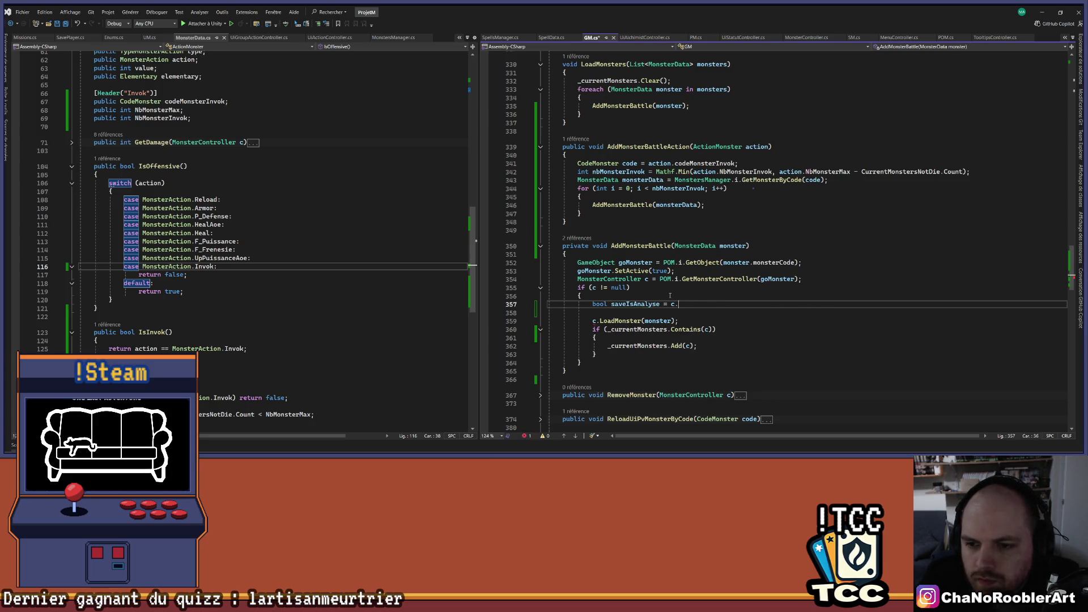
pyautogui.write('Is')
pyautogui.press('Tab')
pyautogui.write(';')
# - Add 'c.IsAnalyse = saveIsAnalyse;' after LoadMonster and remove the extra blank line
pyautogui.press('Down')
pyautogui.press('Down')
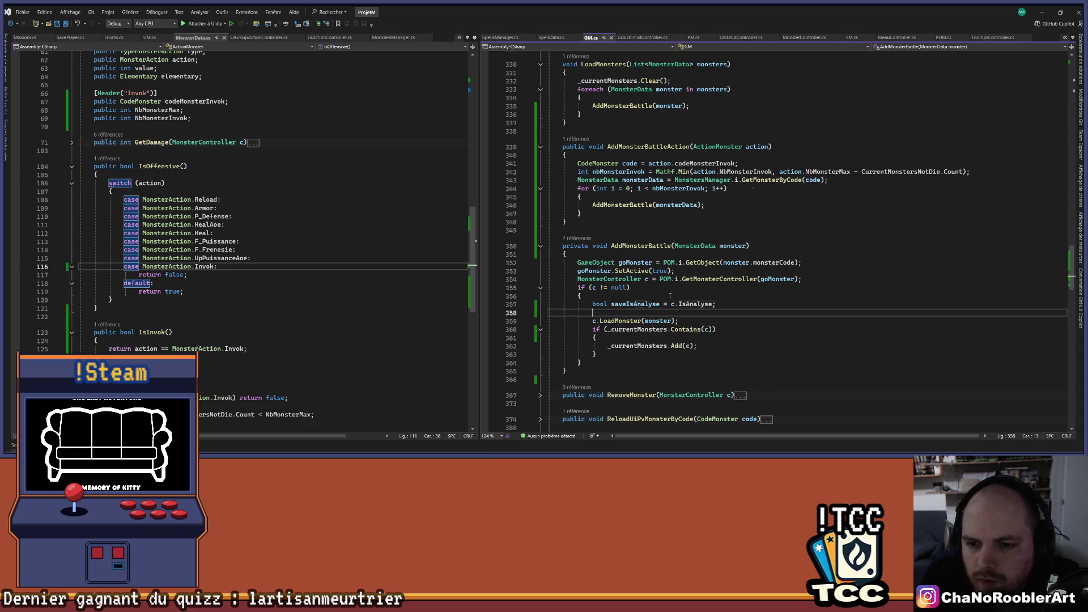
pyautogui.press('Return')
pyautogui.write('c.')
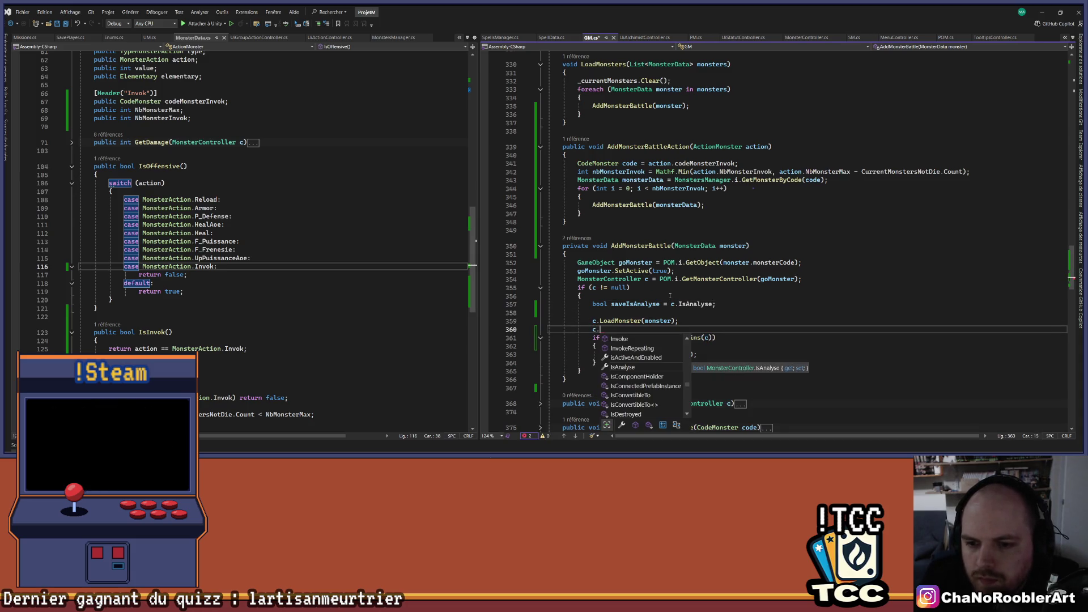
pyautogui.write('IsA')
pyautogui.press('Tab')
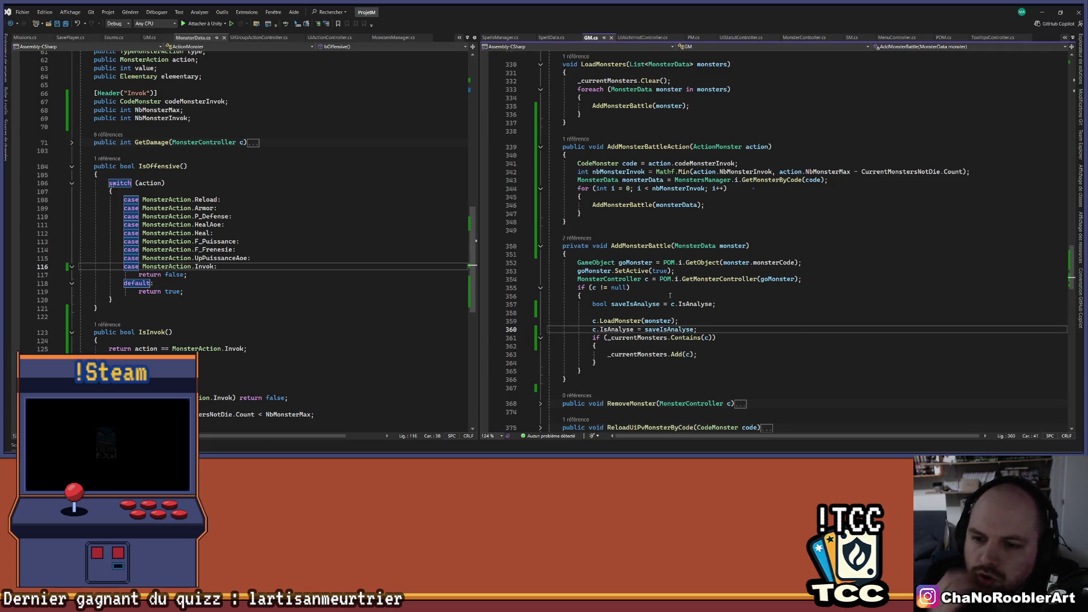
pyautogui.press('Up')
pyautogui.press('Up')
pyautogui.press('BackSpace')
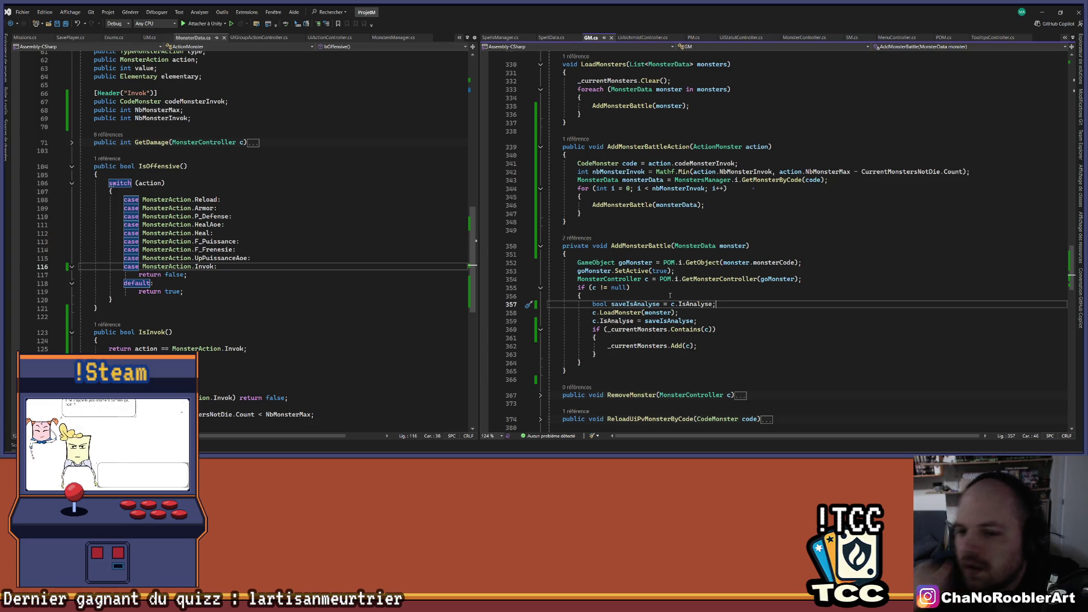
pyautogui.moveTo(592, 329); pyautogui.dragTo(610, 347)
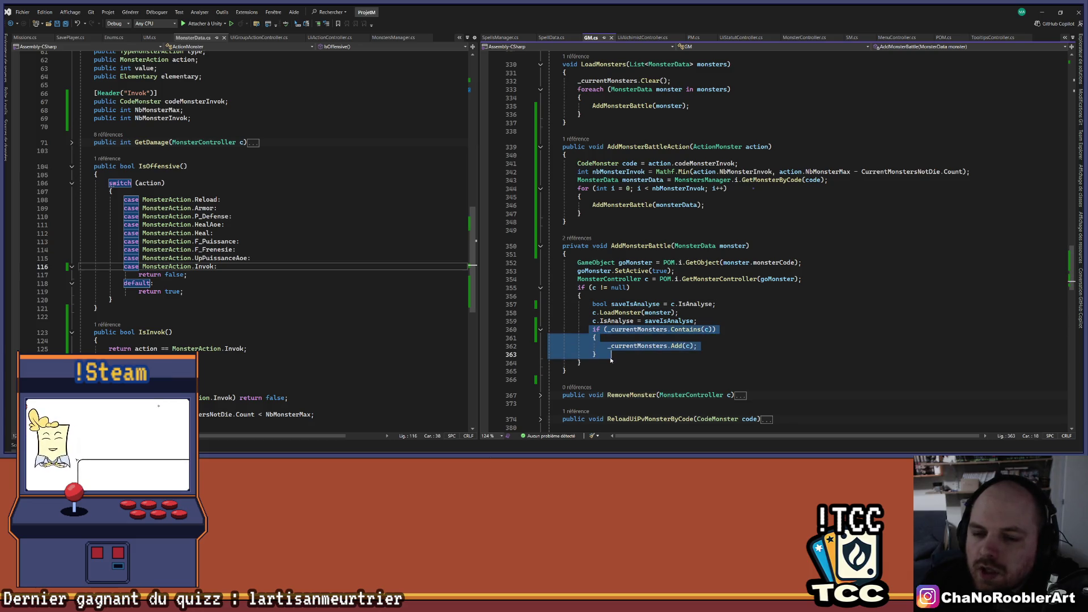
pyautogui.press('Down')
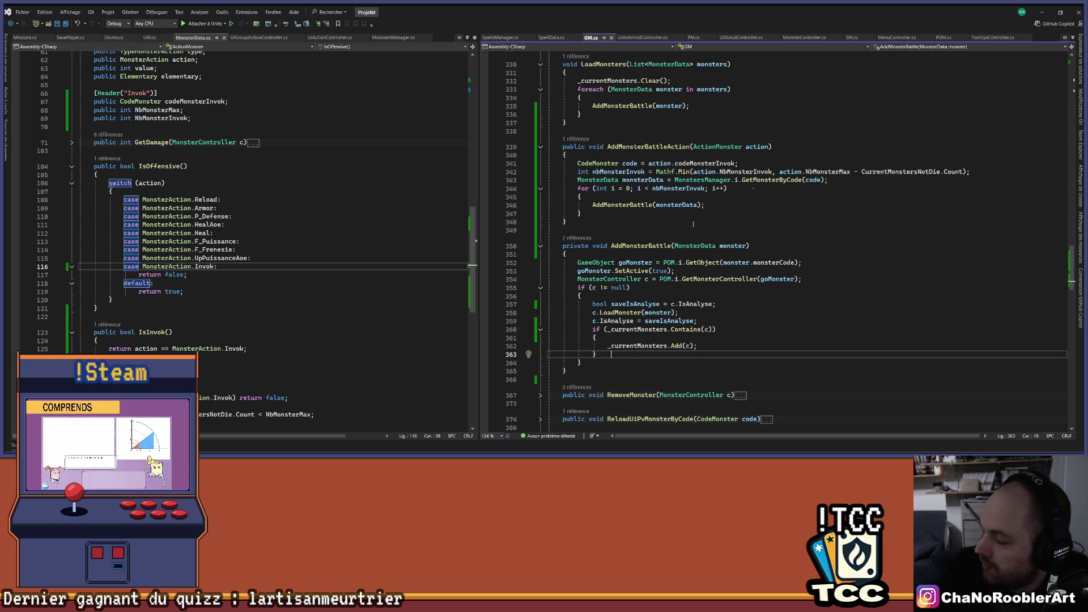
pyautogui.click(761, 222)
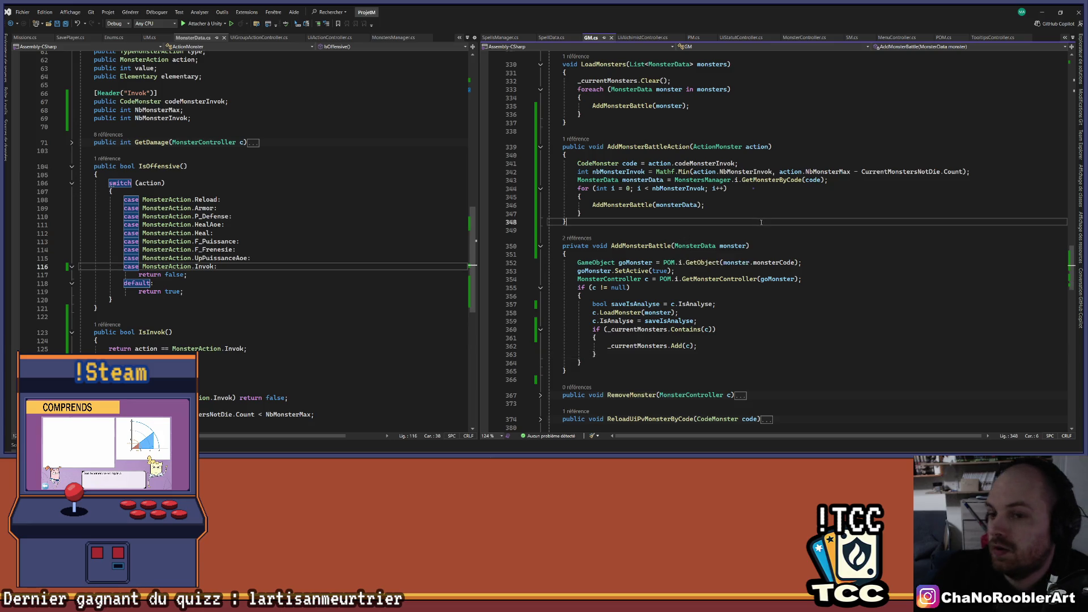
# - Return to Unity and start the game in Play mode
pyautogui.click(1042, 12)
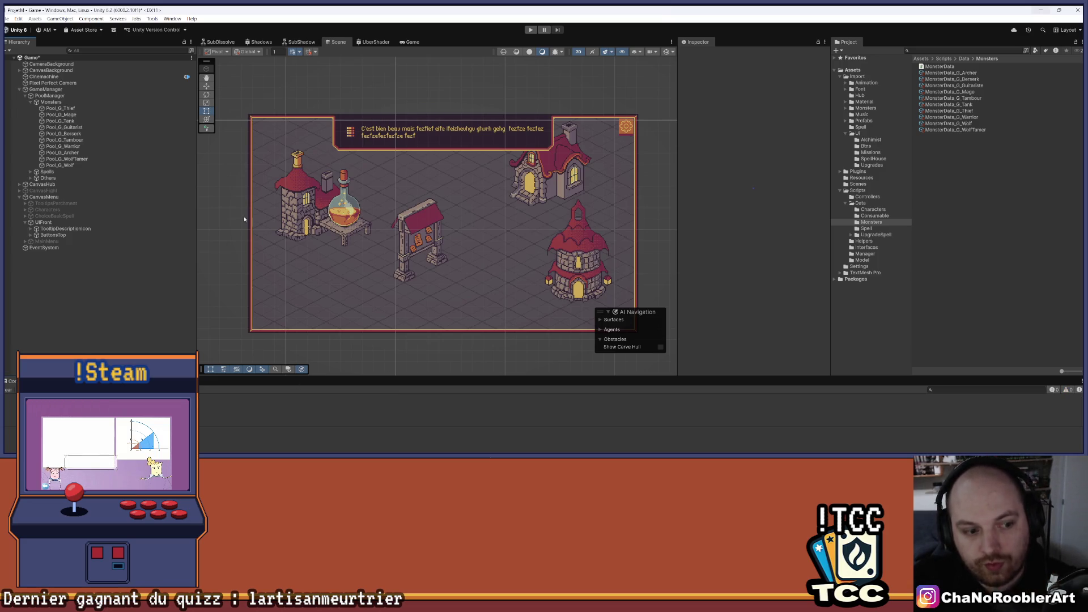
pyautogui.click(531, 30)
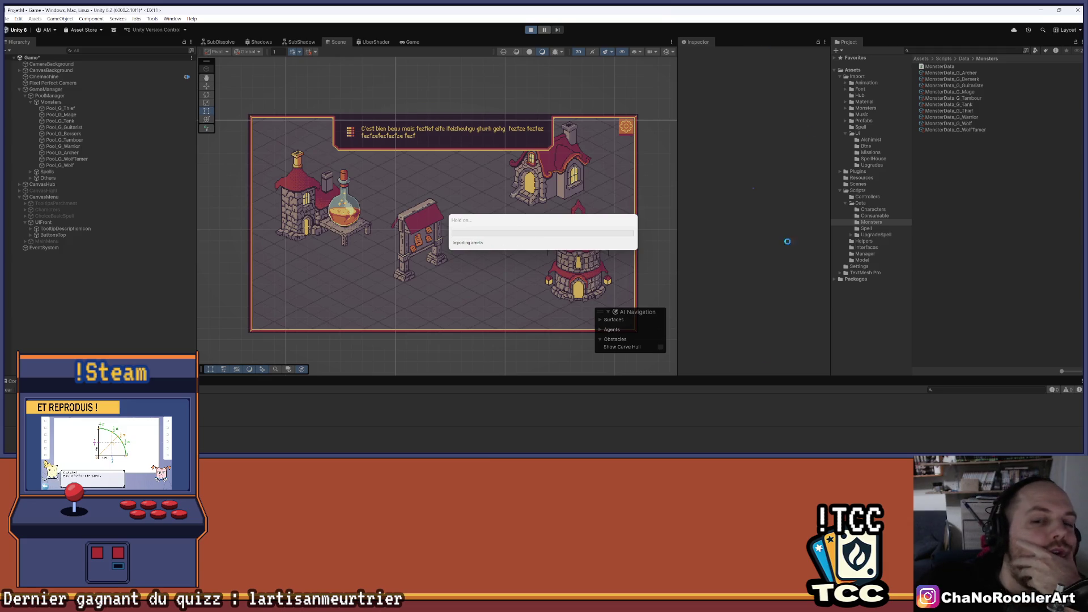
pyautogui.moveTo(575, 435)
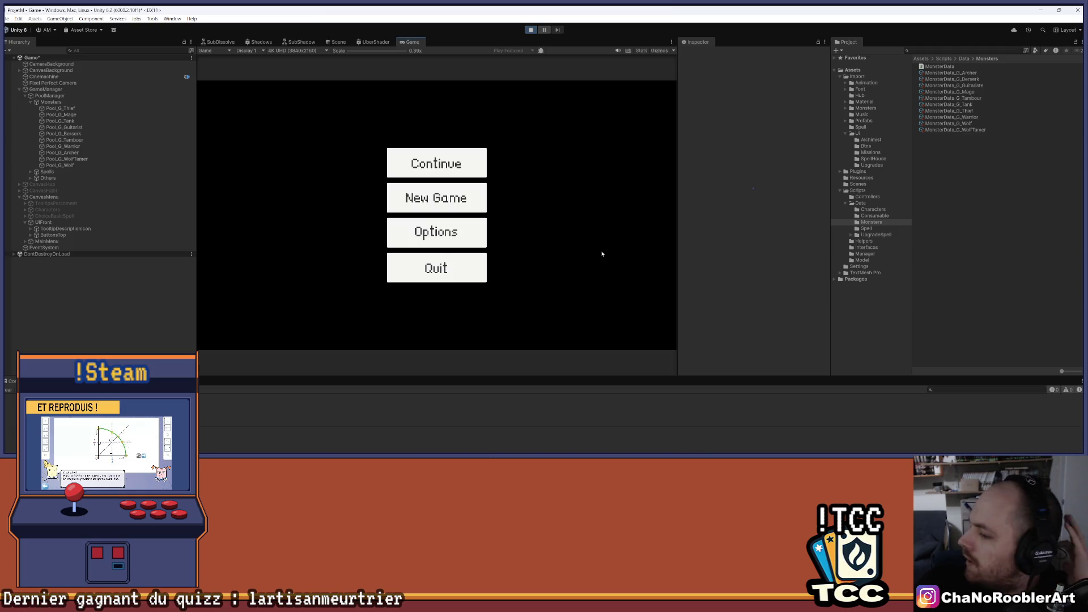
# - Continue into the wolf fight, analyse G_Wolf, win with Needle Rain, then stop Play mode
pyautogui.click(449, 161)
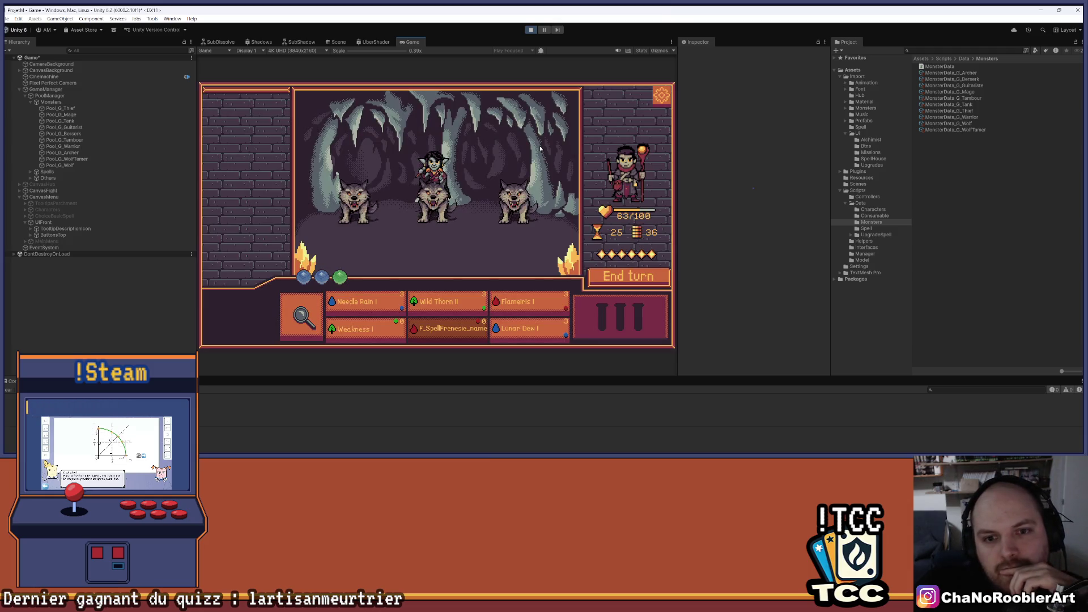
pyautogui.click(301, 315)
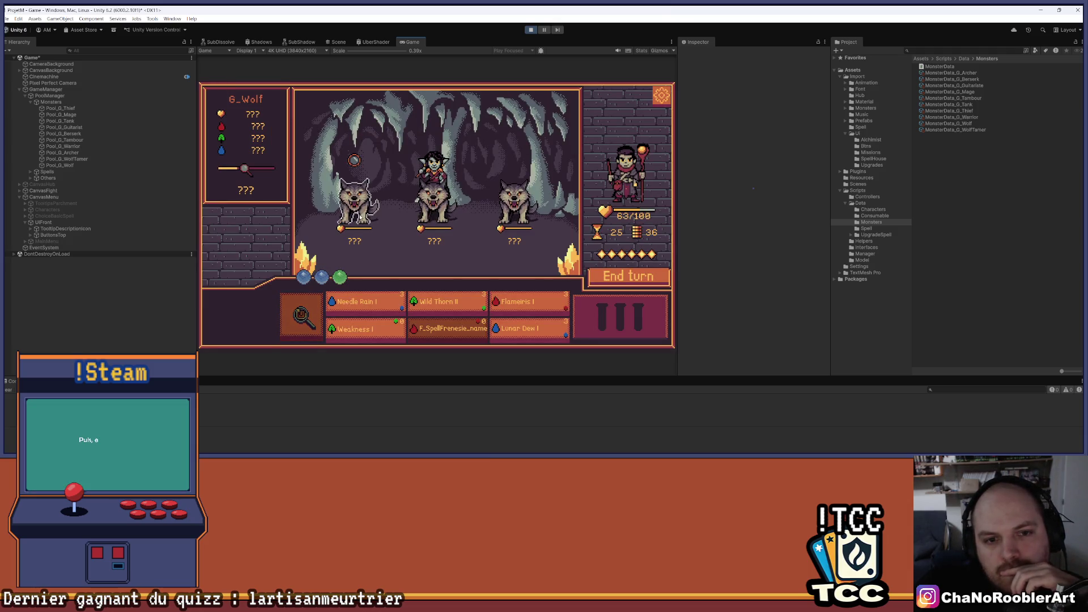
pyautogui.click(370, 302)
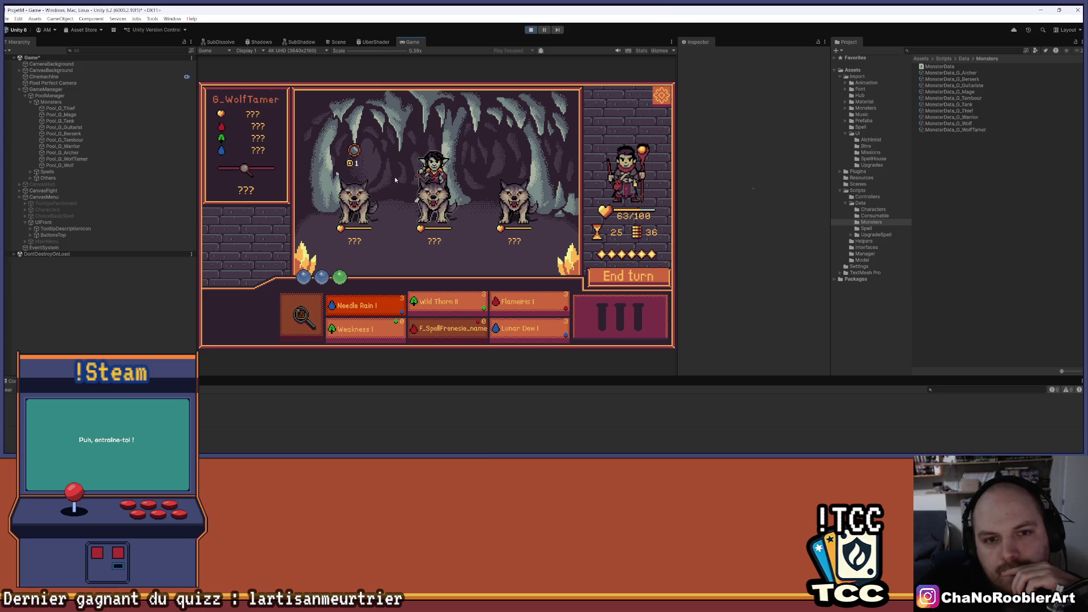
pyautogui.click(351, 204)
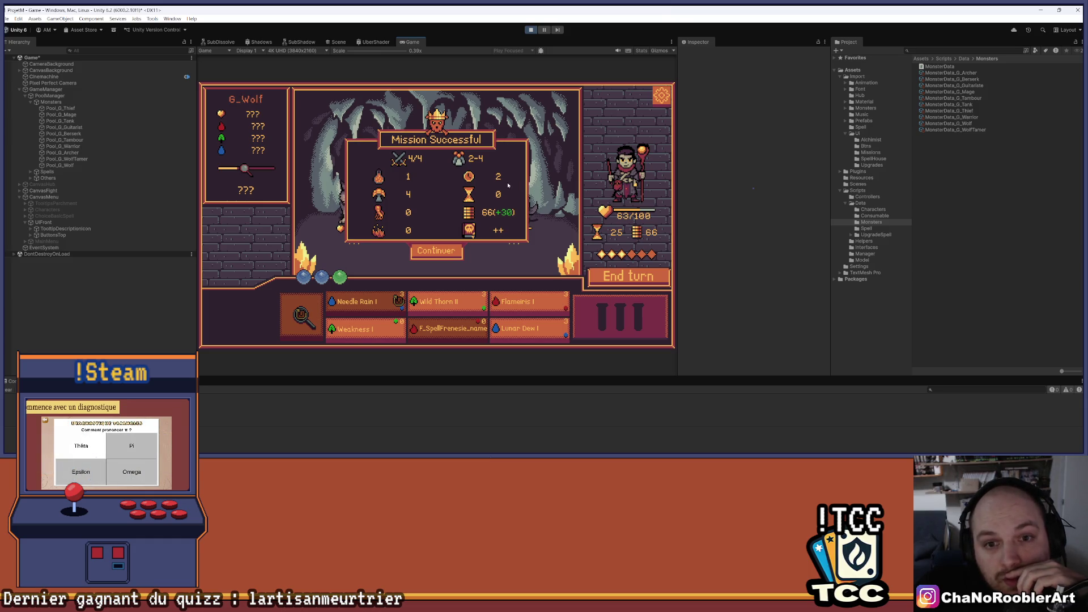
pyautogui.click(529, 30)
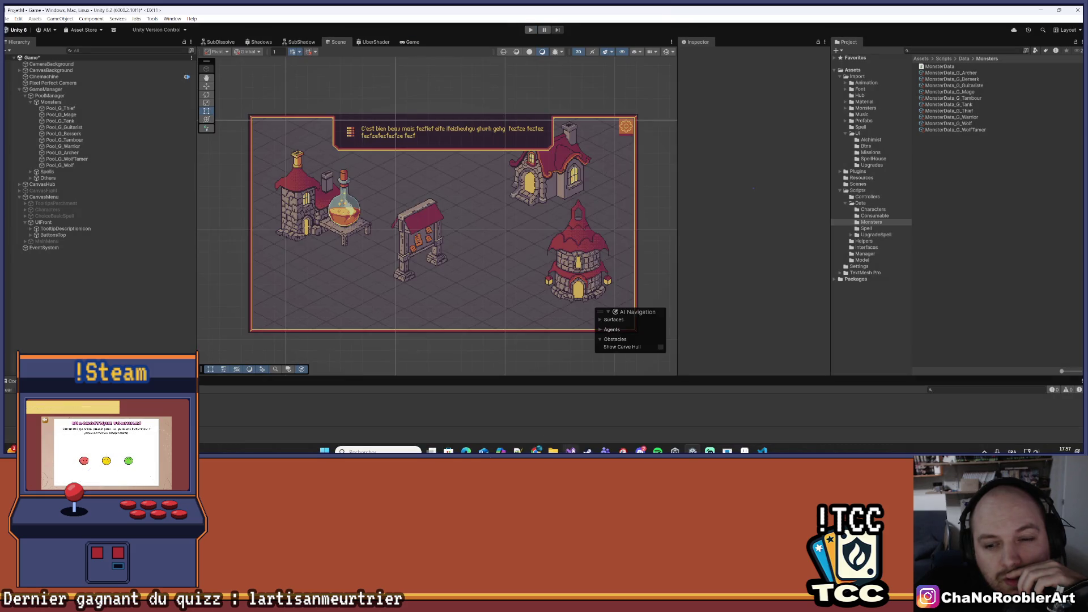
# - Start Play mode and review AddMonsterBattle and AddMonsterBattleAction in GM.cs while Unity reloads
pyautogui.click(571, 451)
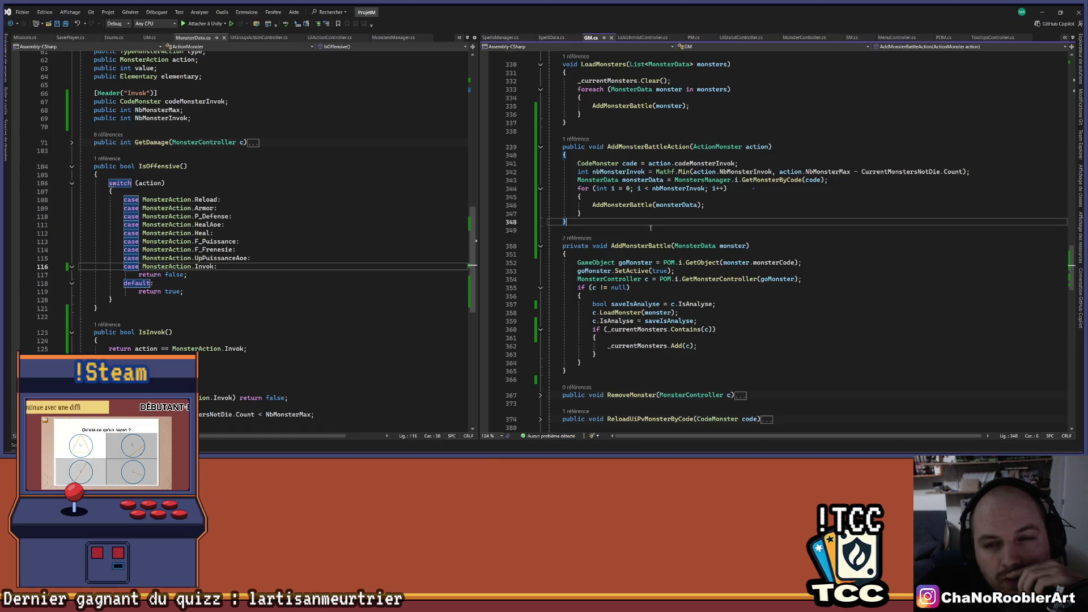
pyautogui.click(1044, 11)
pyautogui.click(535, 29)
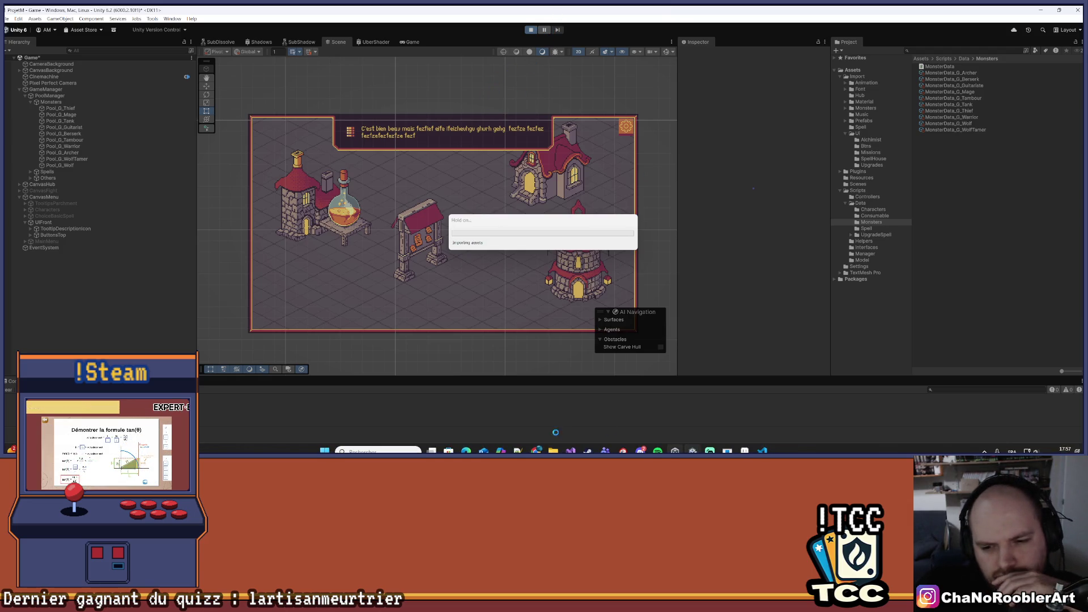
pyautogui.hotkey('alt', 'Tab')
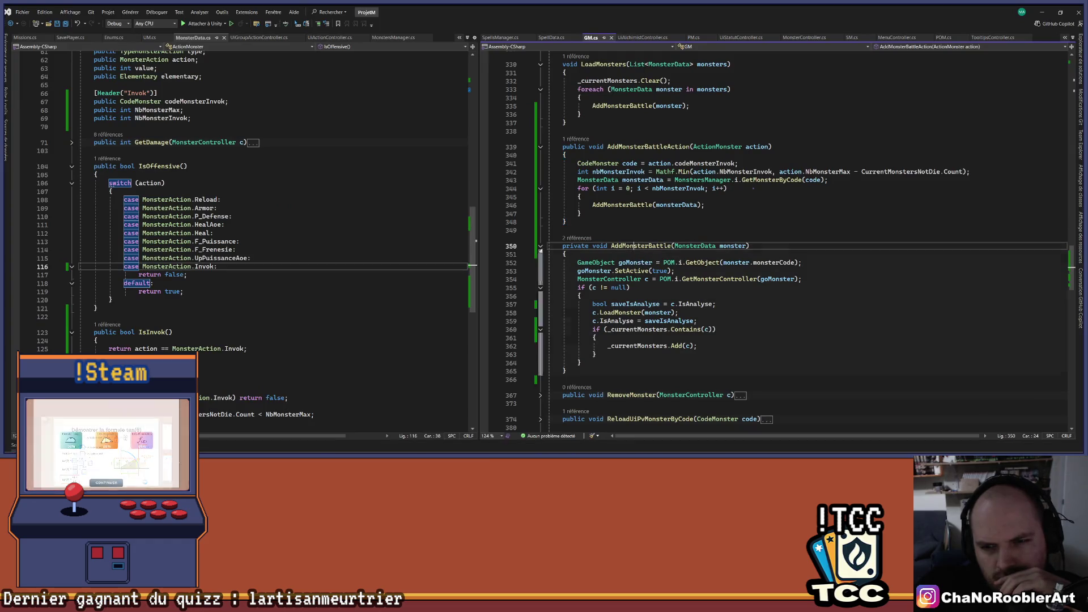
pyautogui.click(634, 246)
pyautogui.click(635, 147)
pyautogui.click(612, 204)
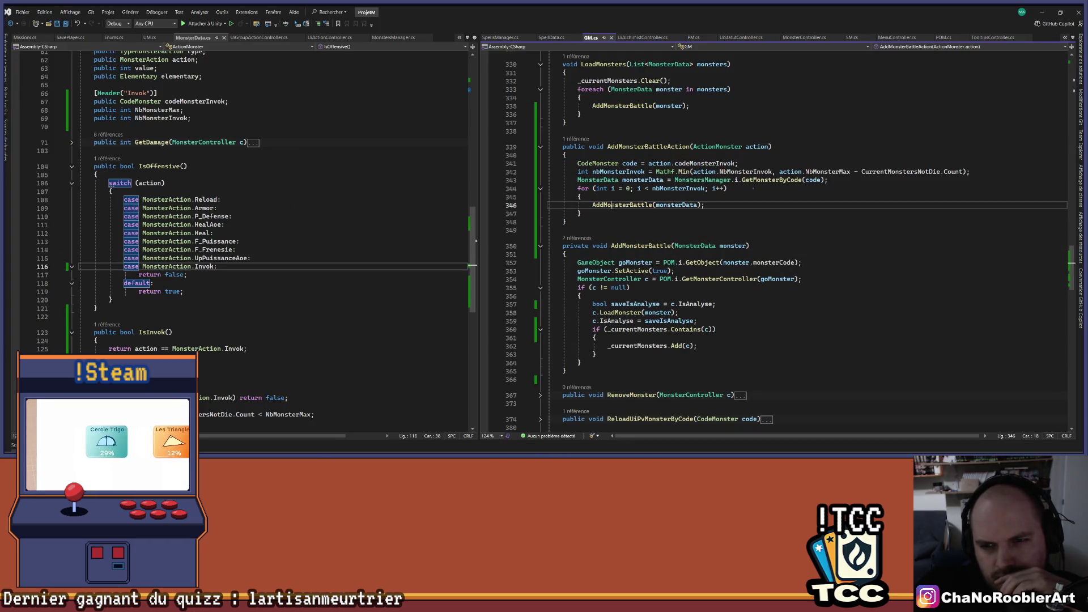
# - Continue into the wolf battle, finish it with Needle Rain, and return to Visual Studio
pyautogui.click(1042, 12)
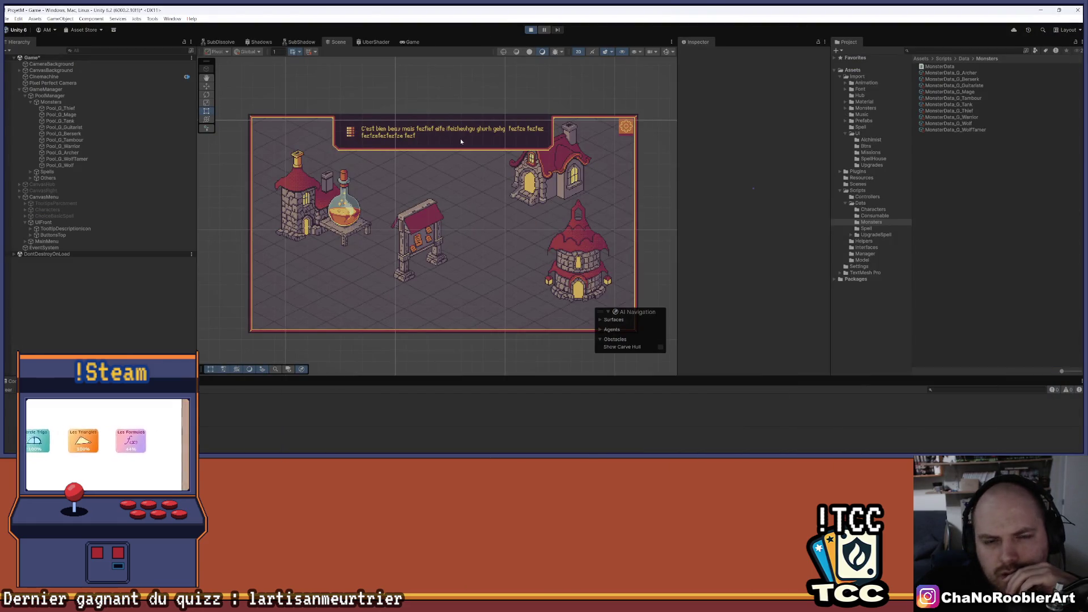
pyautogui.click(446, 155)
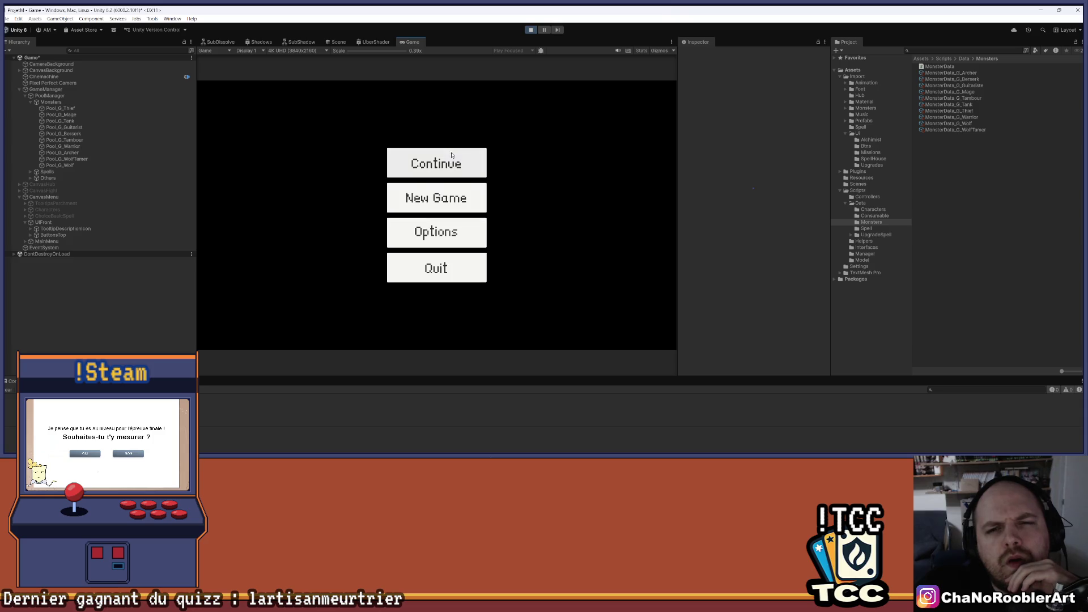
pyautogui.click(389, 313)
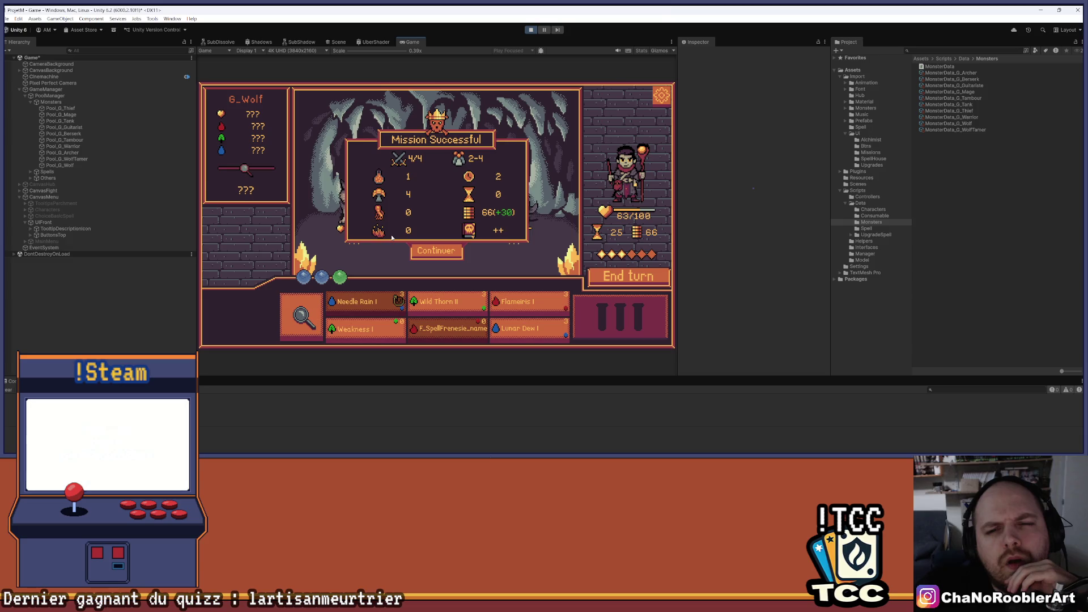
pyautogui.click(571, 452)
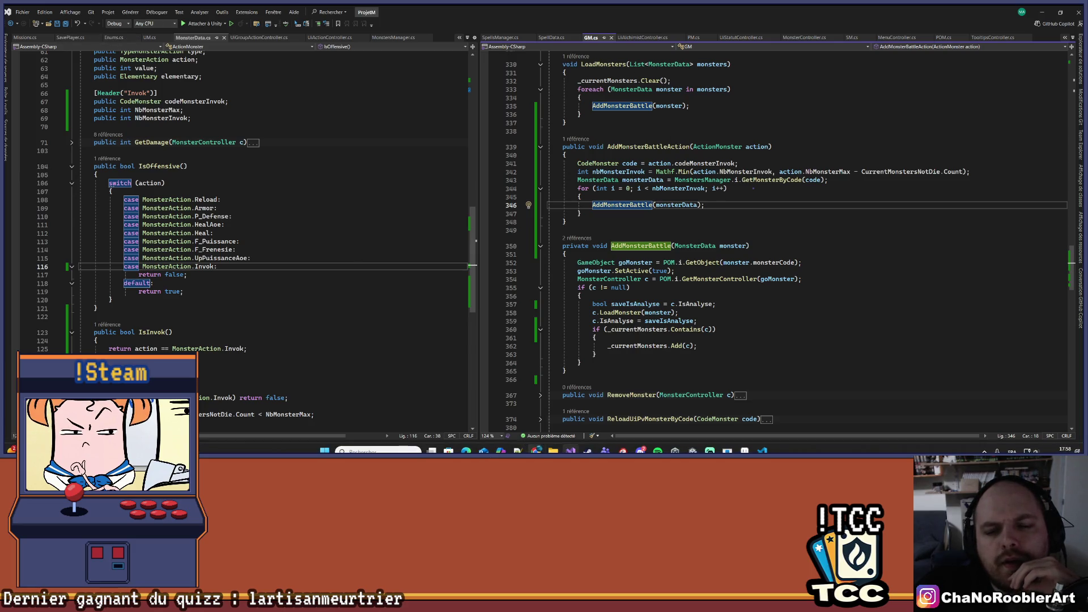
# - Review the AddMonsterBattle body in GM.cs, lines 352–364
pyautogui.click(587, 451)
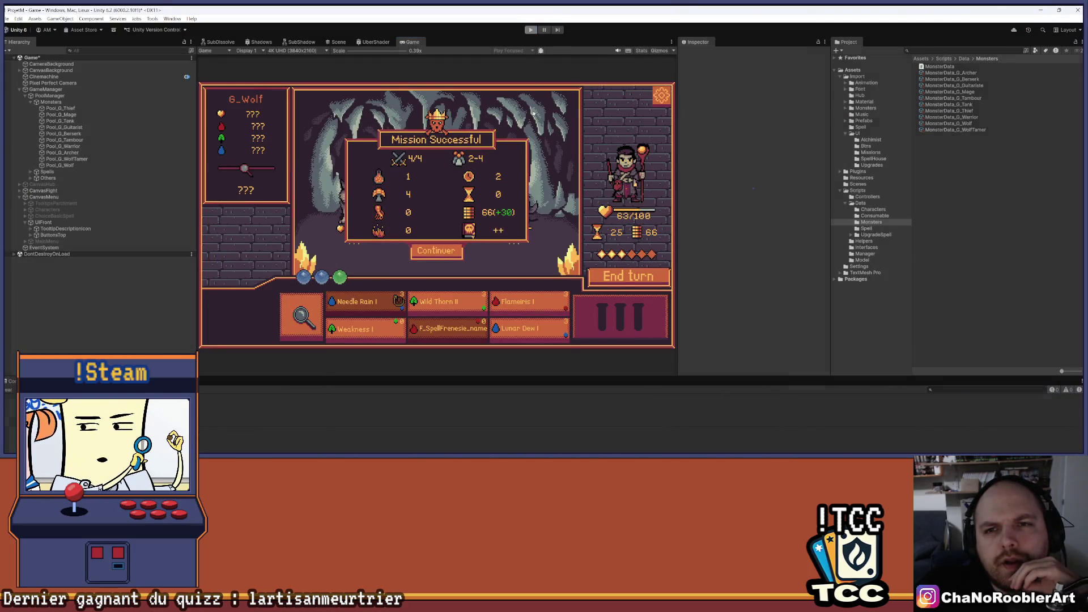
pyautogui.click(571, 451)
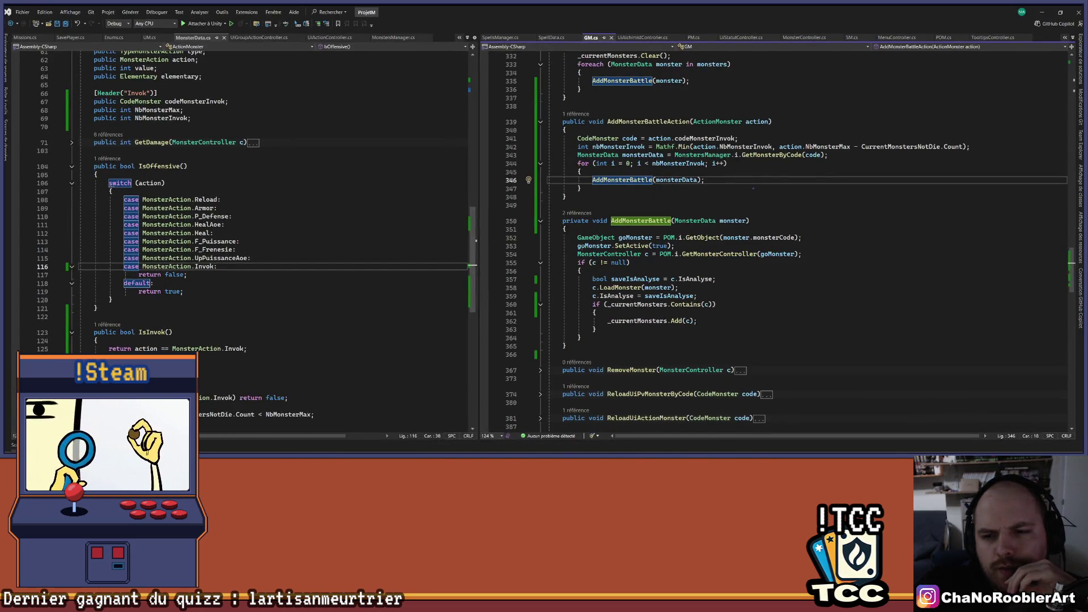
pyautogui.moveTo(577, 237); pyautogui.dragTo(603, 316)
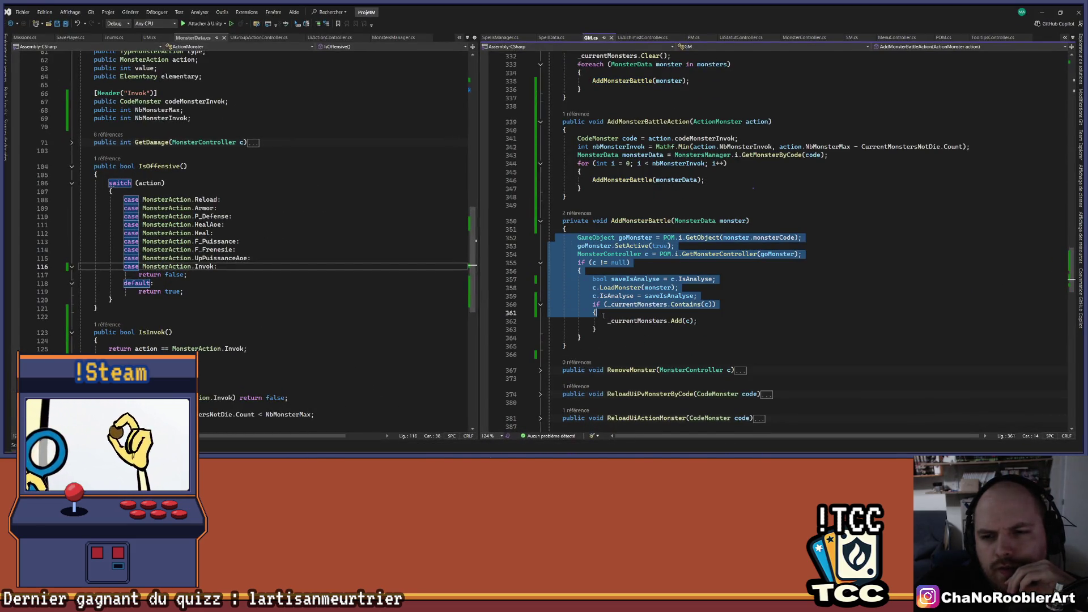
pyautogui.click(627, 221)
pyautogui.scroll(-1, 647, 229)
pyautogui.moveTo(569, 213); pyautogui.dragTo(608, 311)
pyautogui.click(608, 310)
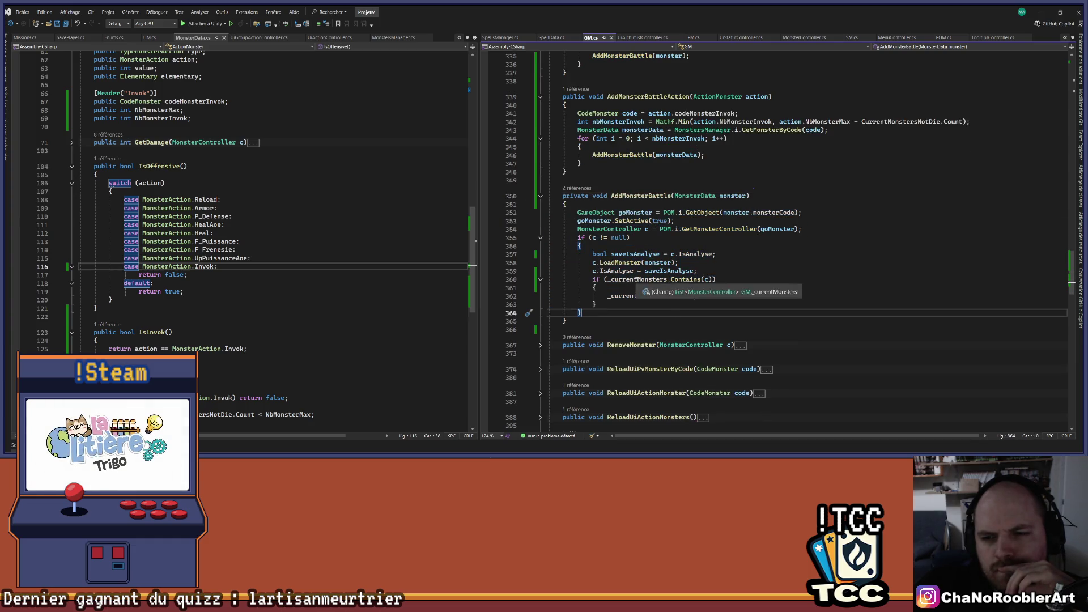
# - Insert '!' before _currentMonsters.Contains(c) on line 360 and hide Visual Studio
pyautogui.click(607, 279)
pyautogui.write('!')
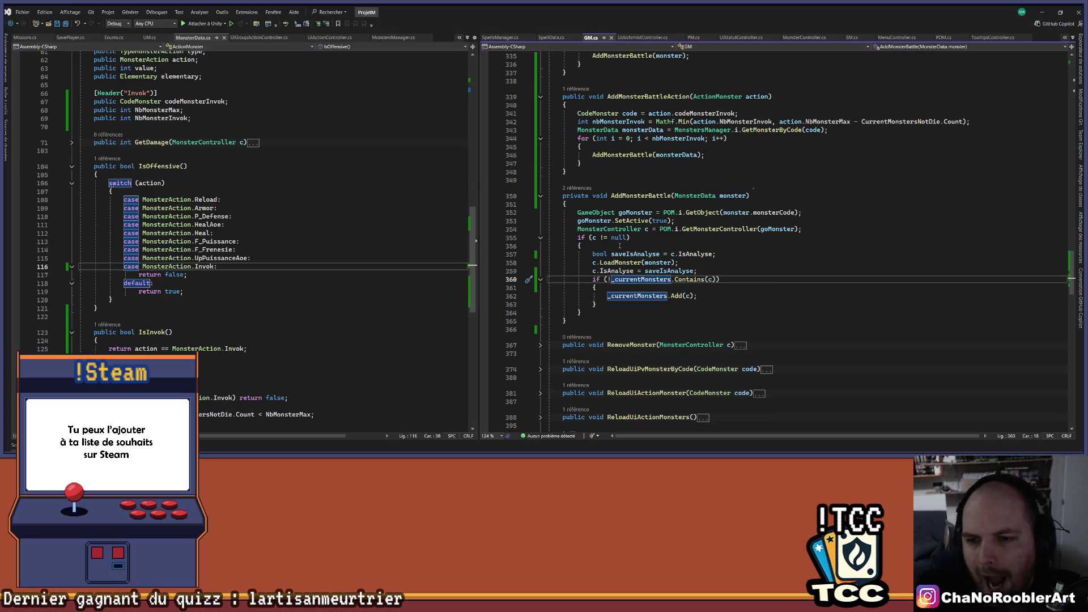
pyautogui.press('Up')
pyautogui.press('Up')
pyautogui.press('End')
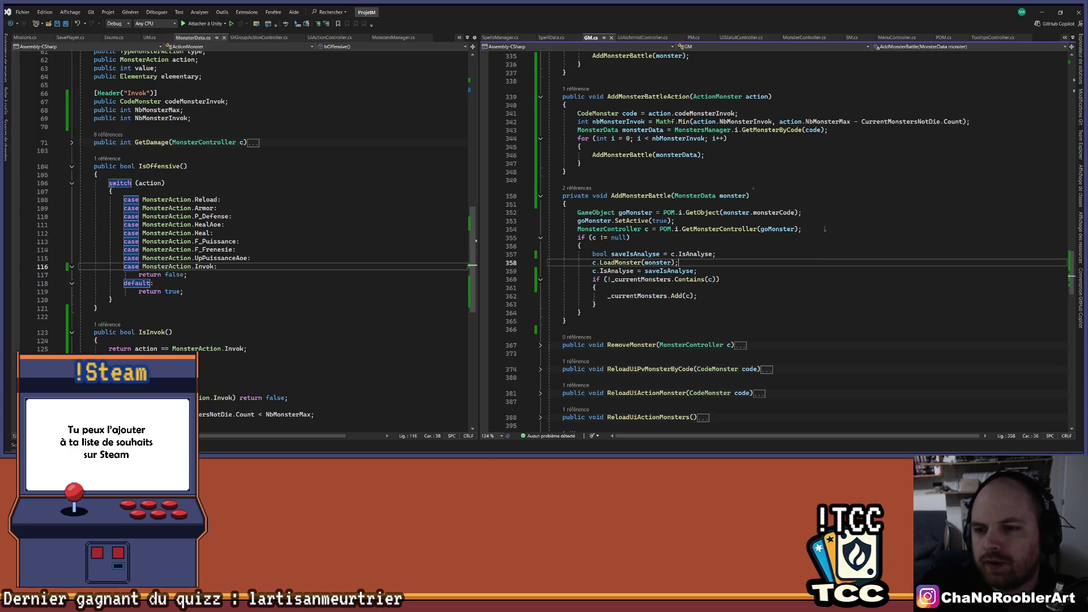
pyautogui.click(674, 179)
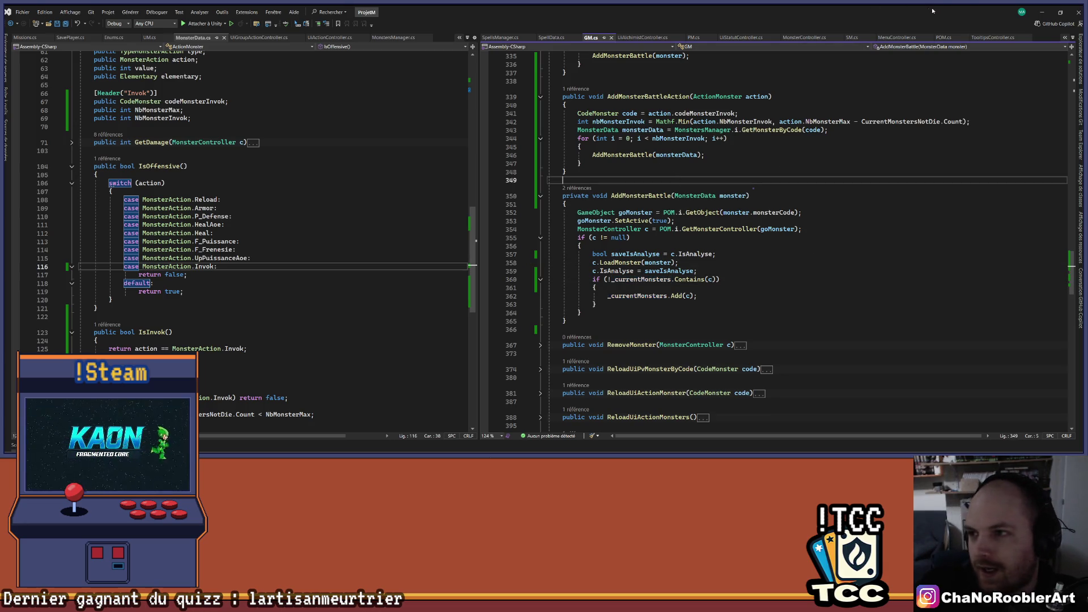
pyautogui.click(1040, 11)
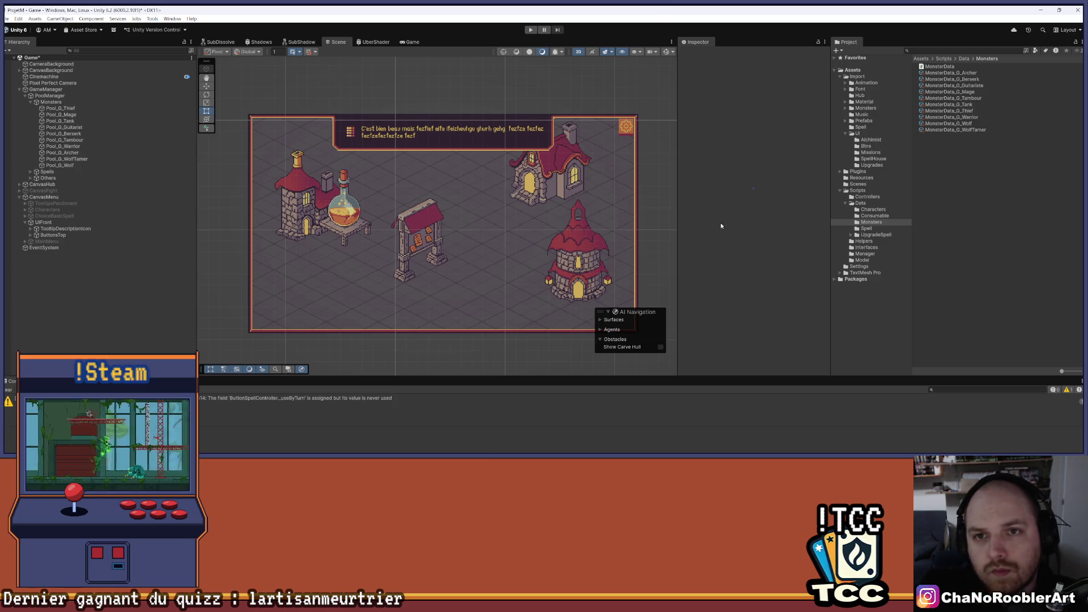
# - Start Play mode, check the _currentMonsters list on line 362, then view the game's main menu
pyautogui.click(531, 30)
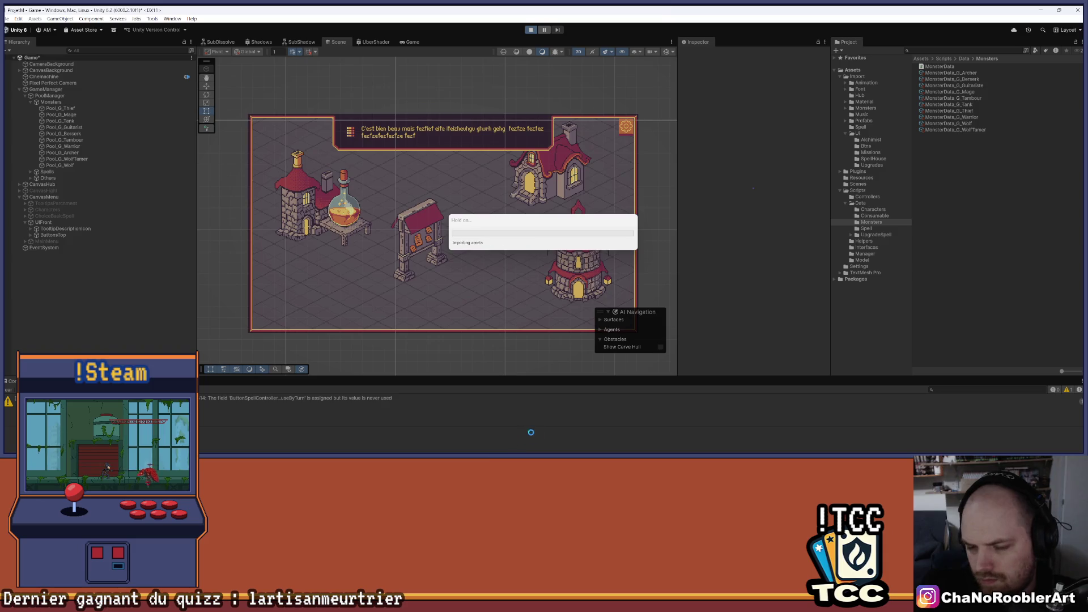
pyautogui.moveTo(517, 453)
pyautogui.click(571, 451)
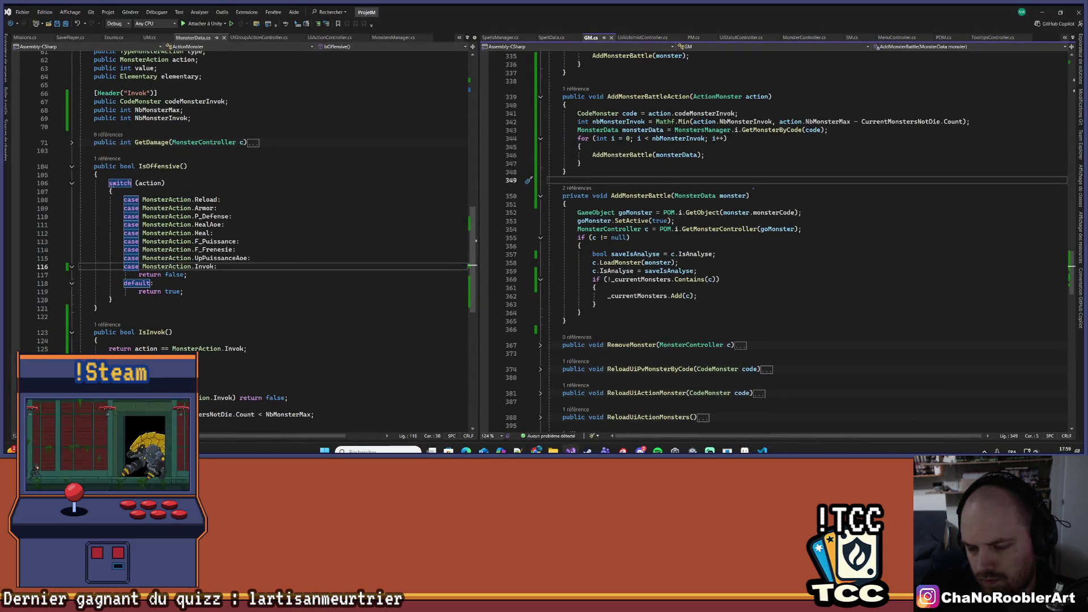
pyautogui.hotkey('alt', 'Tab')
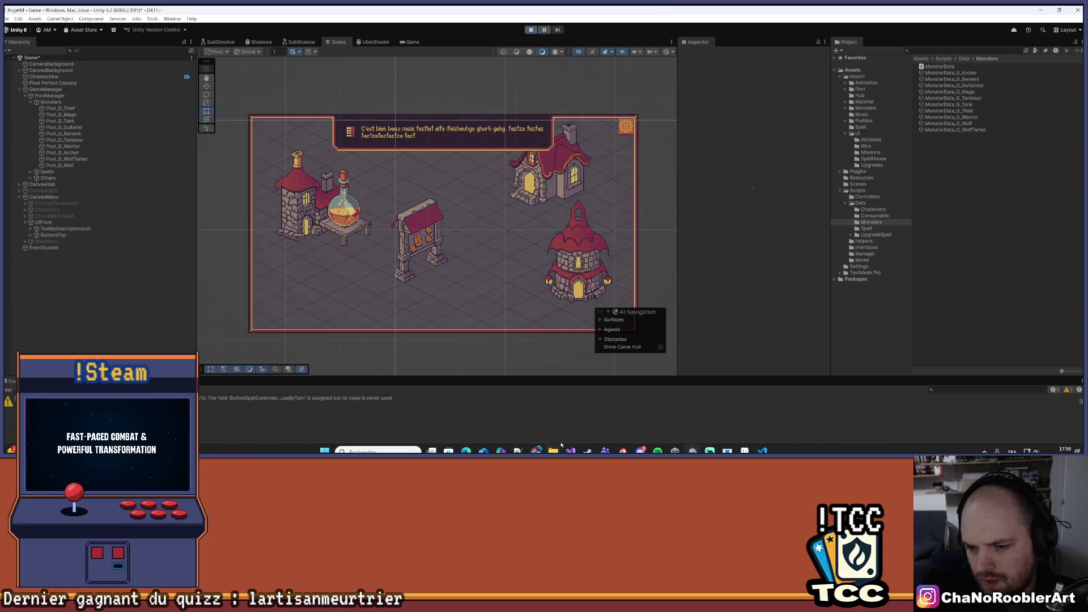
pyautogui.click(571, 451)
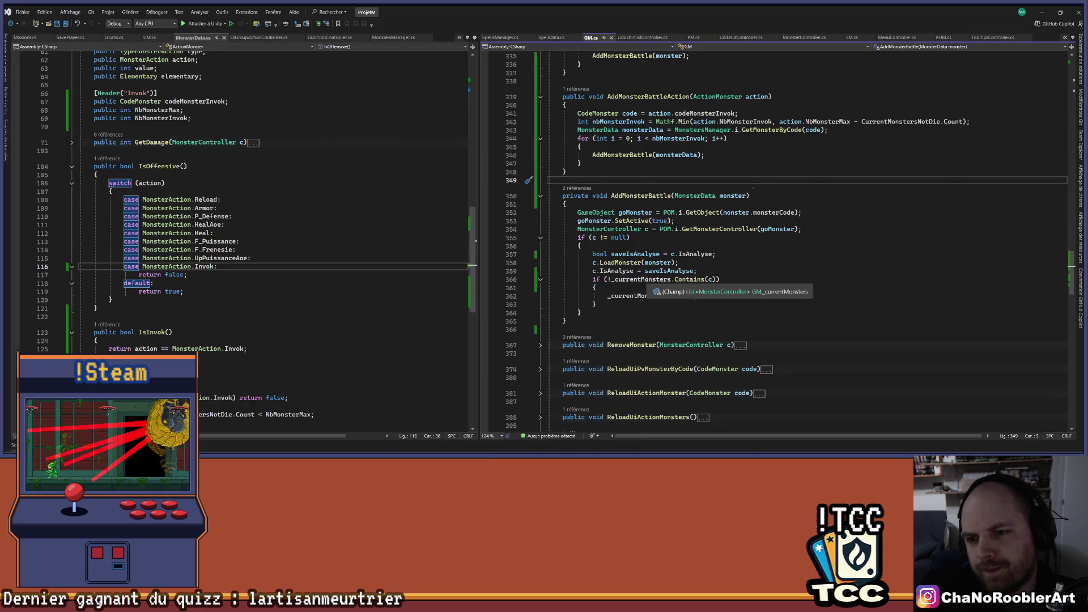
pyautogui.click(630, 297)
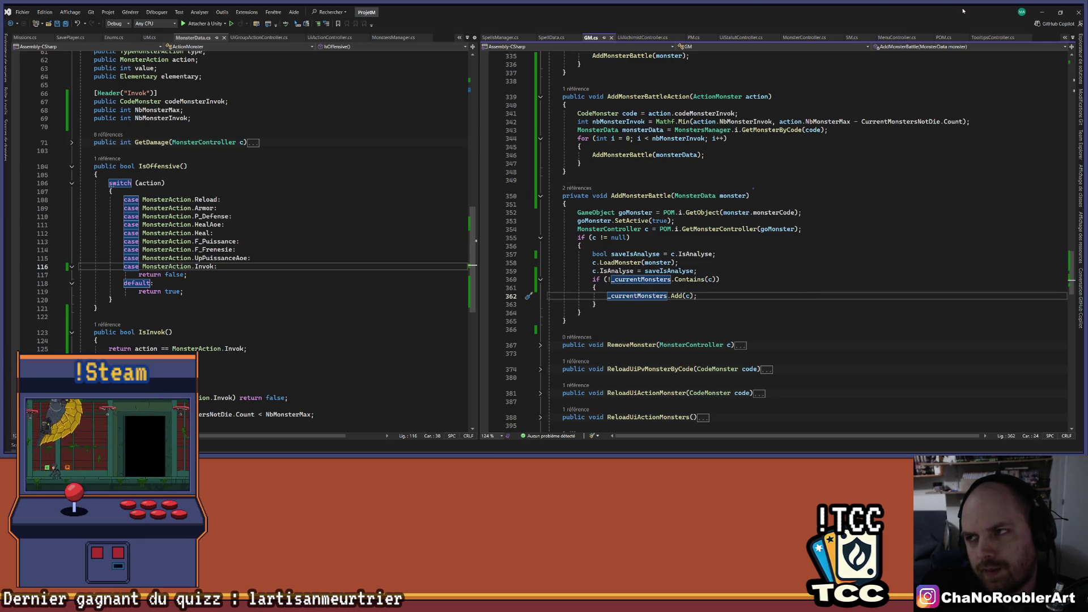
pyautogui.click(1048, 12)
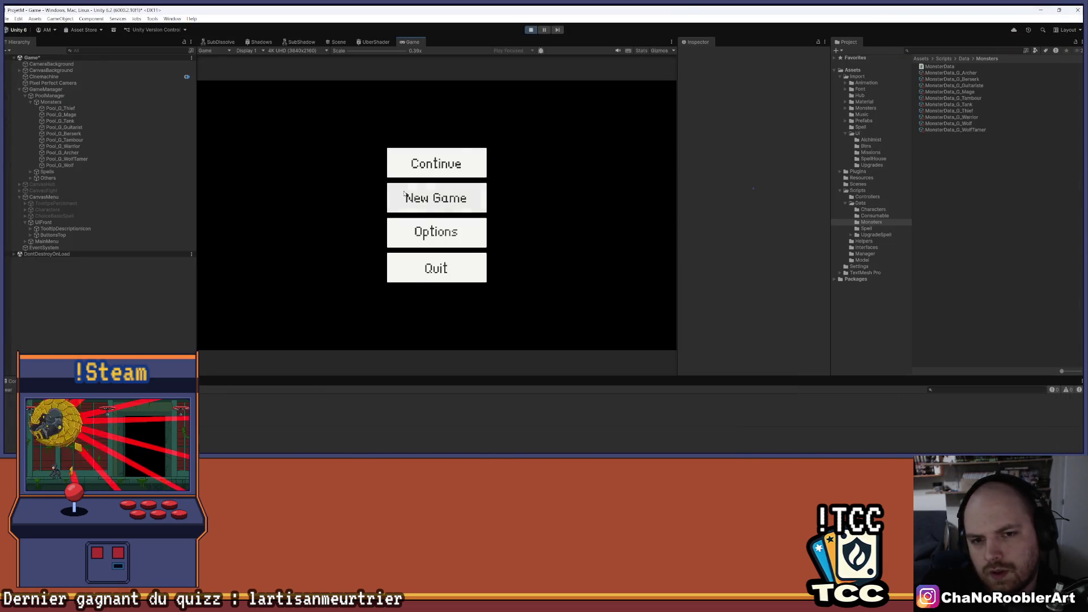
# - Continue into the wolf battle, view Flameiris I, analyse the wolves and end the turn
pyautogui.click(437, 164)
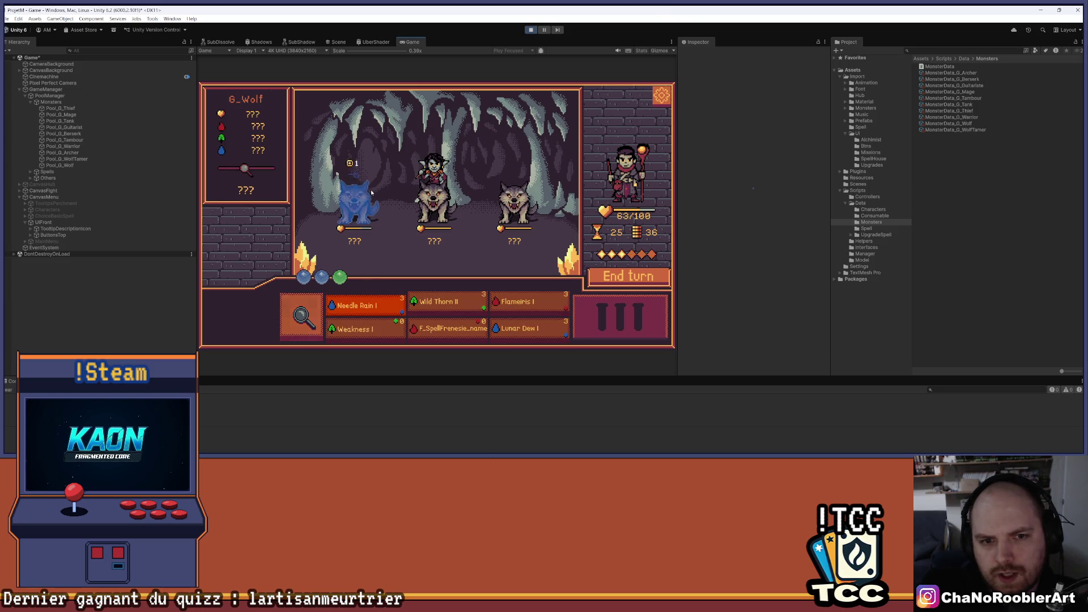
pyautogui.rightClick(403, 231)
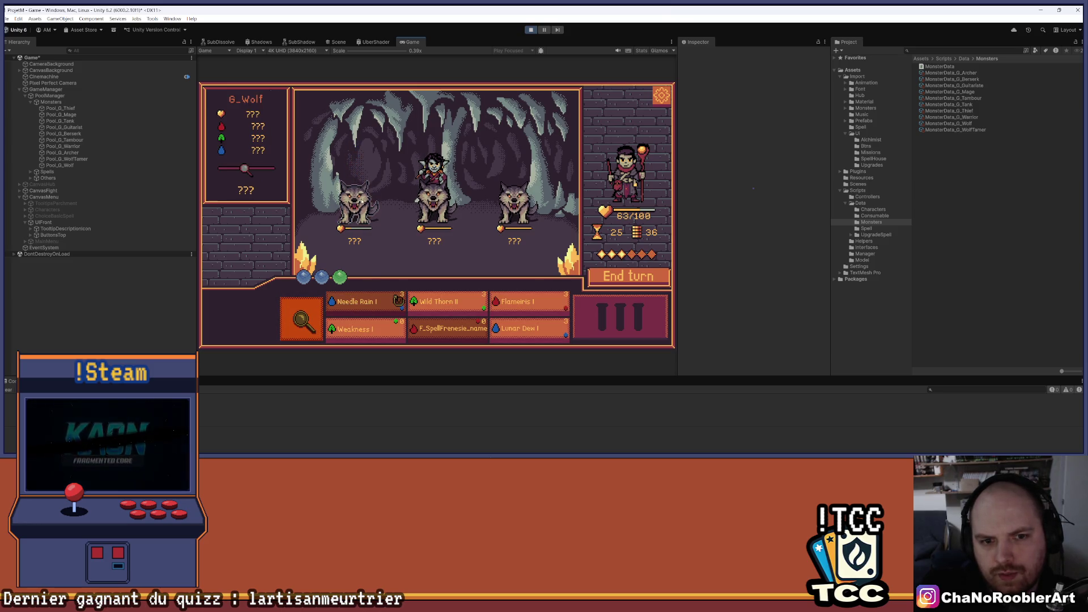
pyautogui.click(516, 302)
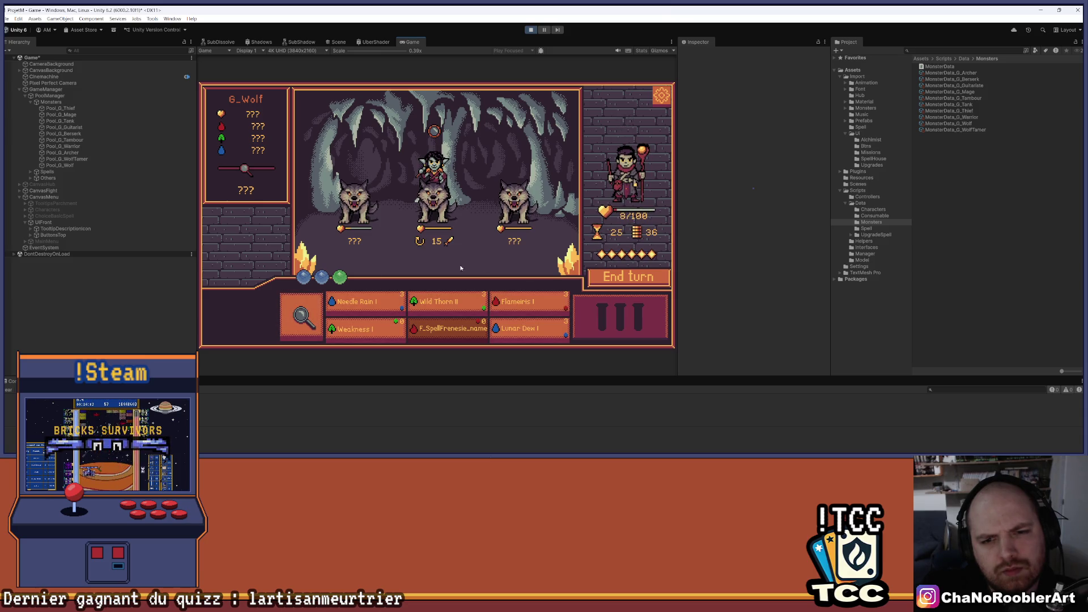
pyautogui.click(301, 316)
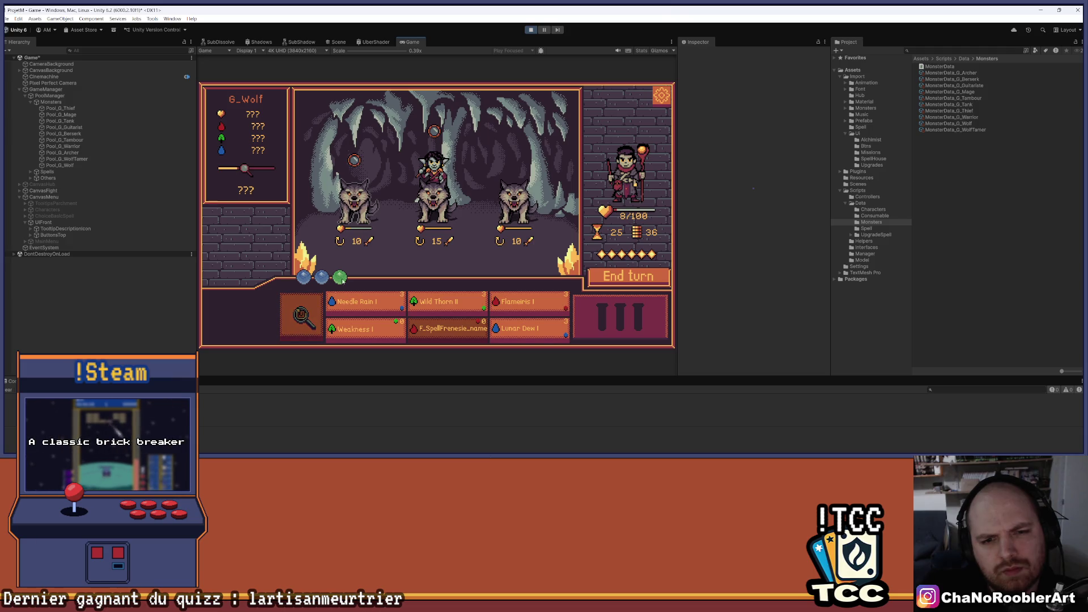
pyautogui.click(599, 275)
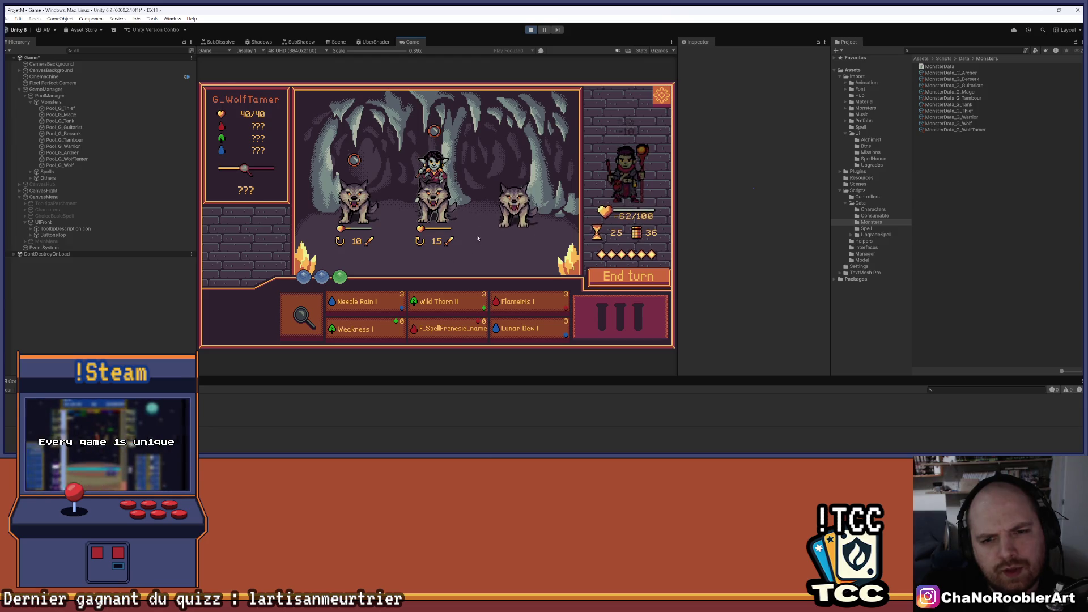
# - Cast Needle Rain I on the left wolf, Flameiris and Needle Rain on the right wolf
pyautogui.click(445, 302)
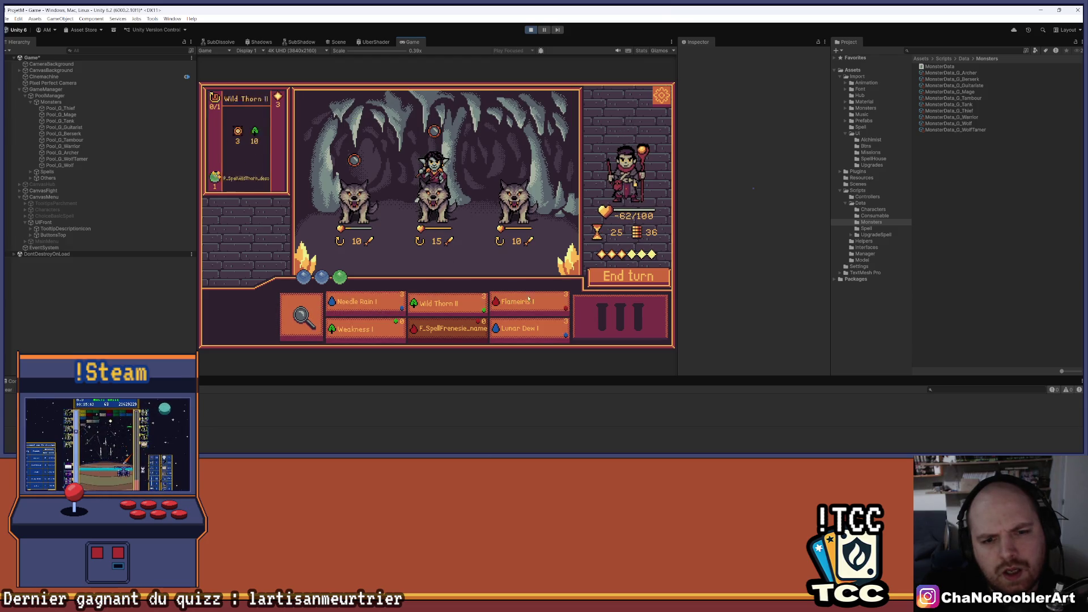
pyautogui.click(366, 304)
pyautogui.click(381, 215)
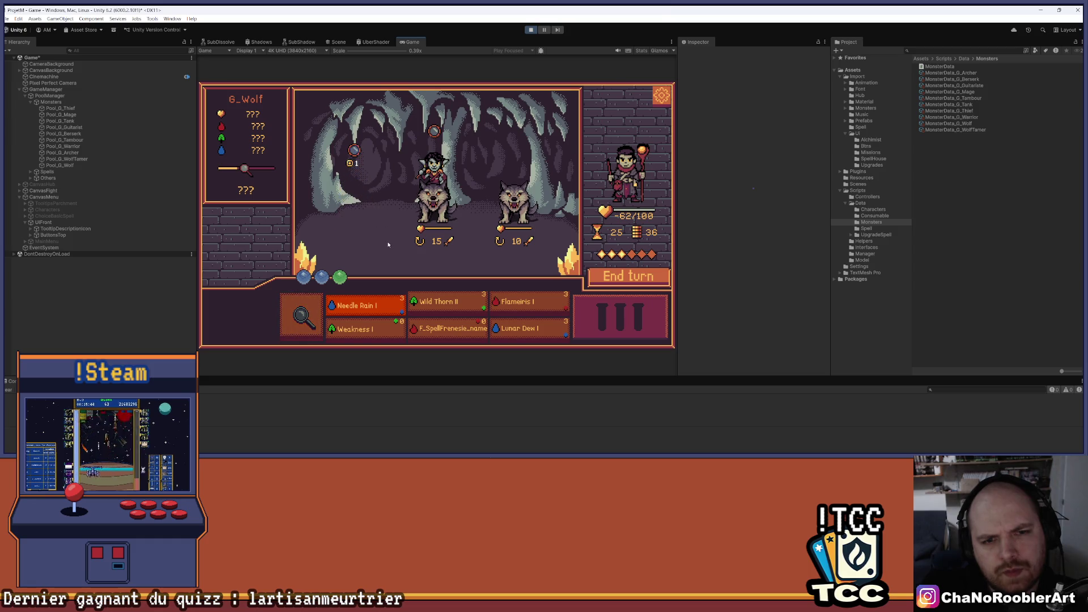
pyautogui.click(503, 303)
pyautogui.click(482, 204)
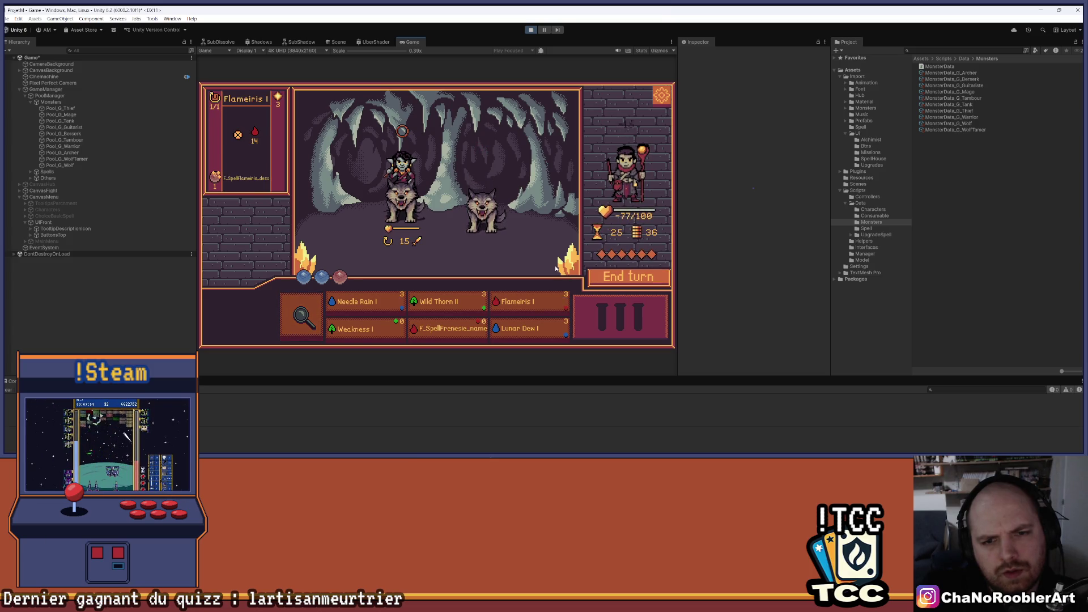
pyautogui.click(301, 317)
pyautogui.click(401, 207)
pyautogui.click(363, 305)
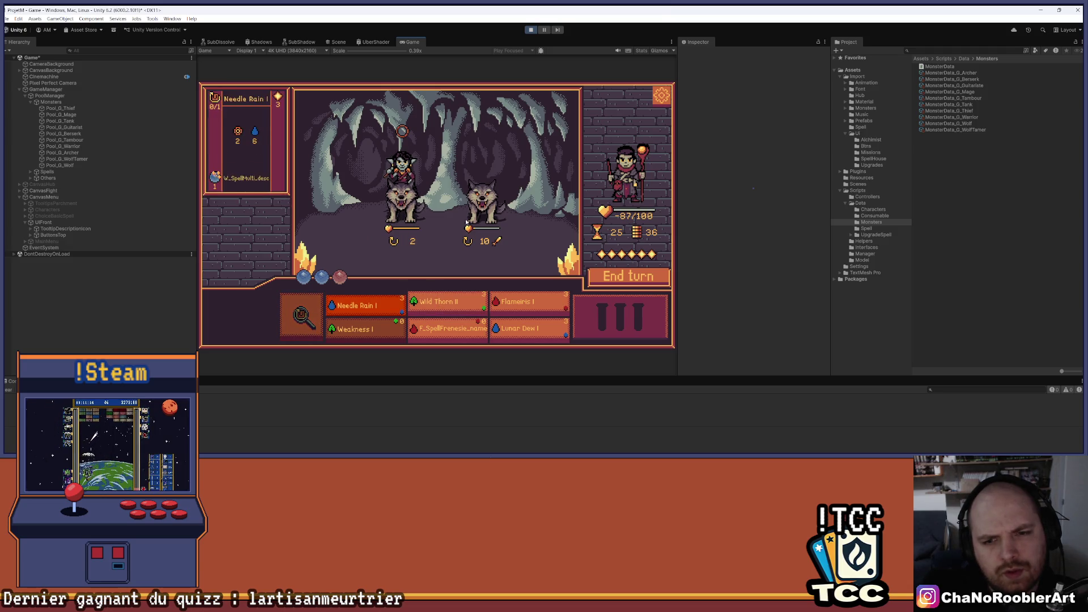
pyautogui.moveTo(467, 221)
pyautogui.click(482, 248)
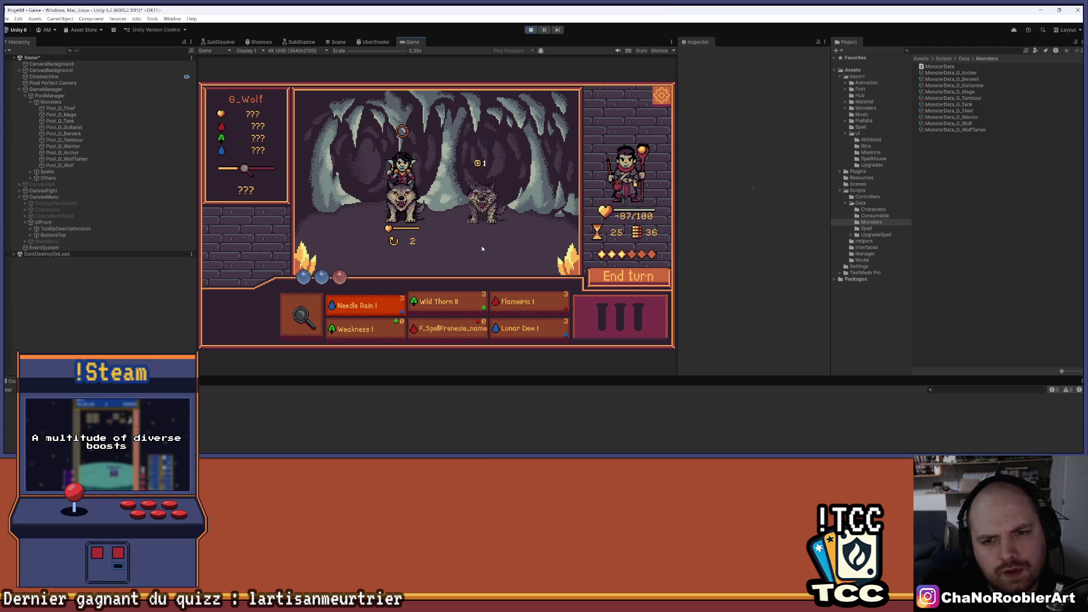
# - End the turn, analyse the left wolf several times, then stop Play mode
pyautogui.click(600, 285)
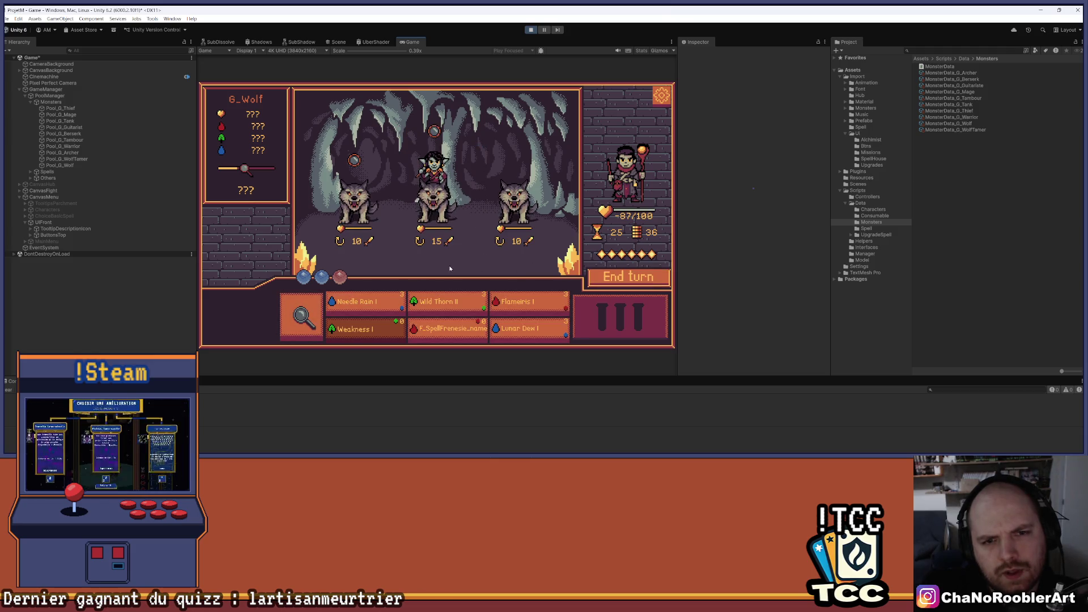
pyautogui.click(354, 161)
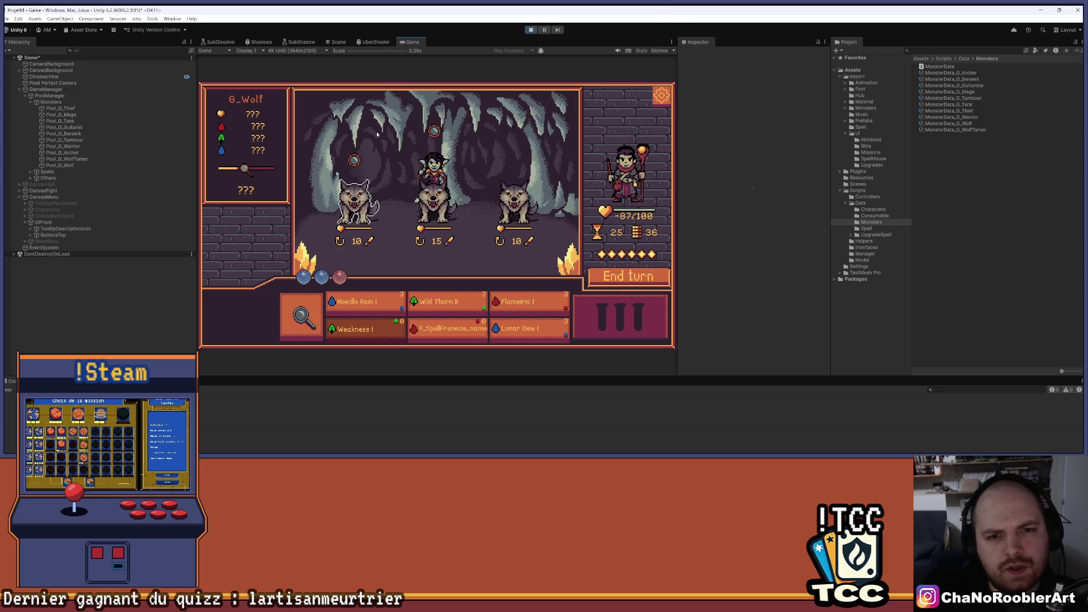
pyautogui.click(354, 159)
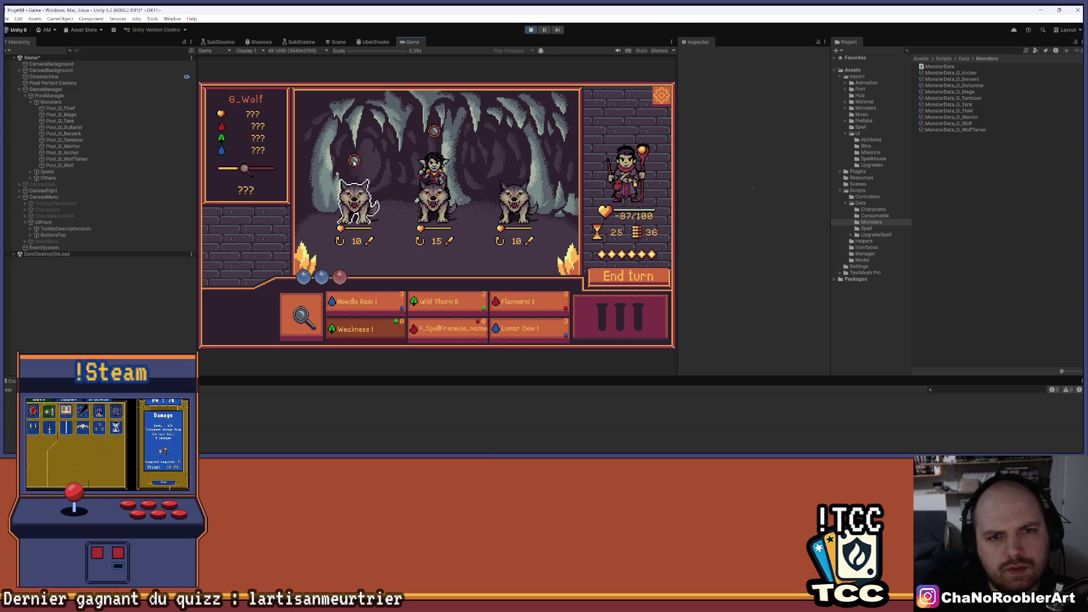
pyautogui.click(354, 206)
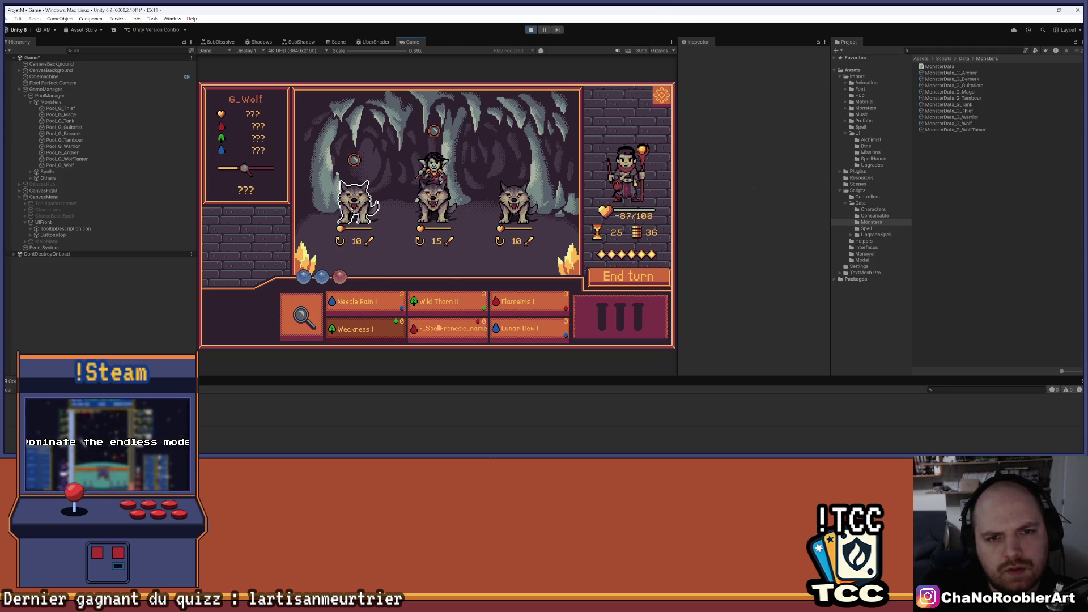
pyautogui.moveTo(354, 160)
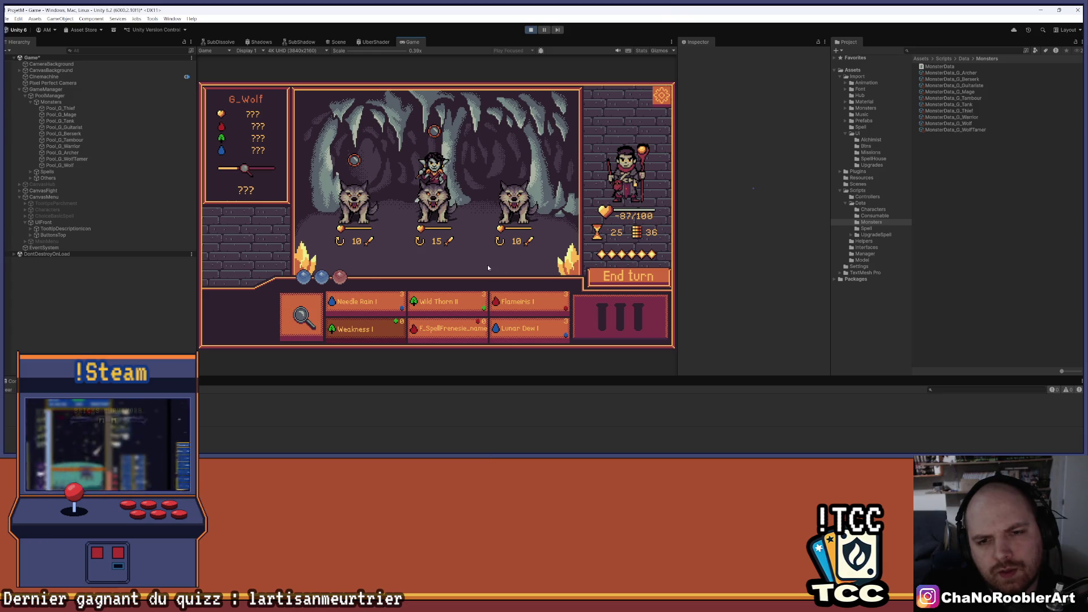
pyautogui.click(530, 31)
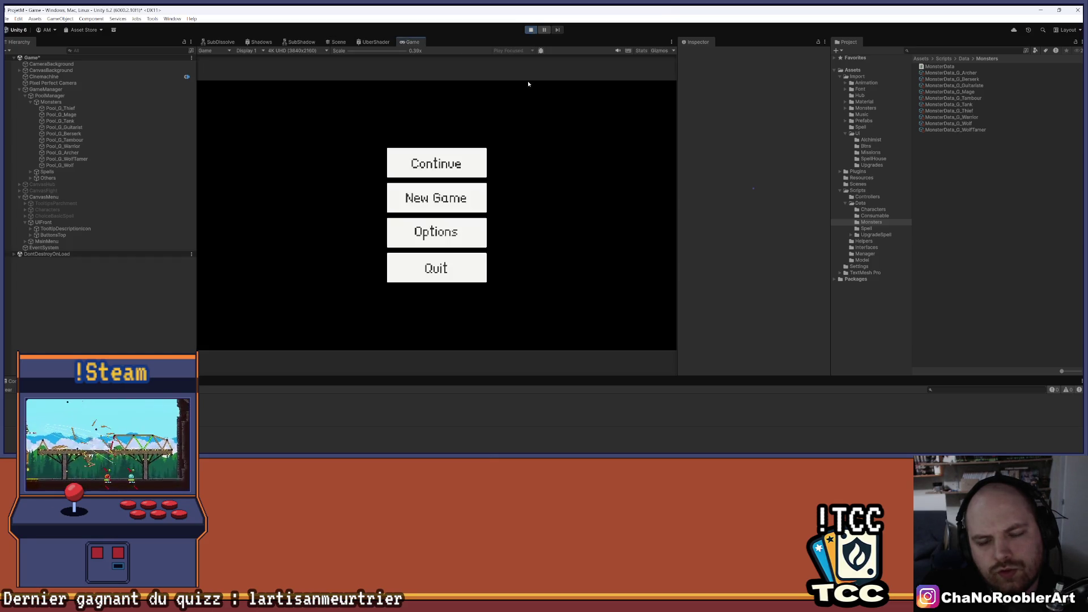
# - Replay the fight, ending one turn, then stop Play mode and switch to Visual Studio
pyautogui.click(467, 170)
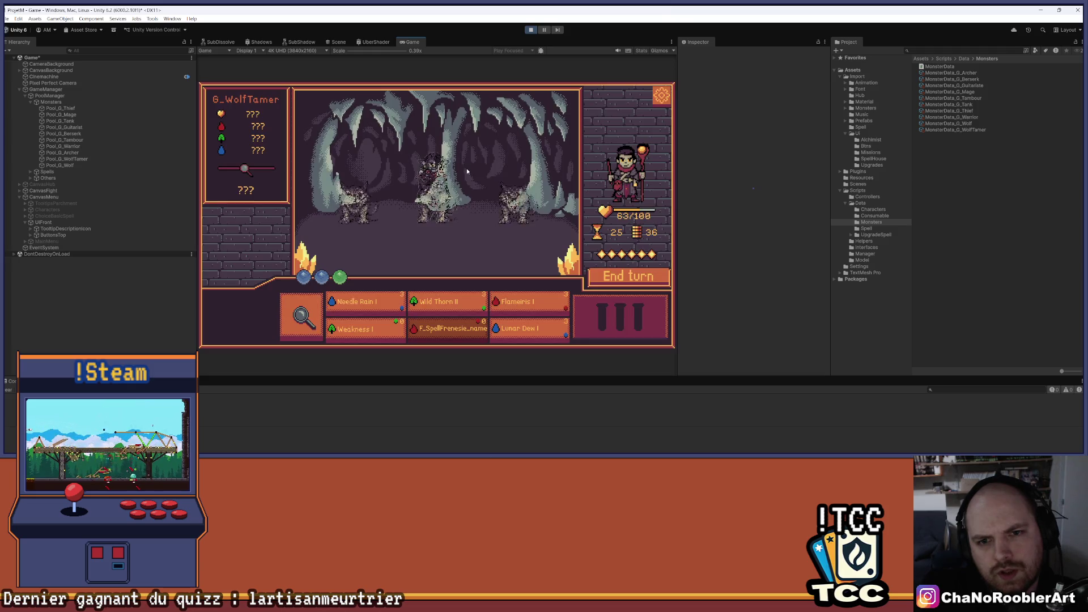
pyautogui.click(621, 277)
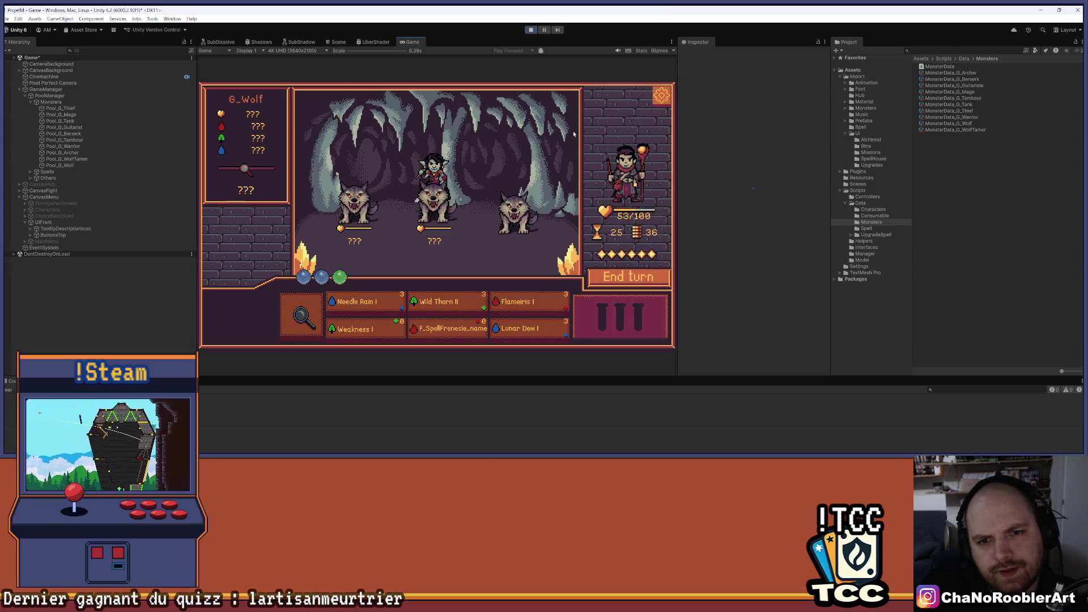
pyautogui.click(531, 30)
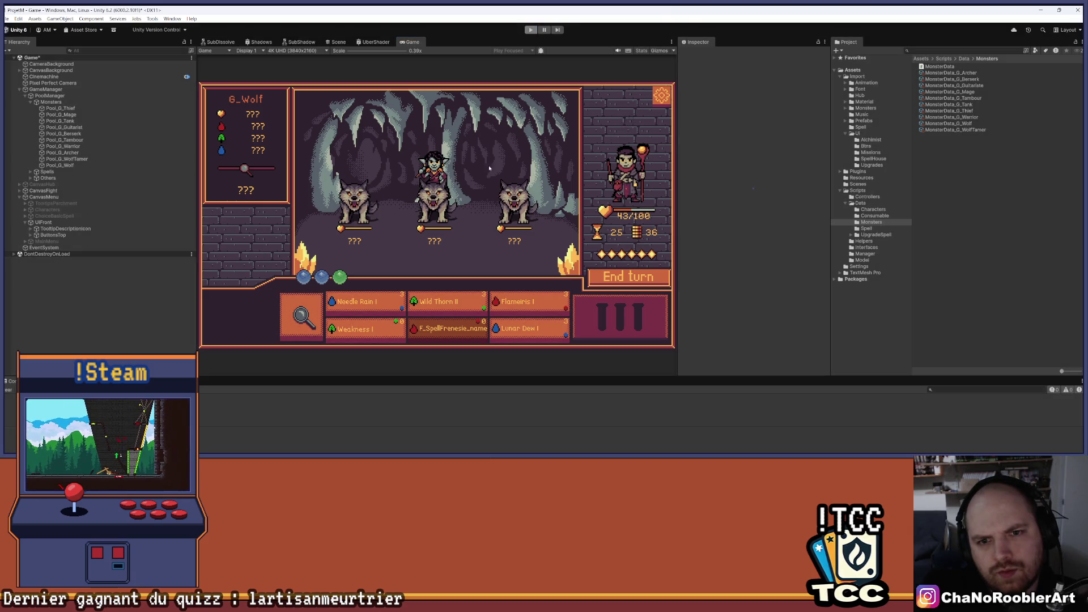
pyautogui.hotkey('alt', 'Tab')
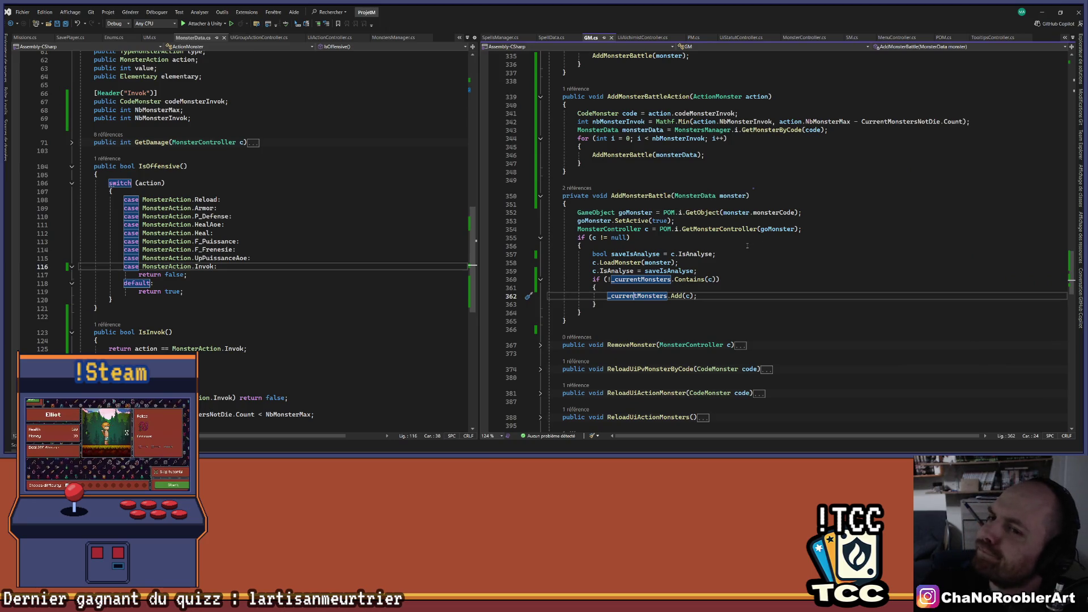
# - Scroll through GM.cs and go to the definition of LoadMonsters
pyautogui.scroll(2, 790, 290)
pyautogui.scroll(12, 894, 231)
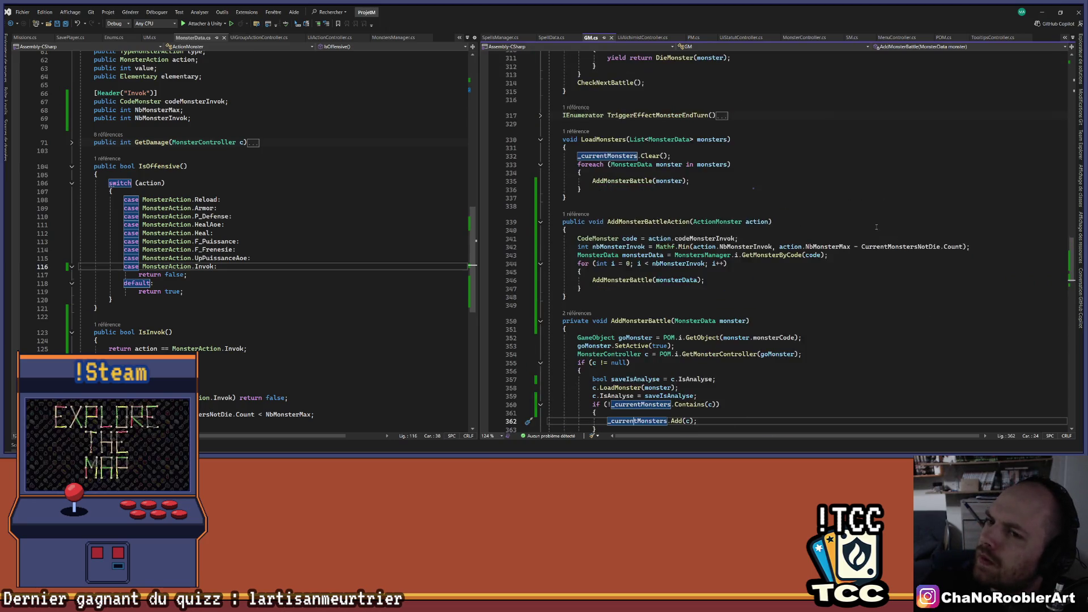
pyautogui.scroll(10, 874, 221)
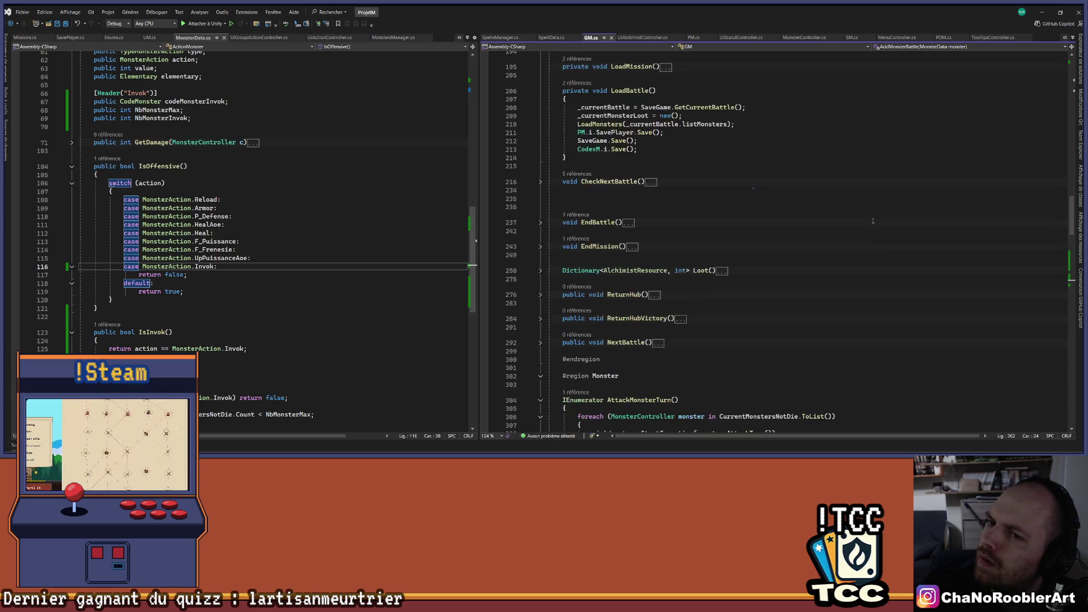
pyautogui.scroll(-5, 873, 220)
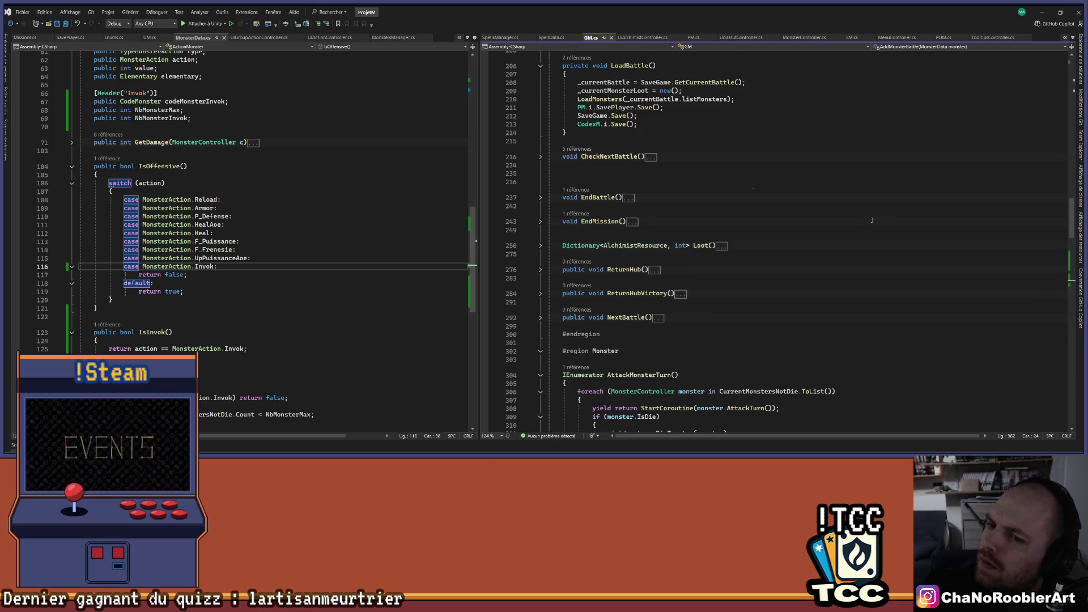
pyautogui.scroll(-15, 873, 220)
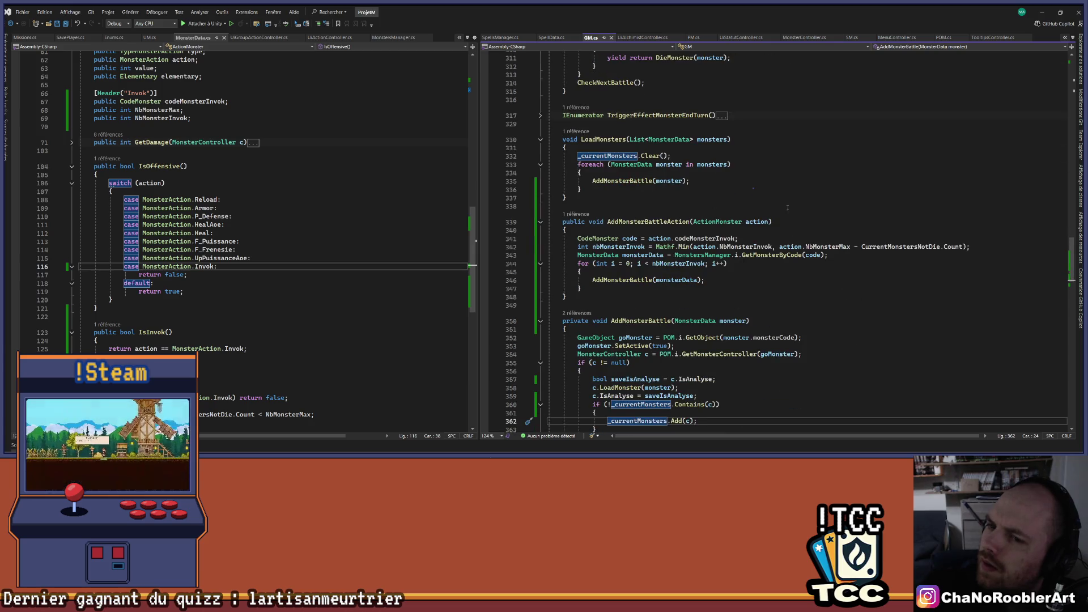
pyautogui.scroll(-9, 846, 233)
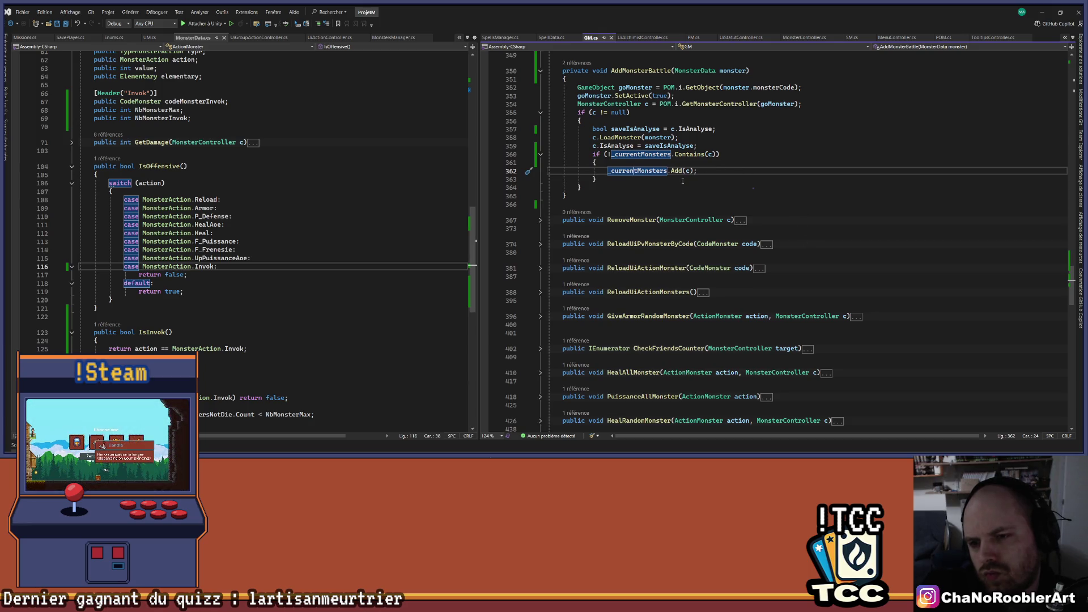
pyautogui.scroll(16, 823, 191)
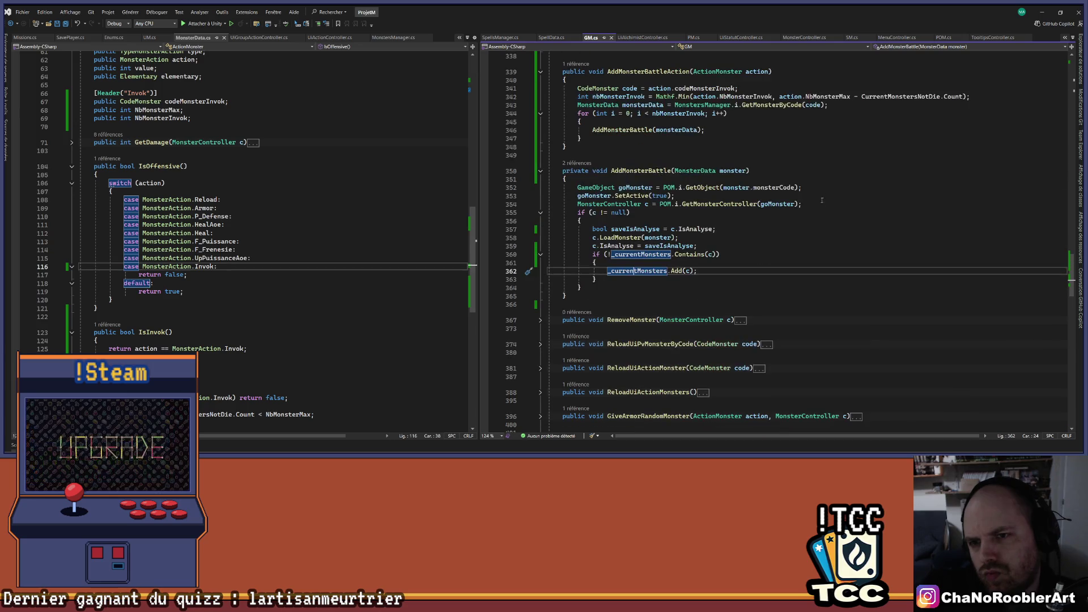
pyautogui.scroll(4, 822, 212)
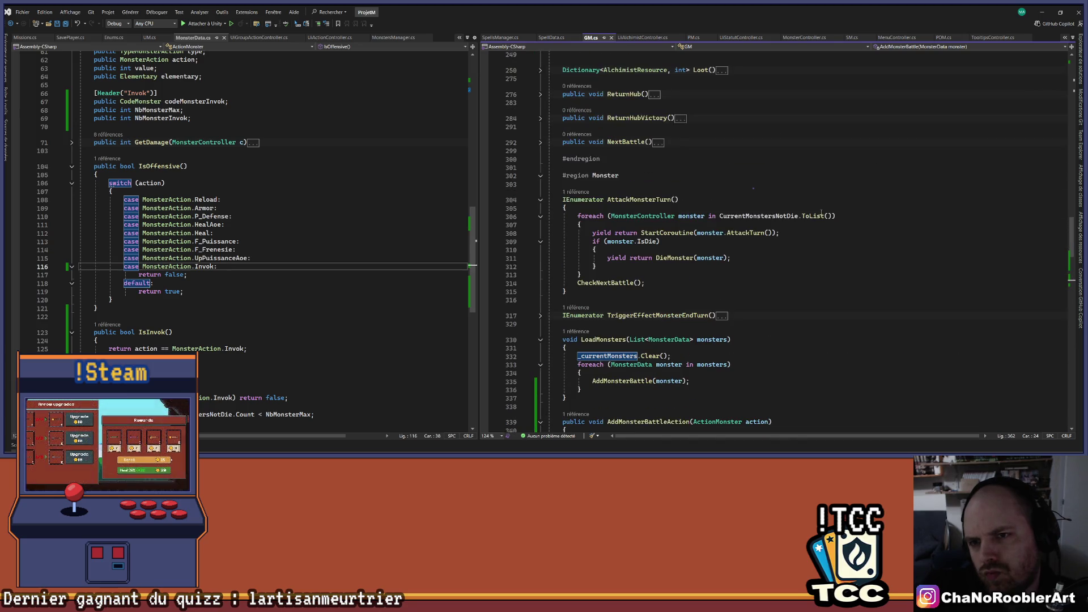
pyautogui.scroll(4, 821, 212)
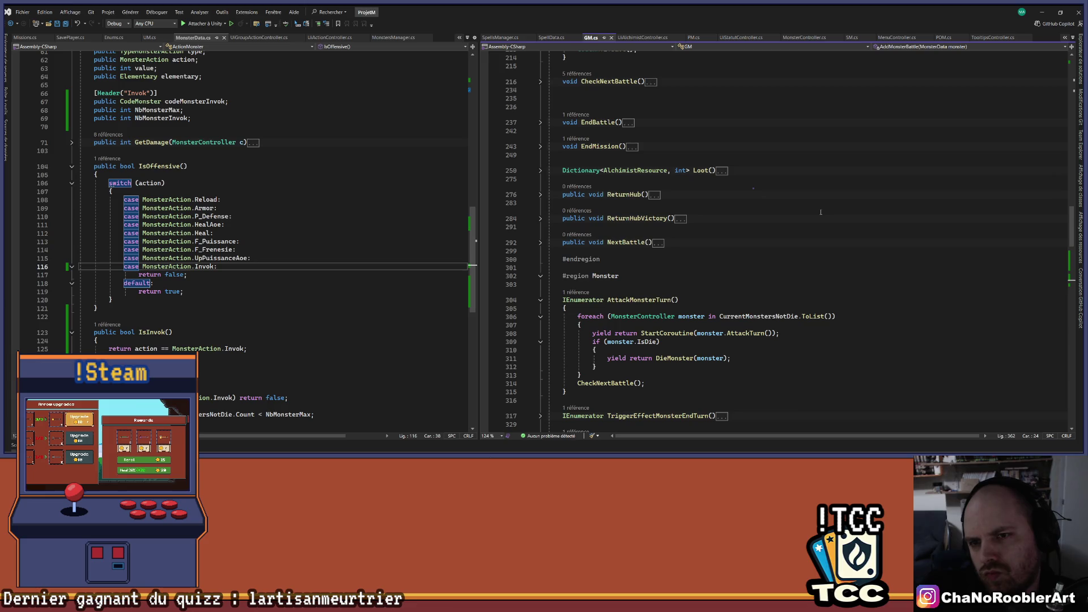
pyautogui.scroll(4, 821, 212)
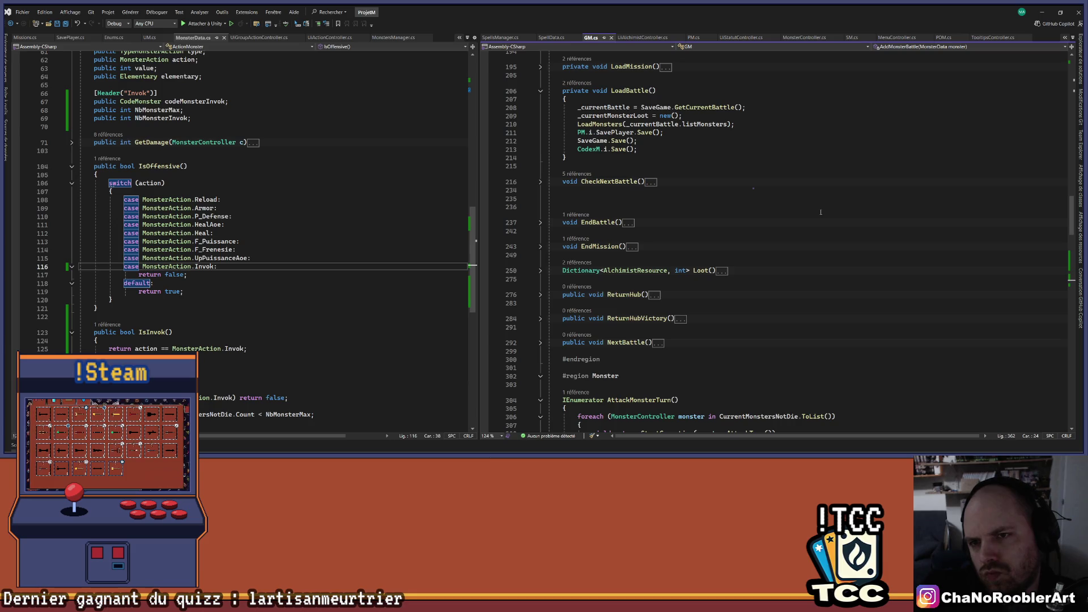
pyautogui.scroll(3, 819, 212)
pyautogui.click(595, 199)
pyautogui.rightClick(596, 199)
pyautogui.click(624, 265)
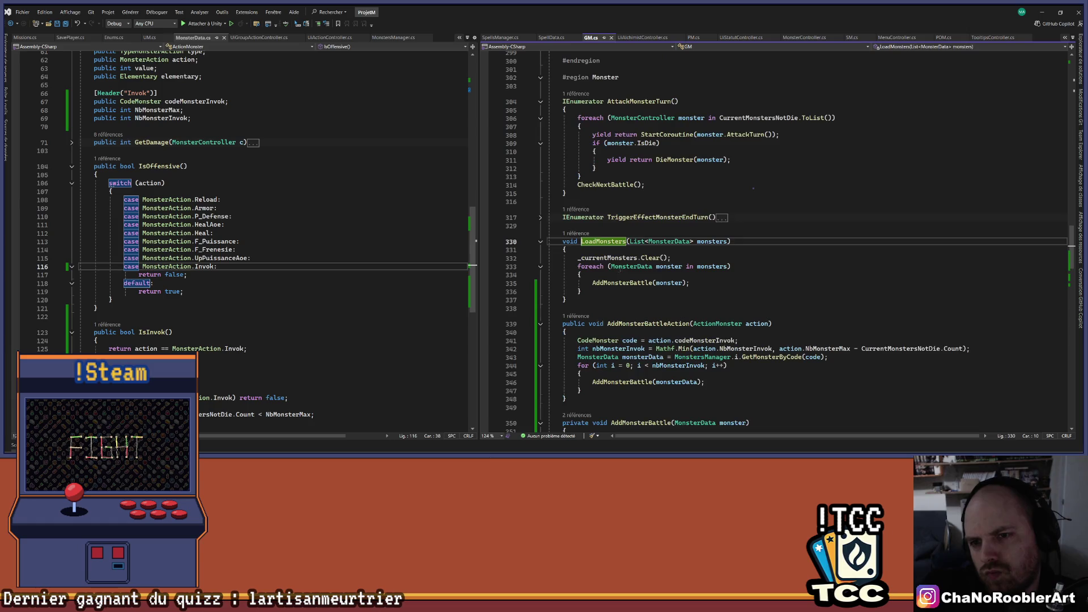
# - Follow AddMonsterBattle, then LoadMonster, to its definition in MonsterController.cs
pyautogui.scroll(-2, 808, 248)
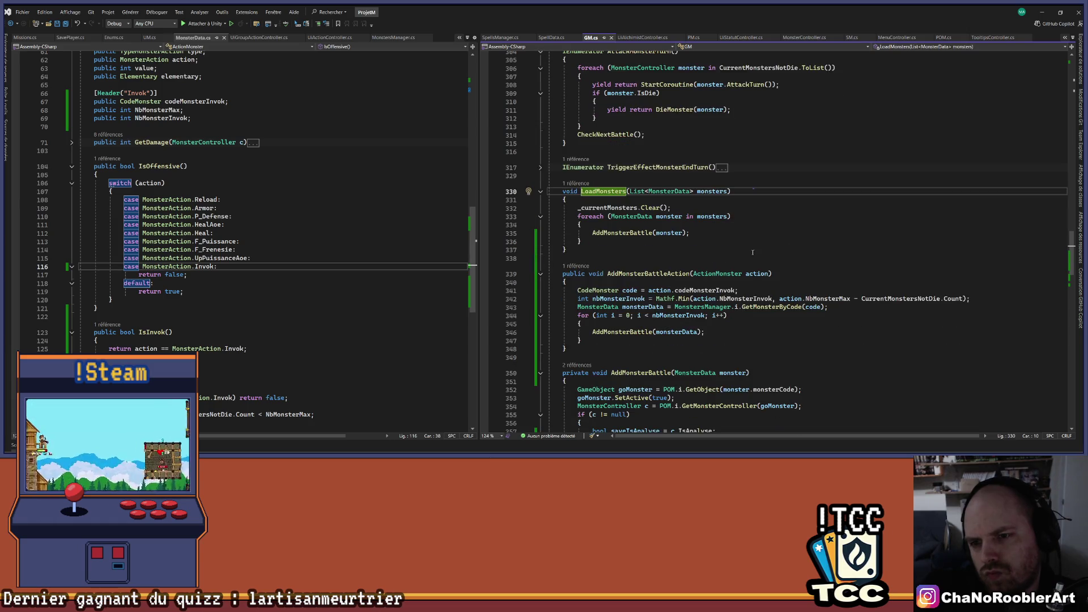
pyautogui.click(634, 232)
pyautogui.rightClick(635, 232)
pyautogui.click(672, 278)
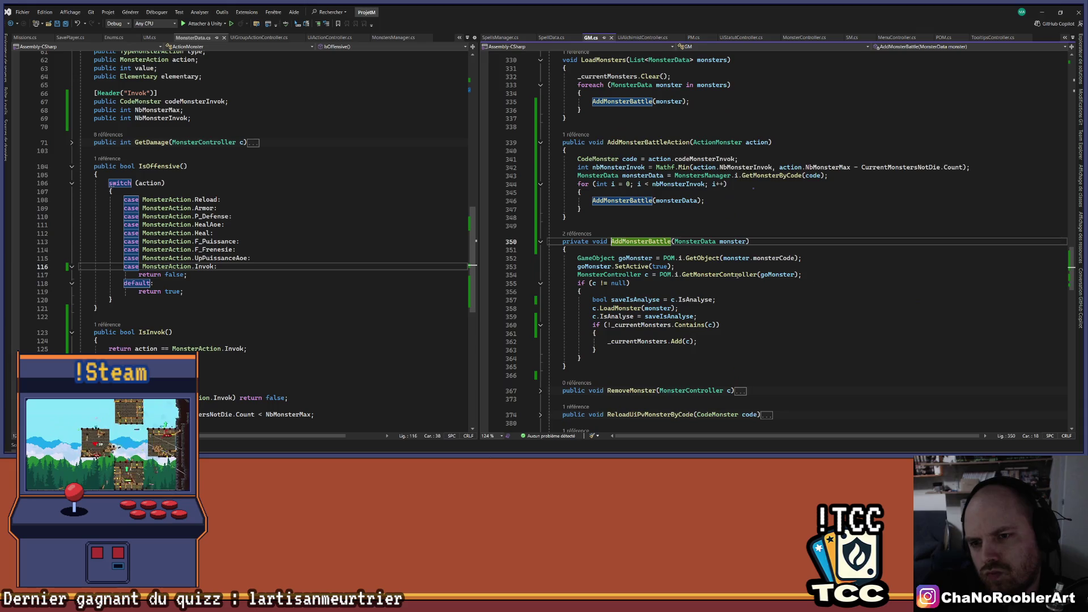
pyautogui.scroll(-2, 831, 281)
pyautogui.click(623, 258)
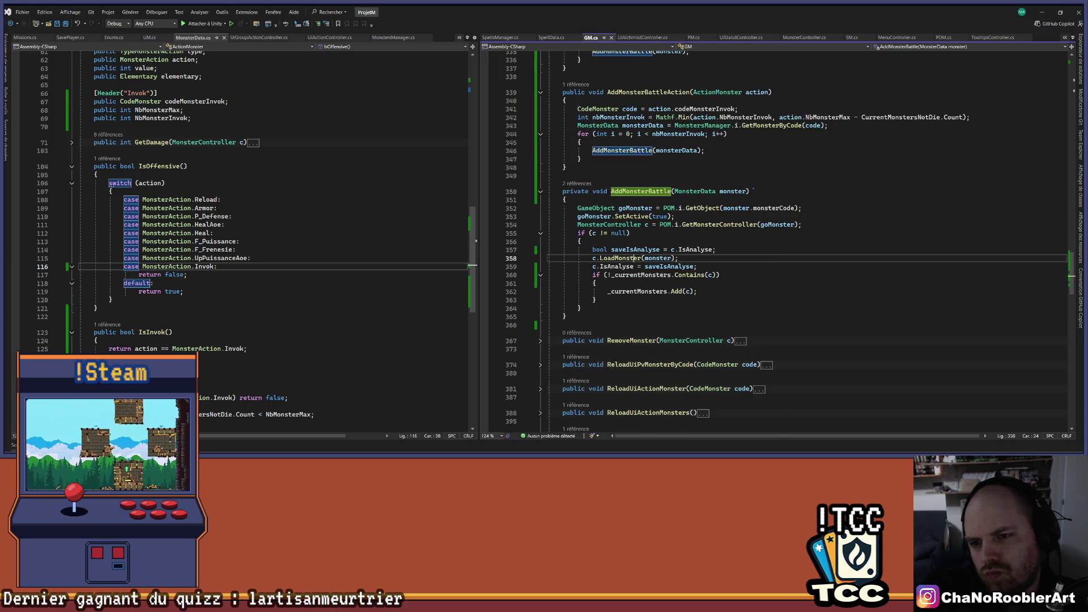
pyautogui.rightClick(633, 258)
pyautogui.click(674, 273)
pyautogui.scroll(-4, 683, 247)
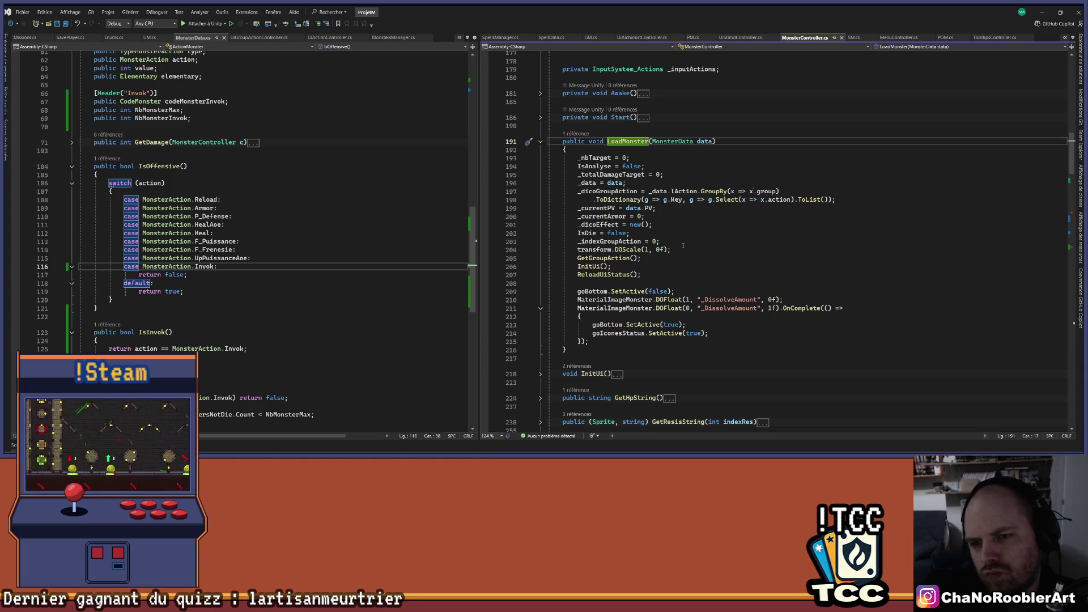
# - Go from the GetGroupAction call in LoadMonster to its definition and expand the method body
pyautogui.moveTo(571, 258); pyautogui.dragTo(641, 258)
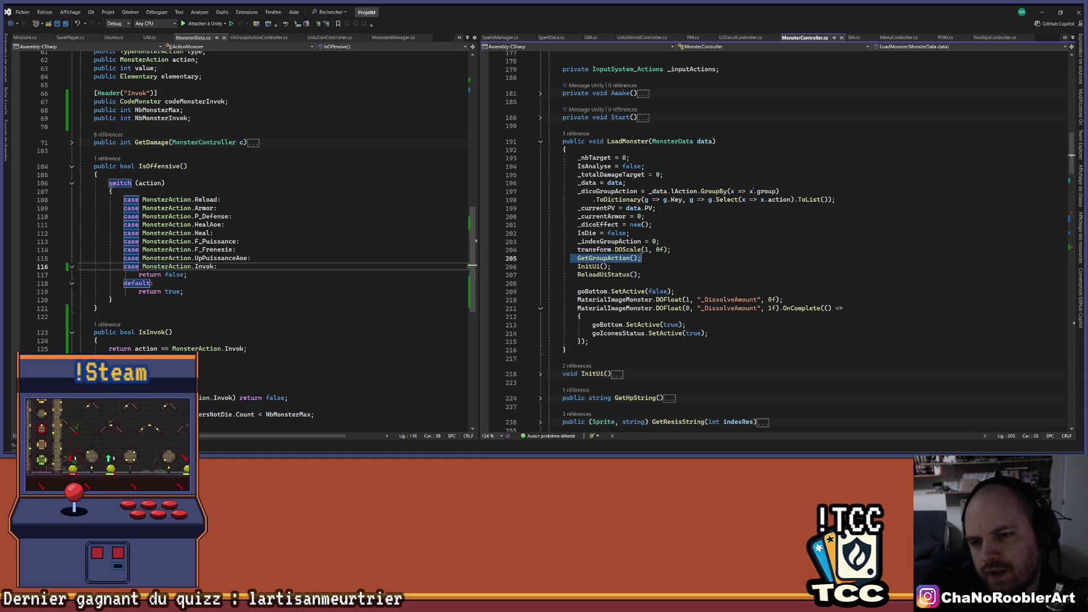
pyautogui.rightClick(618, 259)
pyautogui.click(652, 278)
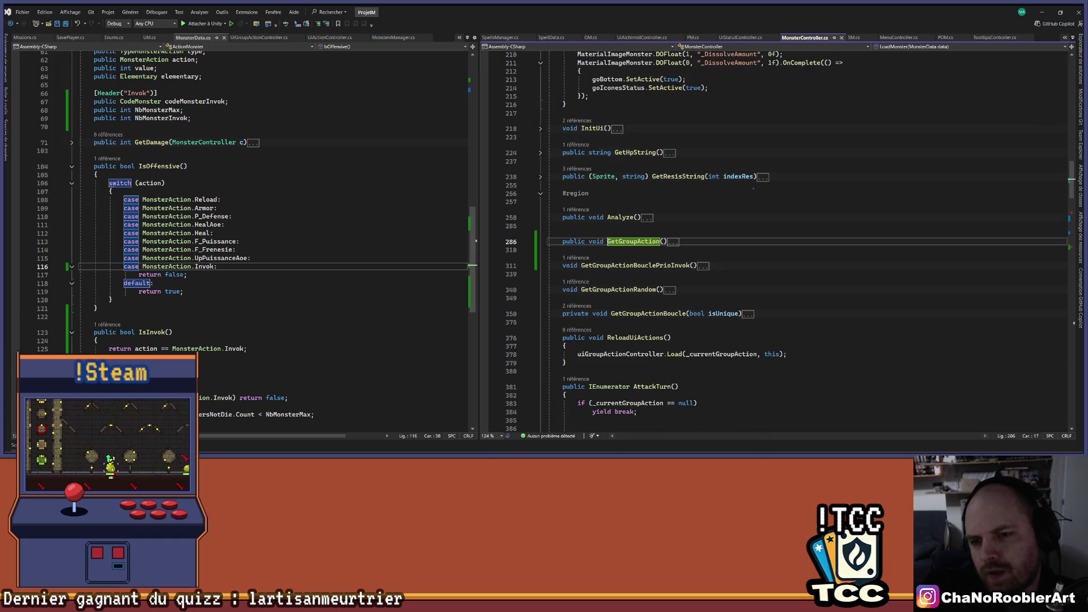
pyautogui.click(540, 242)
pyautogui.scroll(-3, 607, 285)
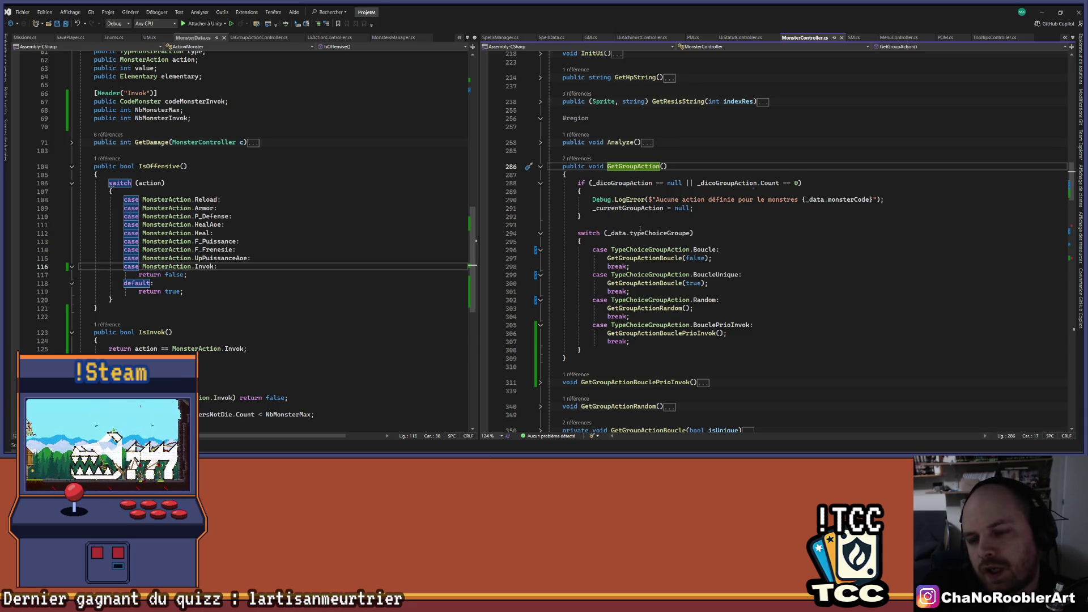
pyautogui.scroll(10, 672, 244)
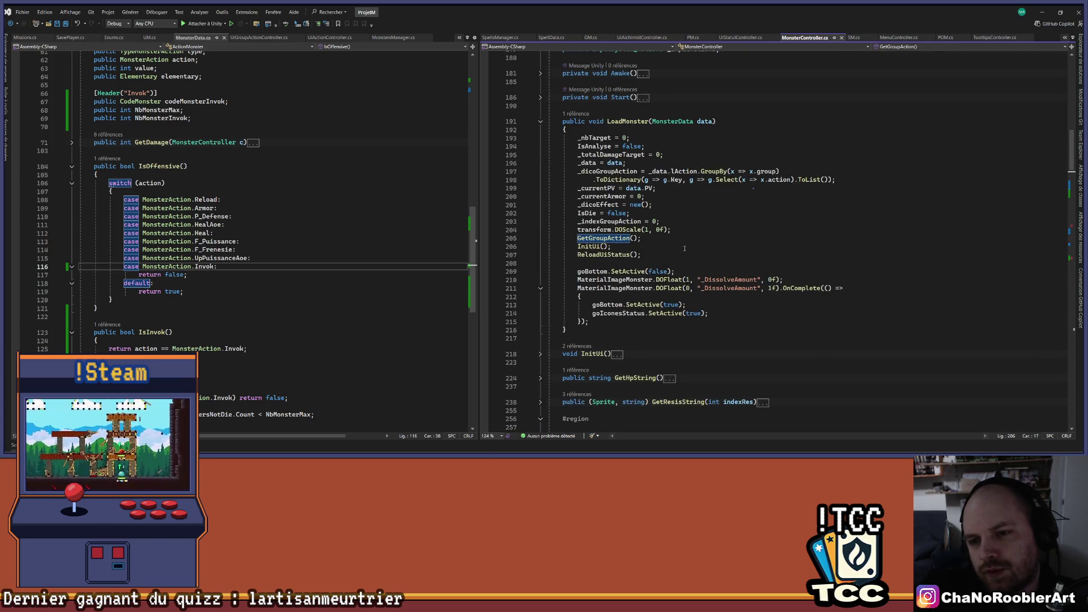
# - Select the GetGroupAction(); line in LoadMonster and highlight all its references
pyautogui.click(673, 246)
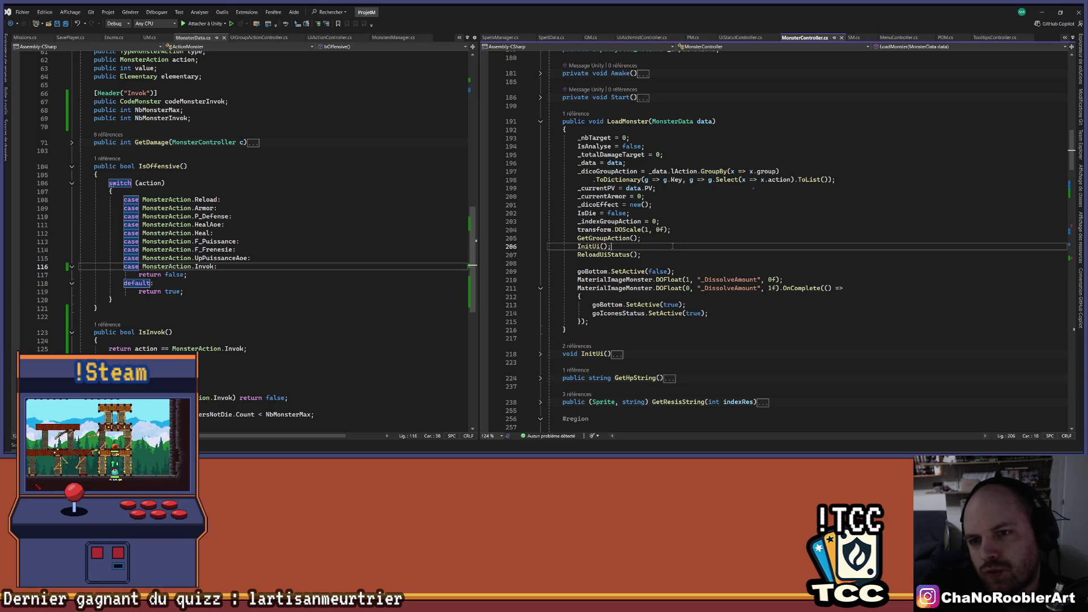
pyautogui.click(654, 239)
pyautogui.scroll(-11, 660, 250)
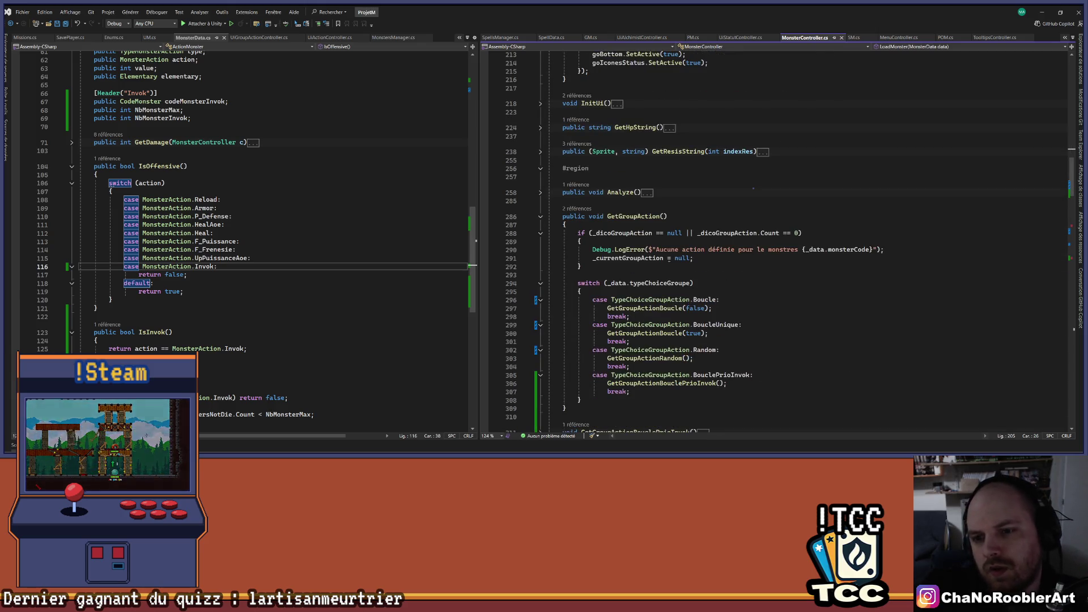
pyautogui.scroll(8, 662, 243)
pyautogui.click(549, 271)
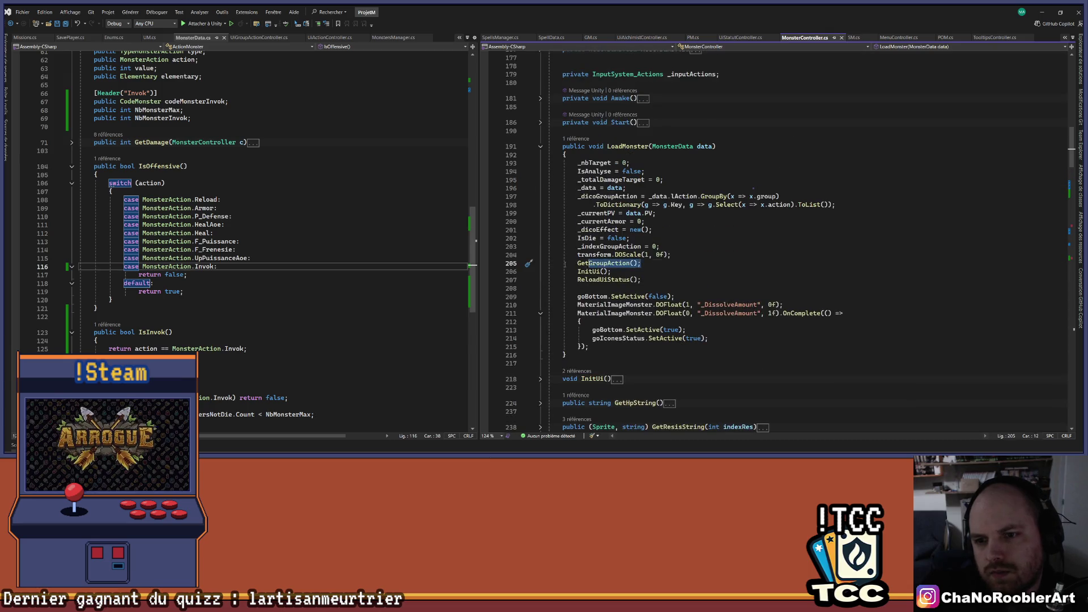
pyautogui.moveTo(643, 264); pyautogui.dragTo(532, 260)
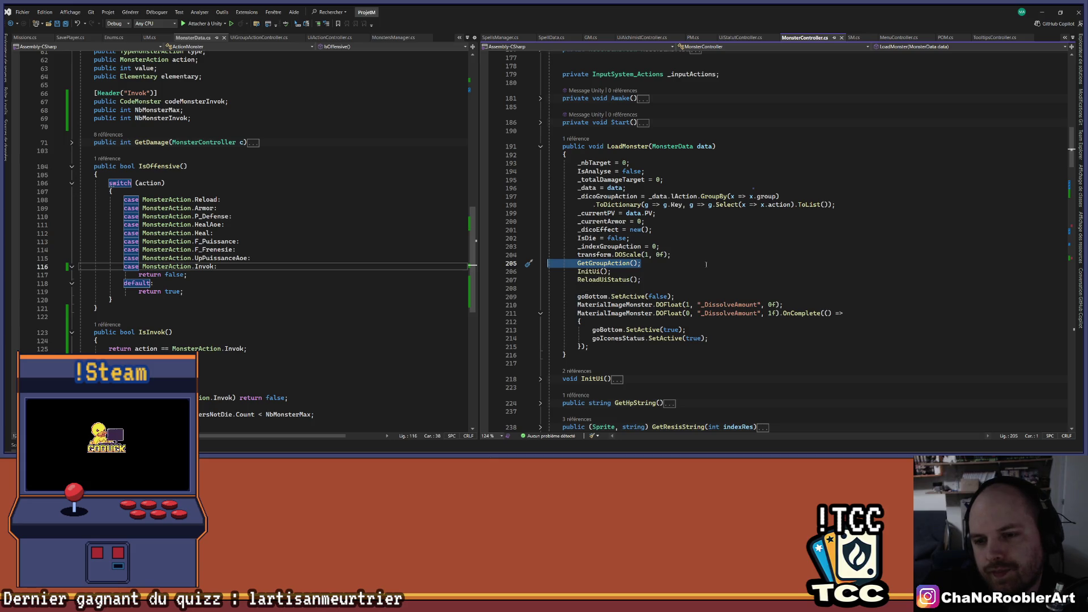
pyautogui.click(608, 263)
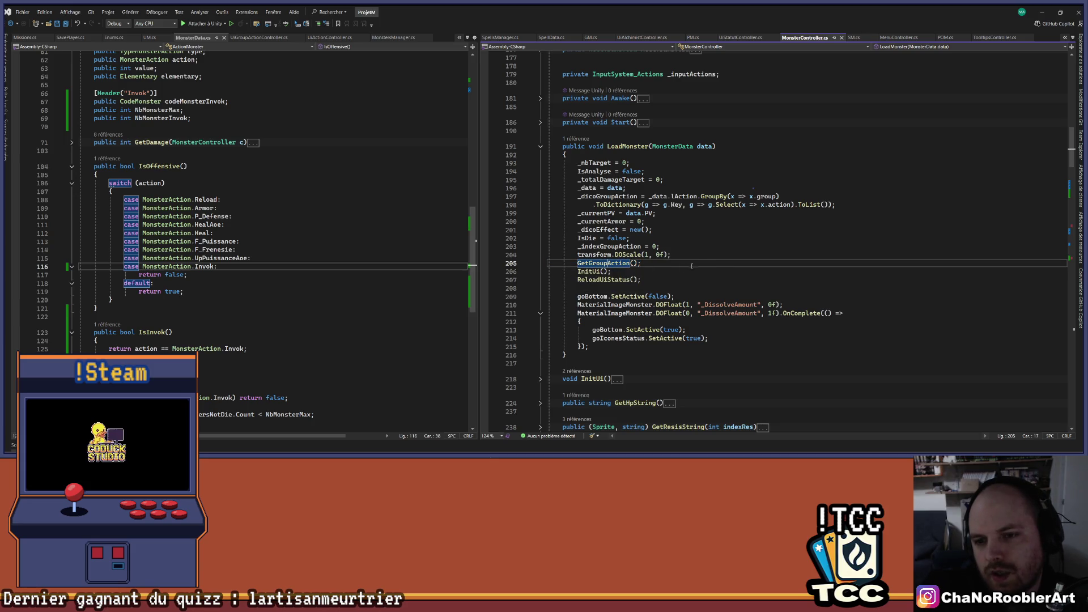
# - Read through the GetGroupAction switch cases and go to the GetGroupActionBoucle definition
pyautogui.scroll(-20, 730, 263)
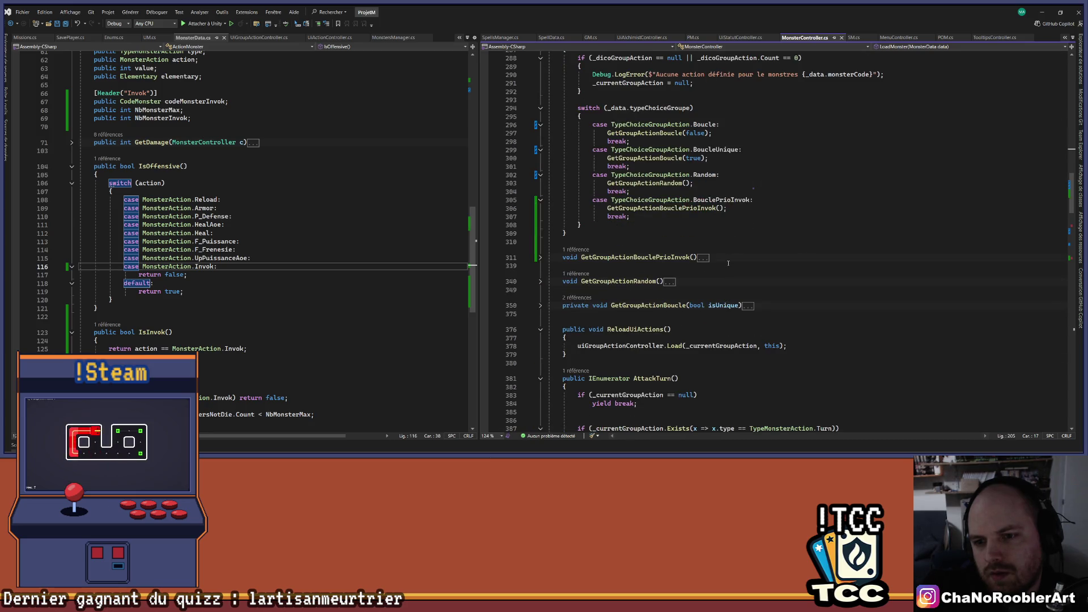
pyautogui.scroll(-8, 728, 263)
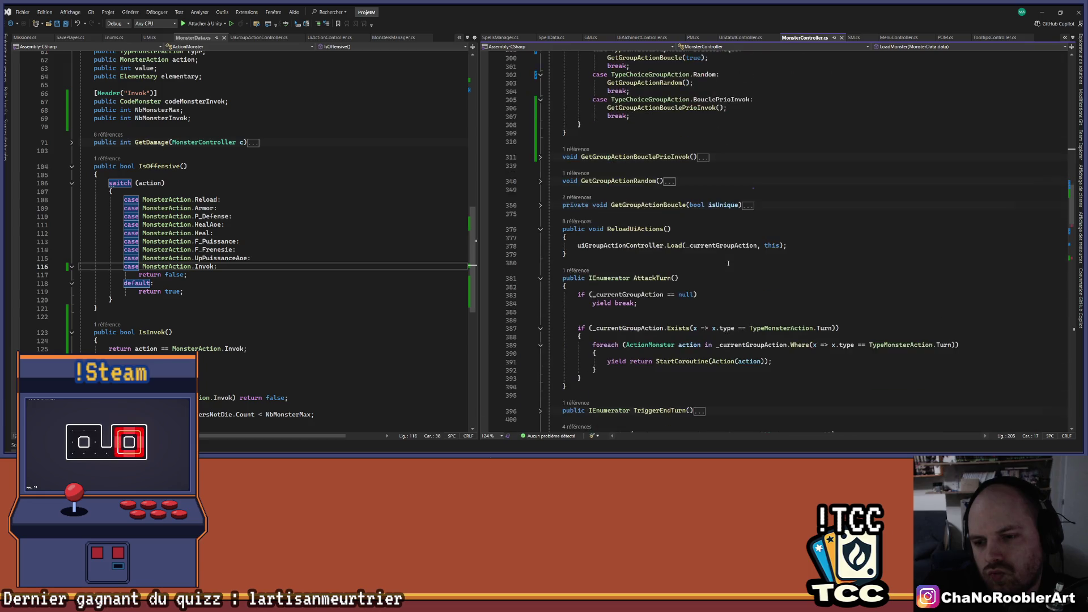
pyautogui.scroll(8, 613, 242)
pyautogui.scroll(4, 613, 242)
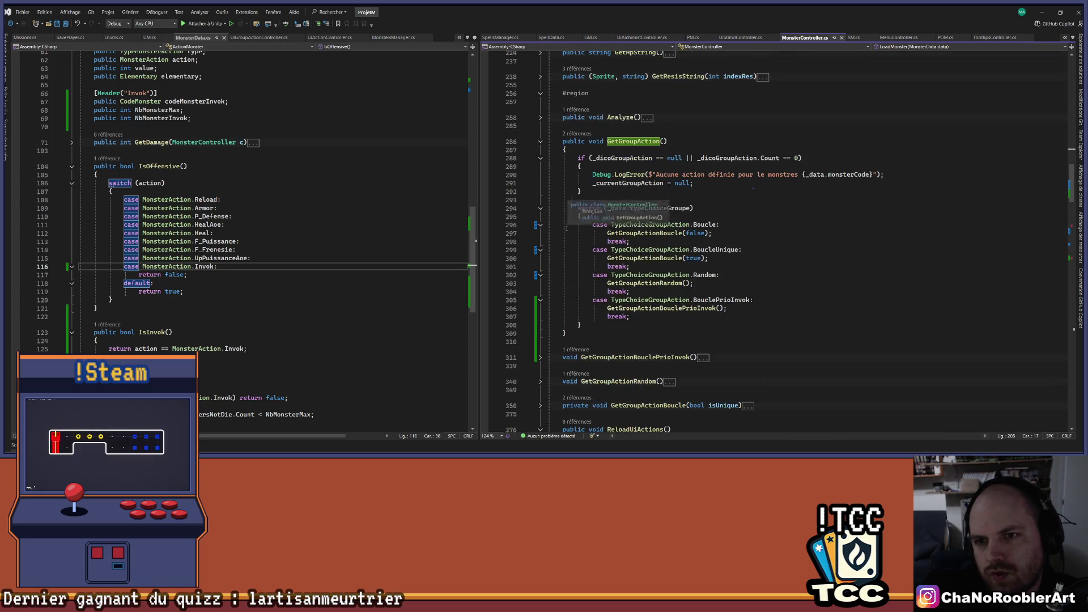
pyautogui.scroll(-4, 597, 240)
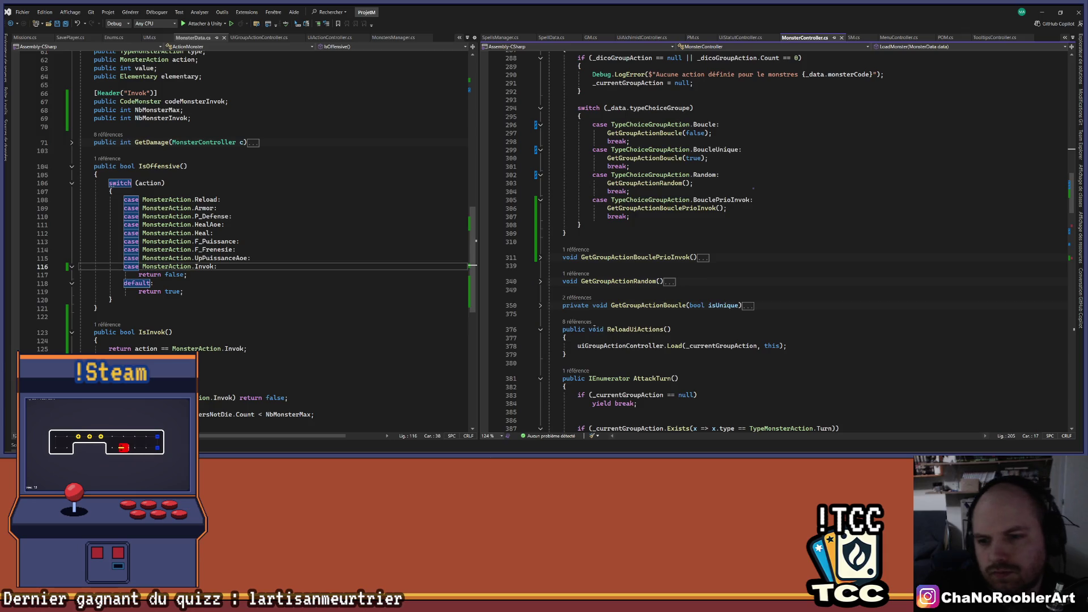
pyautogui.scroll(-2, 604, 240)
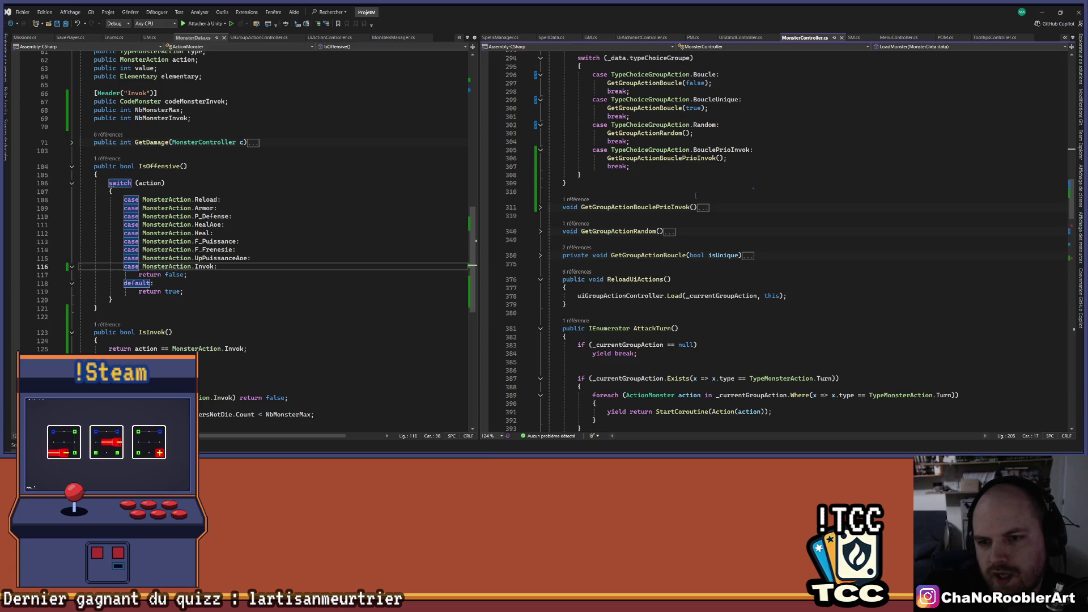
pyautogui.keyDown('ctrl'); pyautogui.click(644, 83); pyautogui.keyUp('ctrl')
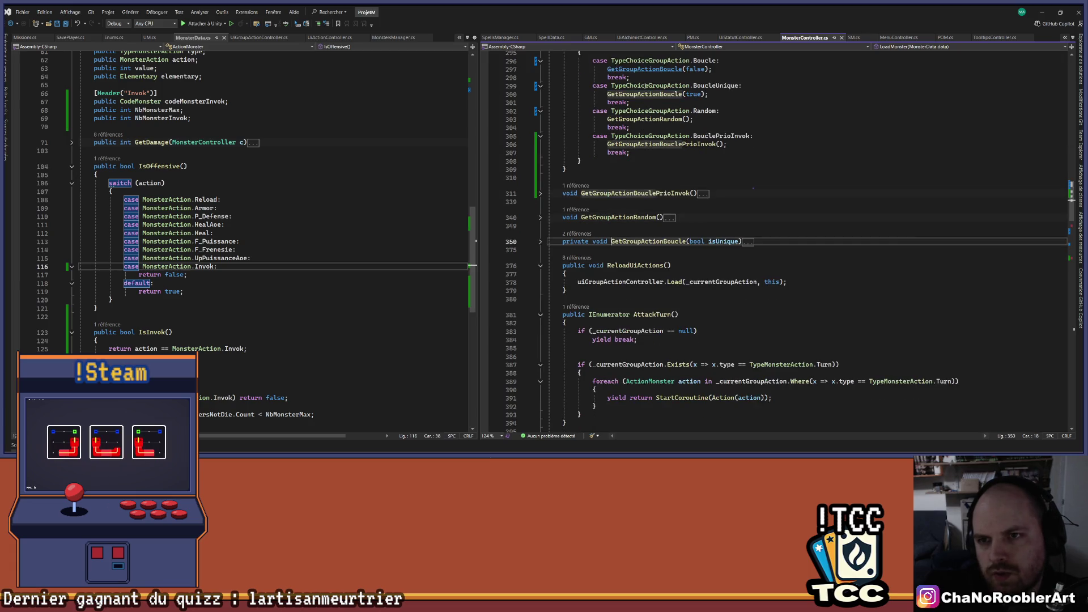
# - Expand GetGroupActionBoucle and highlight the references to ReloadUiActions
pyautogui.click(541, 241)
pyautogui.scroll(-4, 763, 266)
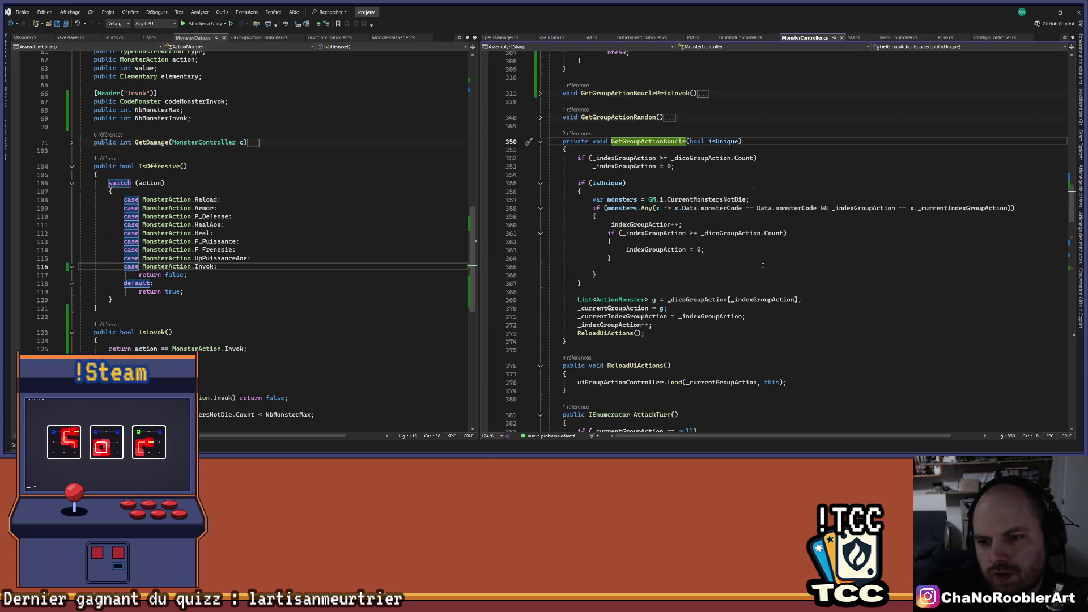
pyautogui.click(608, 333)
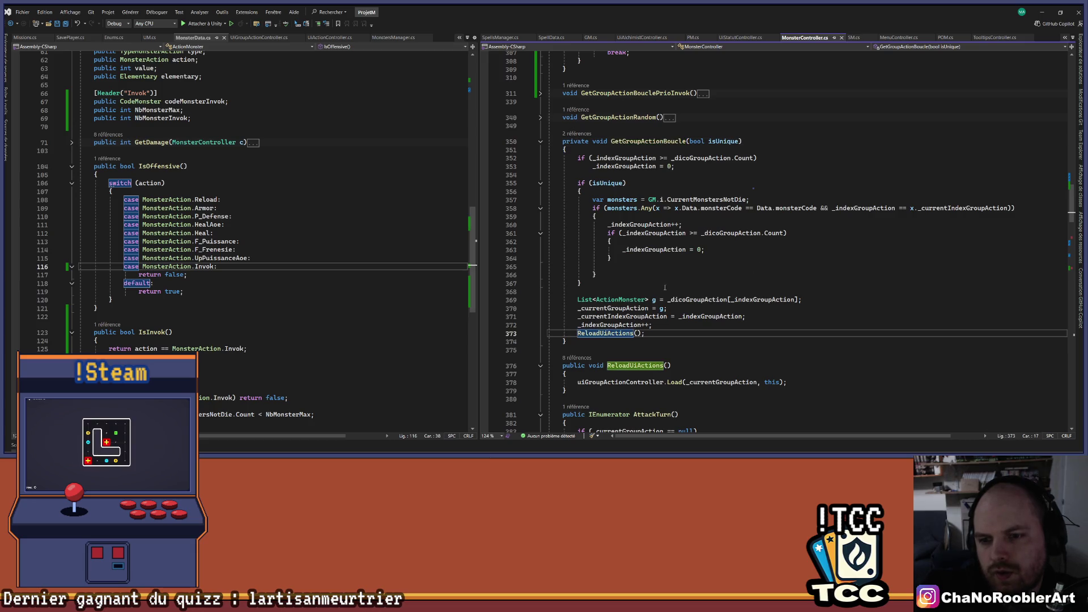
pyautogui.scroll(10, 607, 334)
pyautogui.scroll(15, 657, 286)
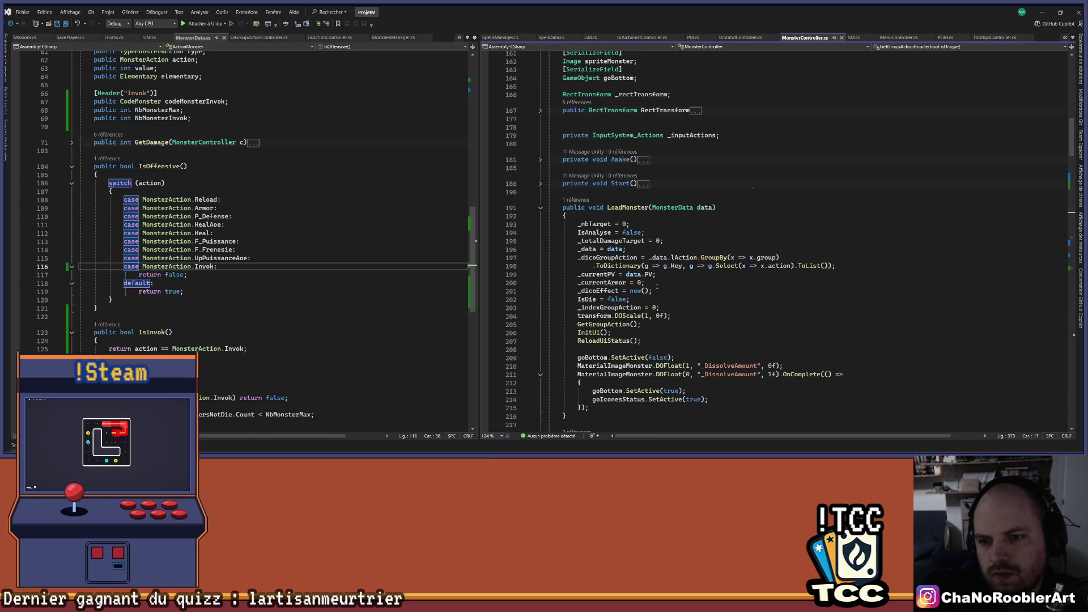
pyautogui.scroll(-2, 657, 287)
# - Delete the GetGroupAction(); call from LoadMonster and return to the LoadMonster call in GM.cs
pyautogui.moveTo(642, 276); pyautogui.dragTo(548, 276)
pyautogui.press('Delete')
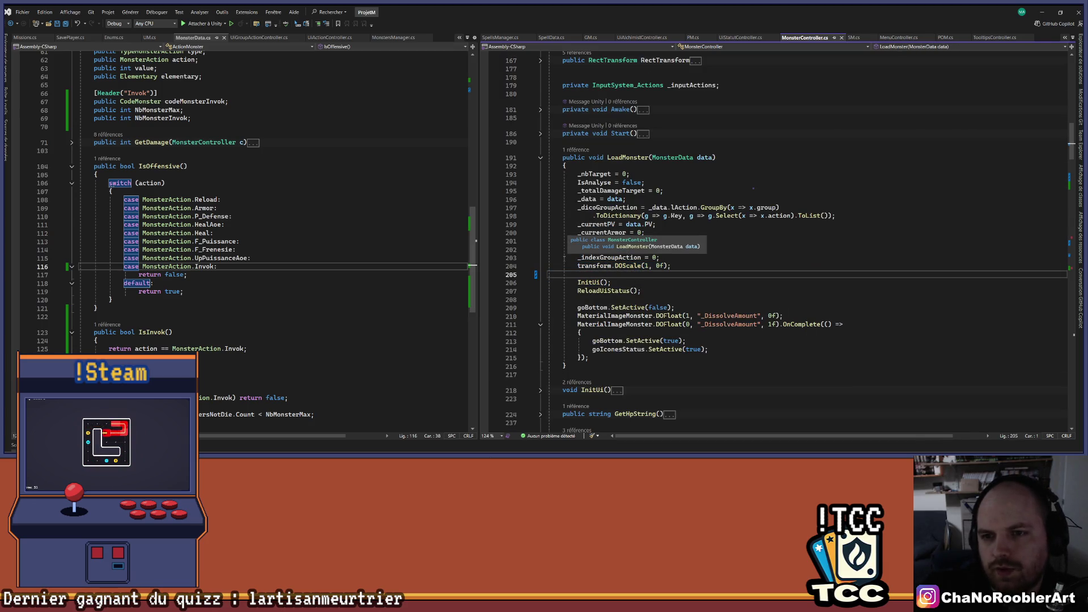
pyautogui.hotkey('ctrl', '-')
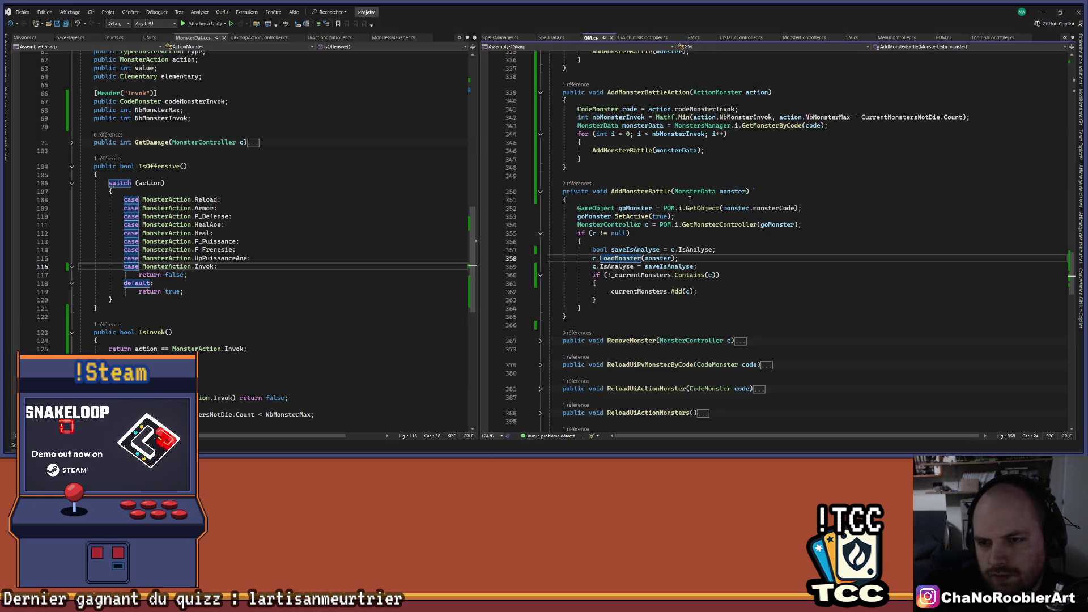
pyautogui.scroll(10, 689, 199)
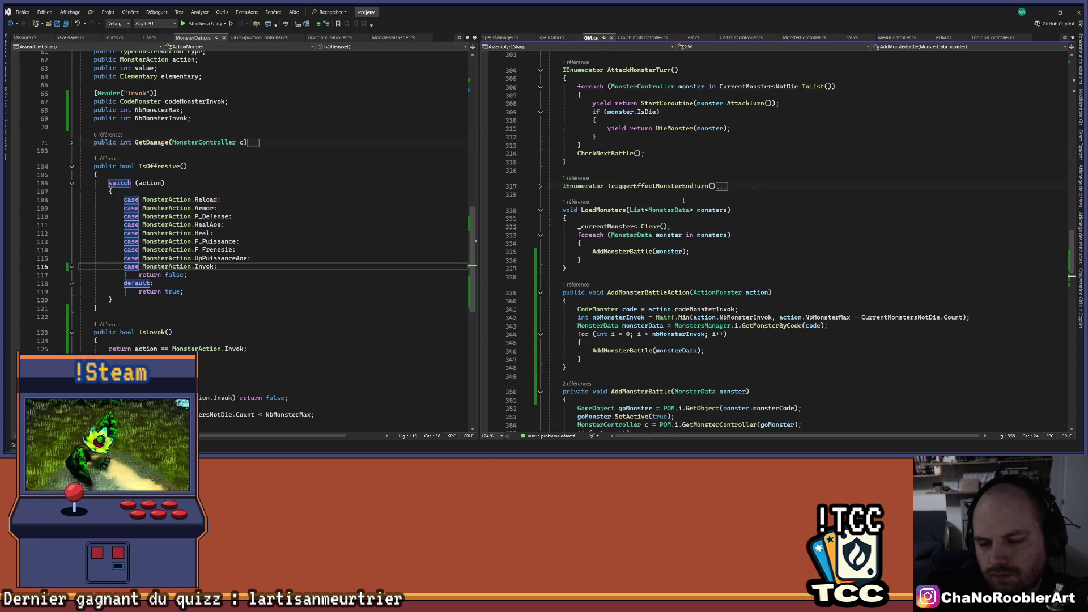
pyautogui.scroll(-5, 684, 200)
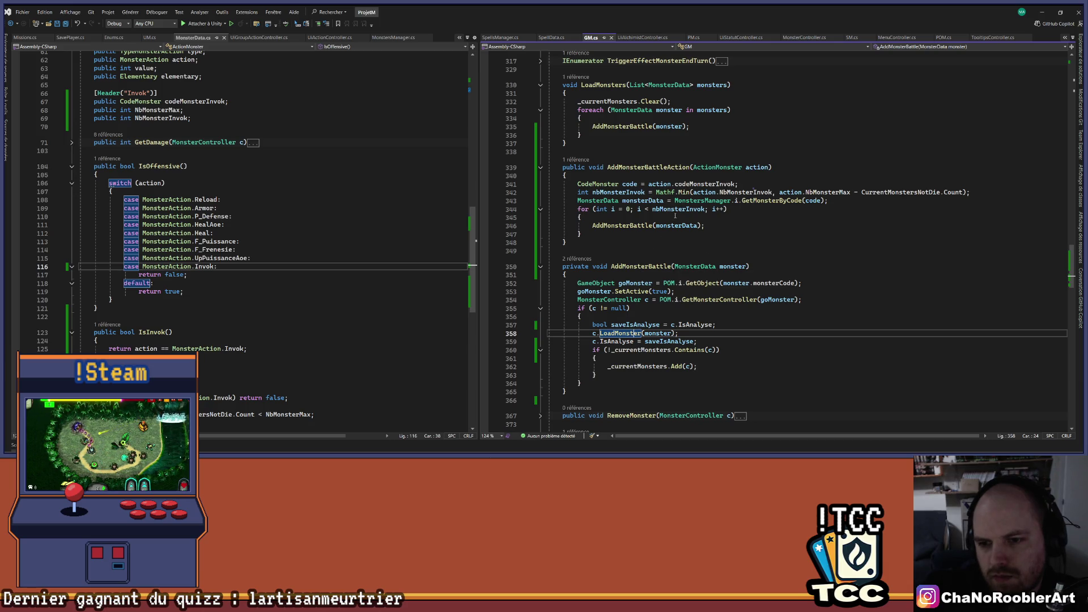
pyautogui.scroll(4, 675, 216)
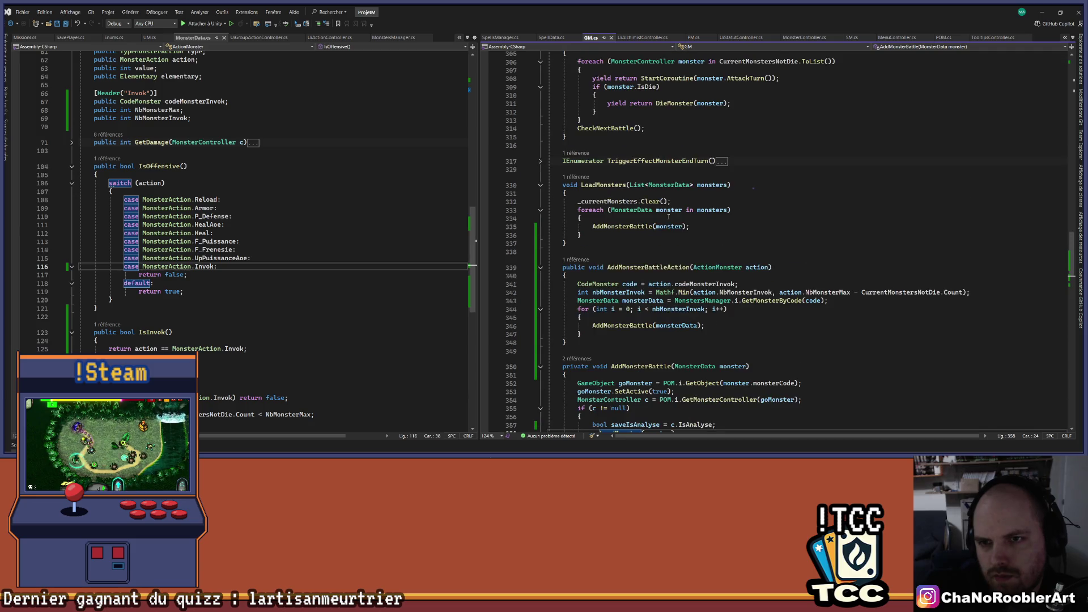
pyautogui.click(594, 236)
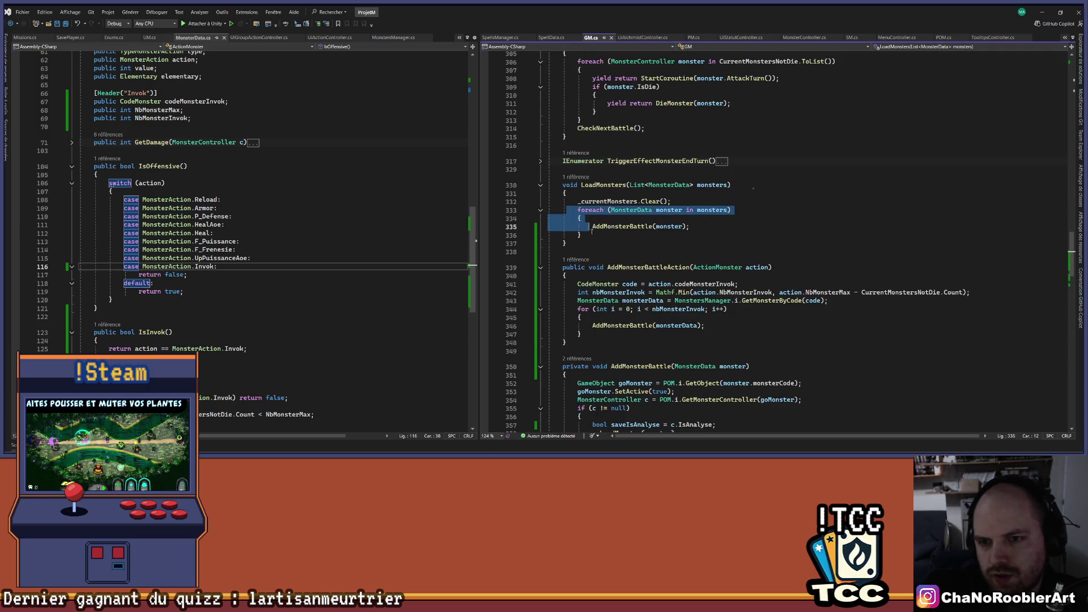
# - Add a line after the foreach loop and start writing a monsters ForEach lambda
pyautogui.press('Return')
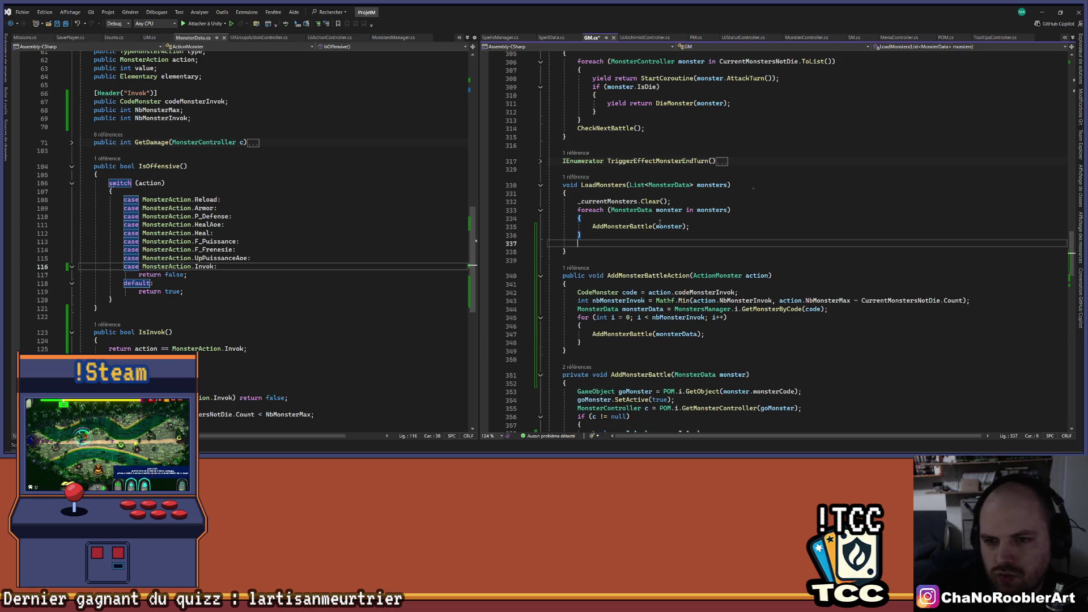
pyautogui.write('monsters.for')
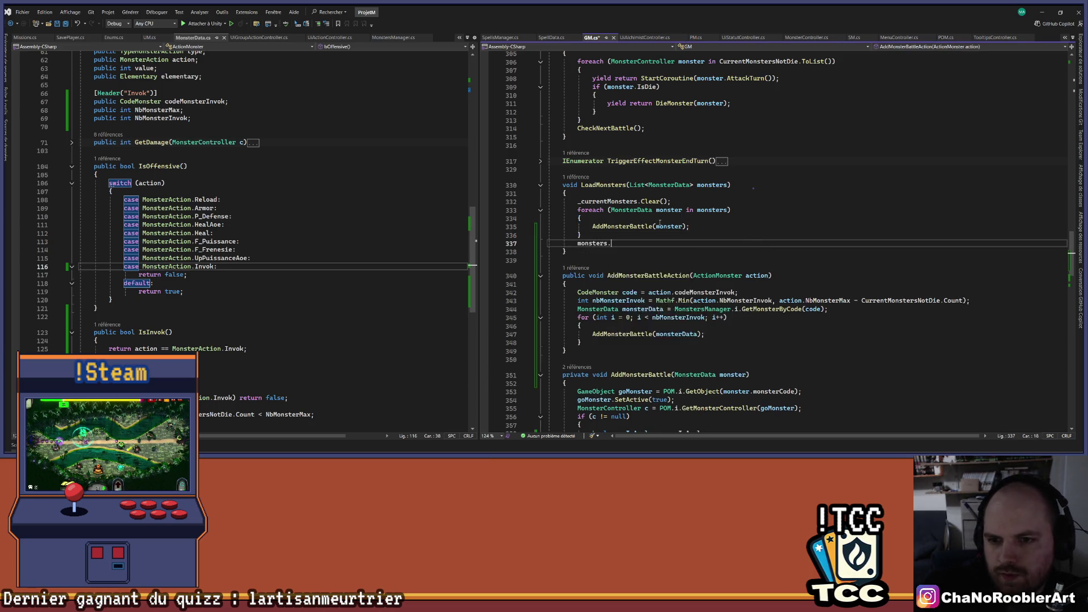
pyautogui.press('Tab')
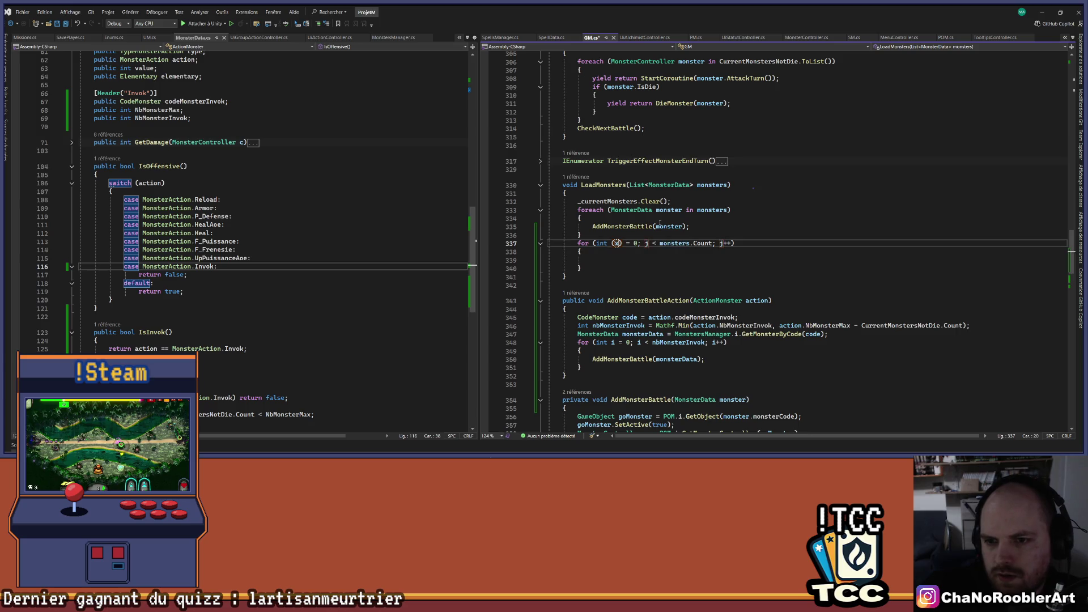
pyautogui.hotkey('ctrl', 'z')
pyautogui.write('monsters.forea')
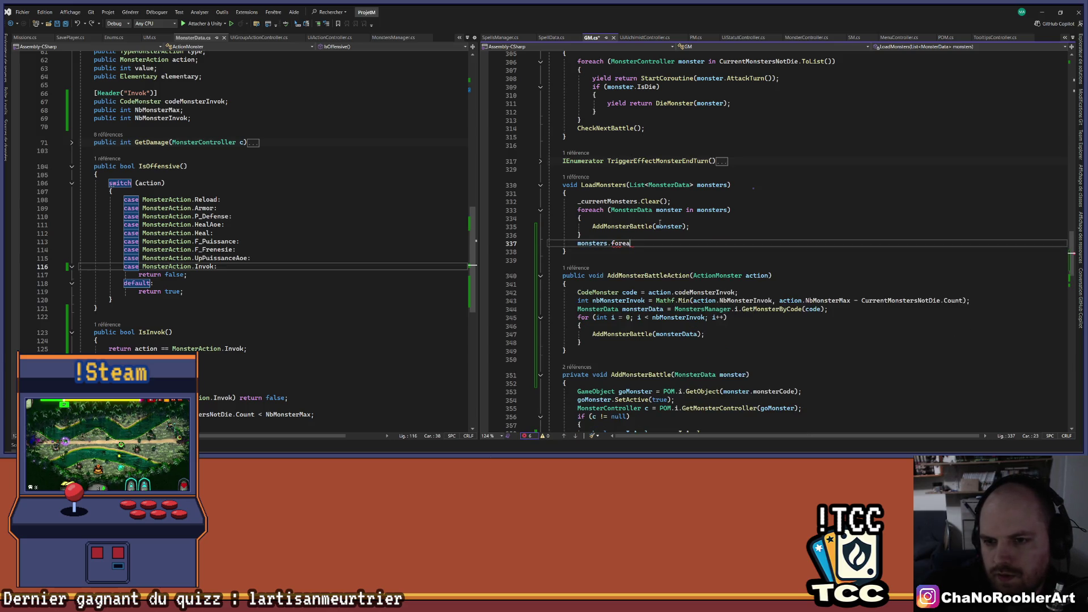
pyautogui.write('ch(x=>x')
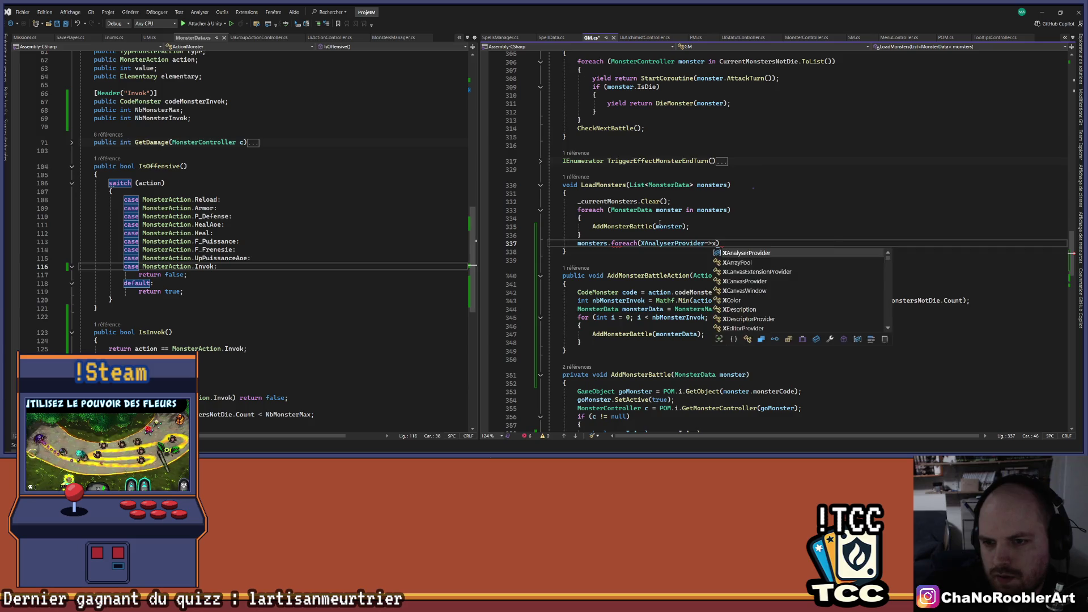
pyautogui.write('.Get')
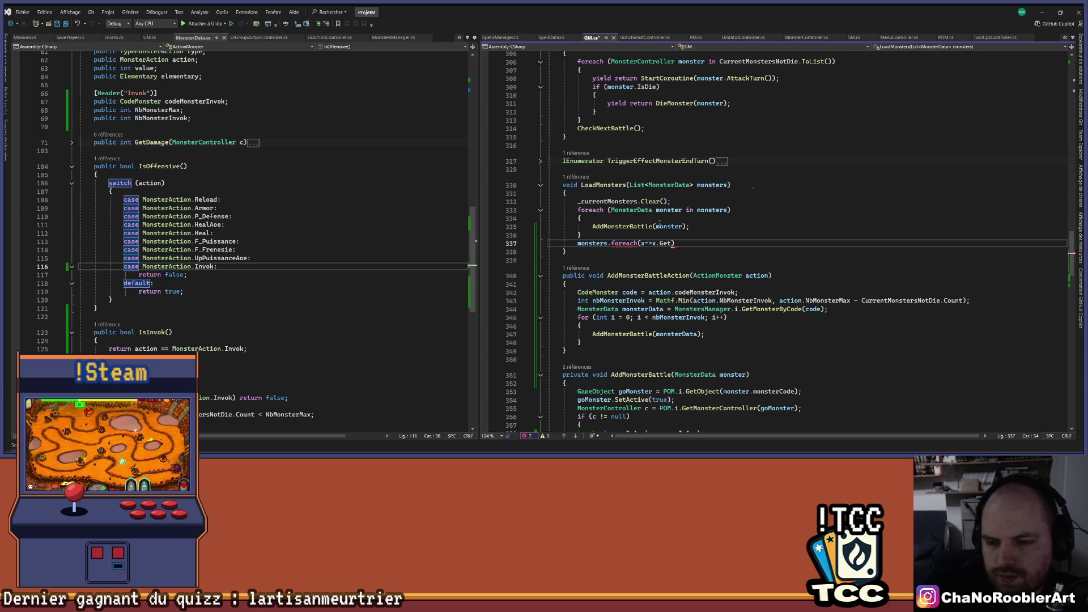
# - Inspect the syntax error and the uses of _currentMonsters around AddMonsterBattle
pyautogui.click(628, 268)
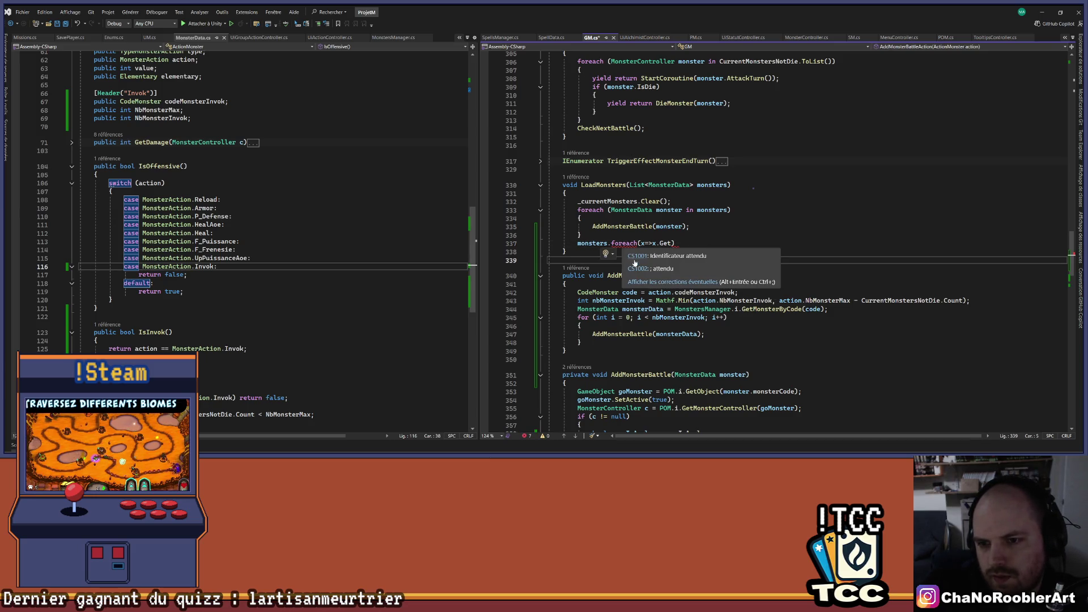
pyautogui.click(606, 254)
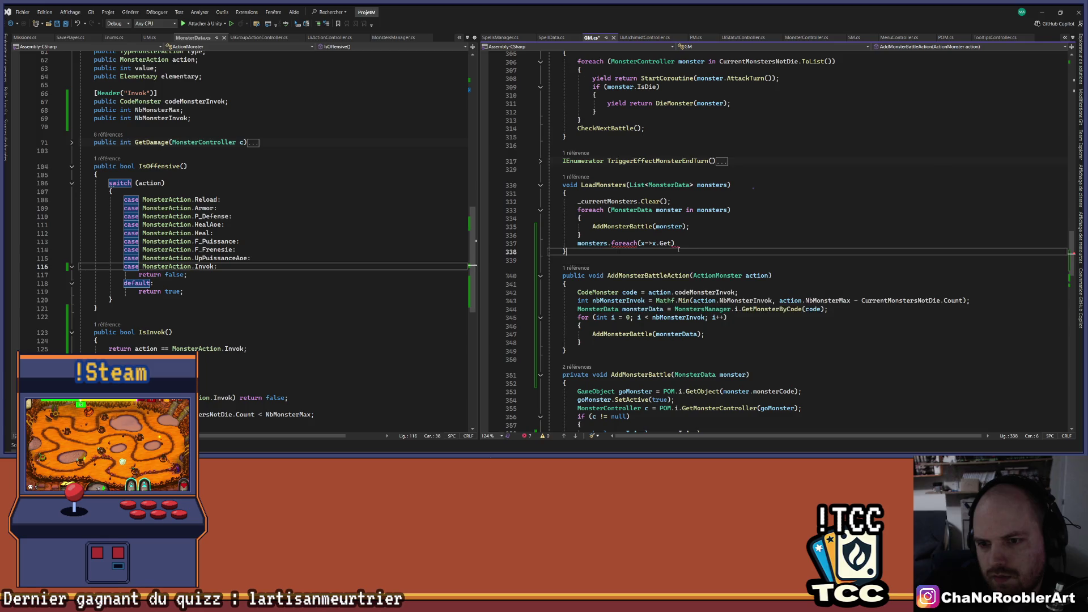
pyautogui.moveTo(674, 244); pyautogui.dragTo(651, 244)
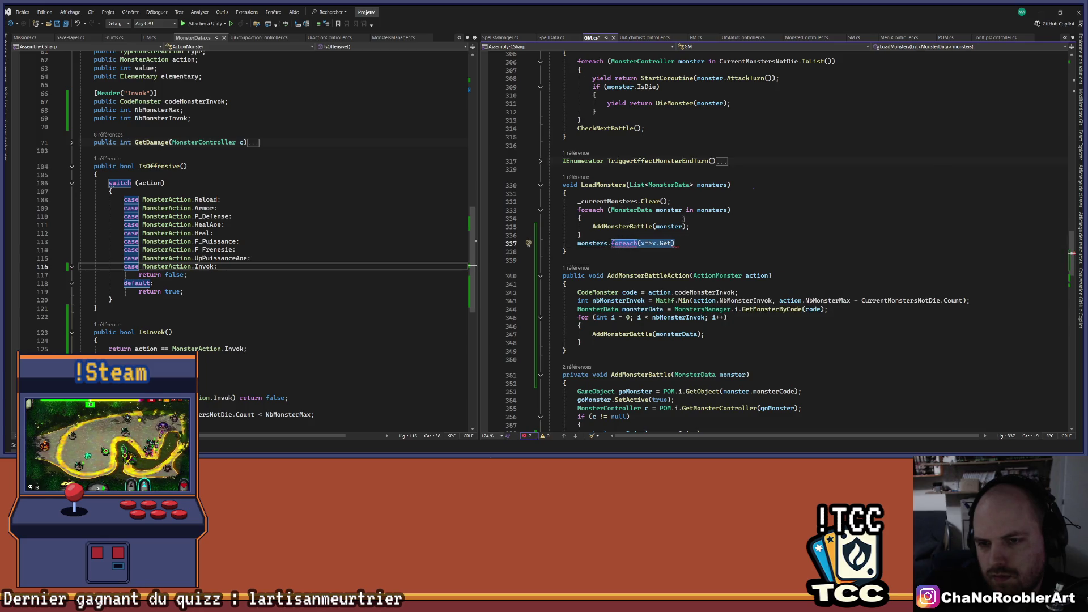
pyautogui.click(627, 229)
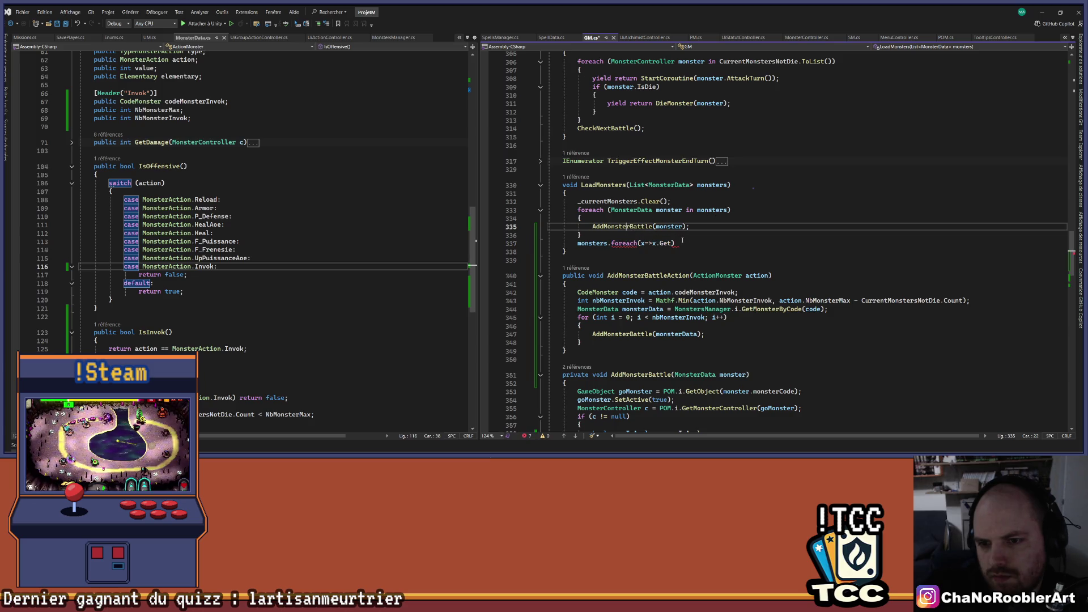
pyautogui.scroll(-5, 692, 255)
pyautogui.doubleClick(641, 350)
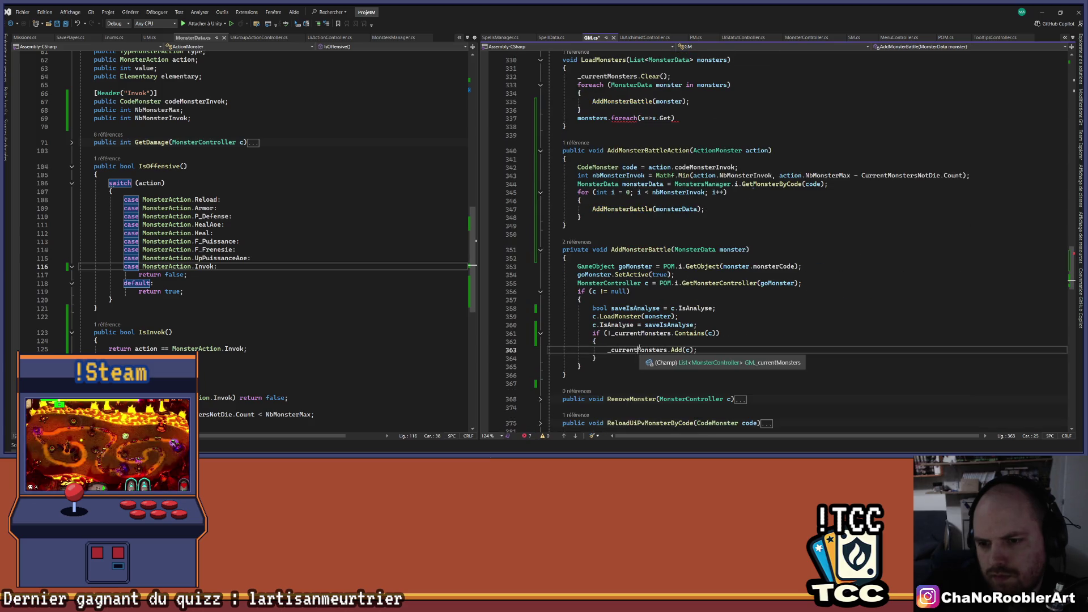
pyautogui.scroll(1, 641, 350)
# - Delete the unfinished foreach line and start typing _currentMonsters with IntelliSense
pyautogui.moveTo(576, 143); pyautogui.dragTo(729, 146)
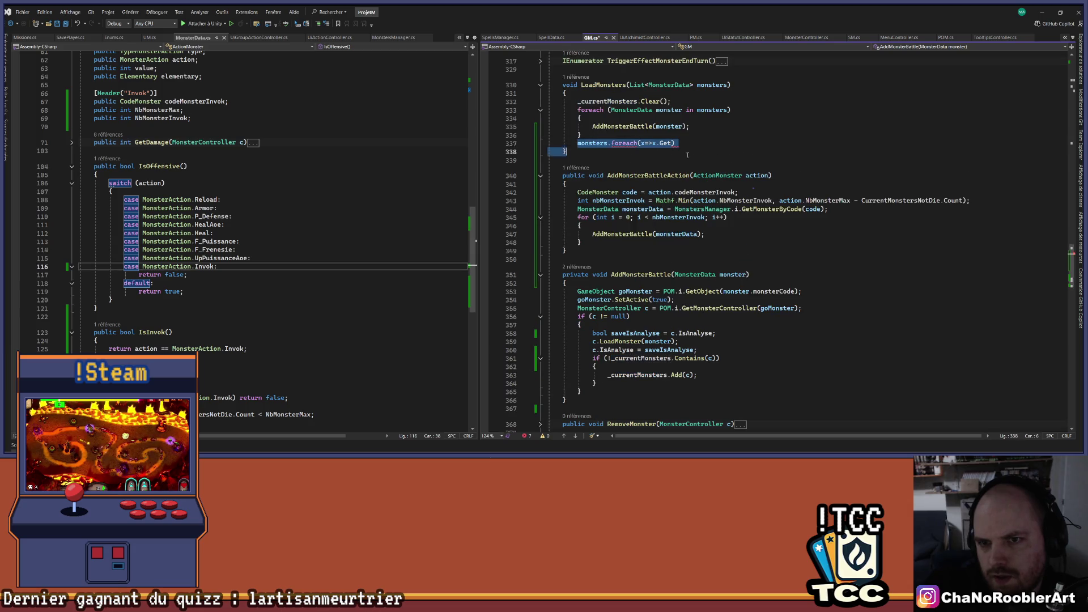
pyautogui.press('BackSpace')
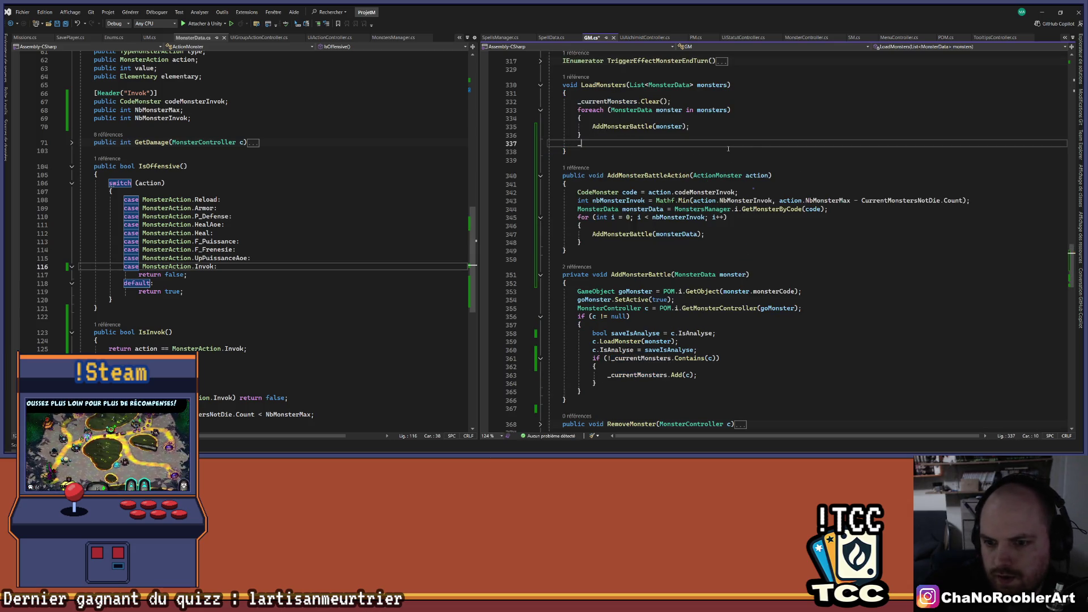
pyautogui.write('_curre')
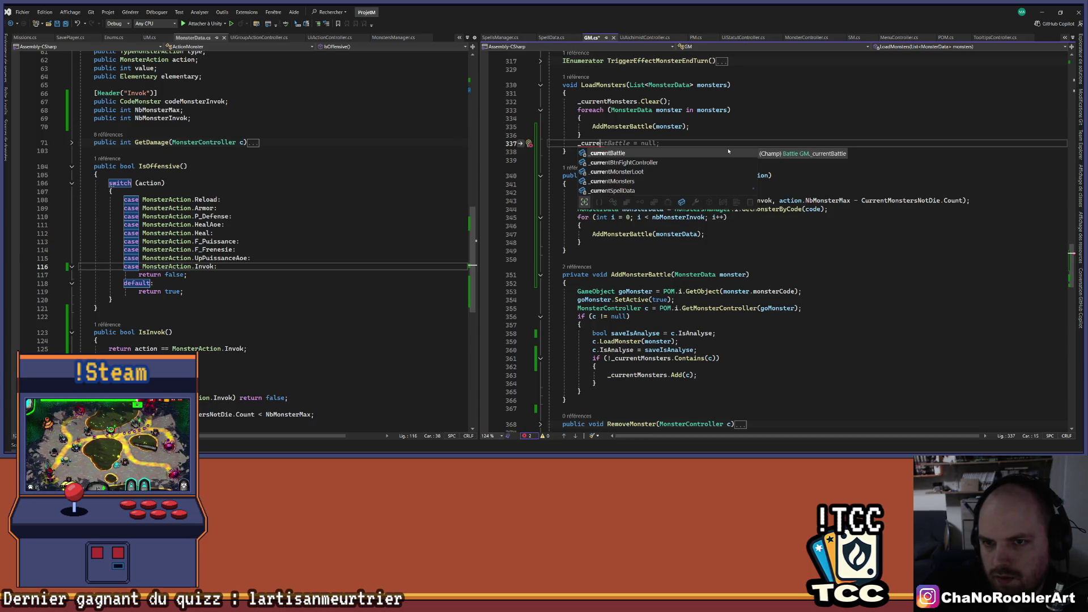
pyautogui.write('ntMo')
pyautogui.press('Tab')
pyautogui.write('.for')
pyautogui.press('Tab')
pyautogui.hotkey('ctrl', 'z')
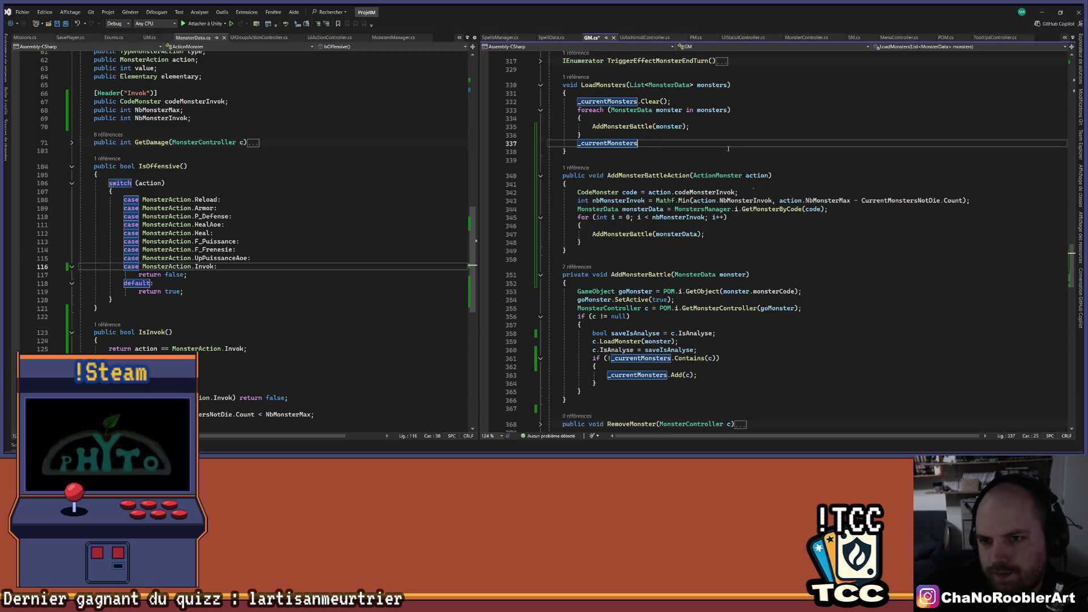
# - Complete _currentMonsters.ForEach(x => x.GetGroupAction()); and save GM.cs
pyautogui.write('For')
pyautogui.press('Tab')
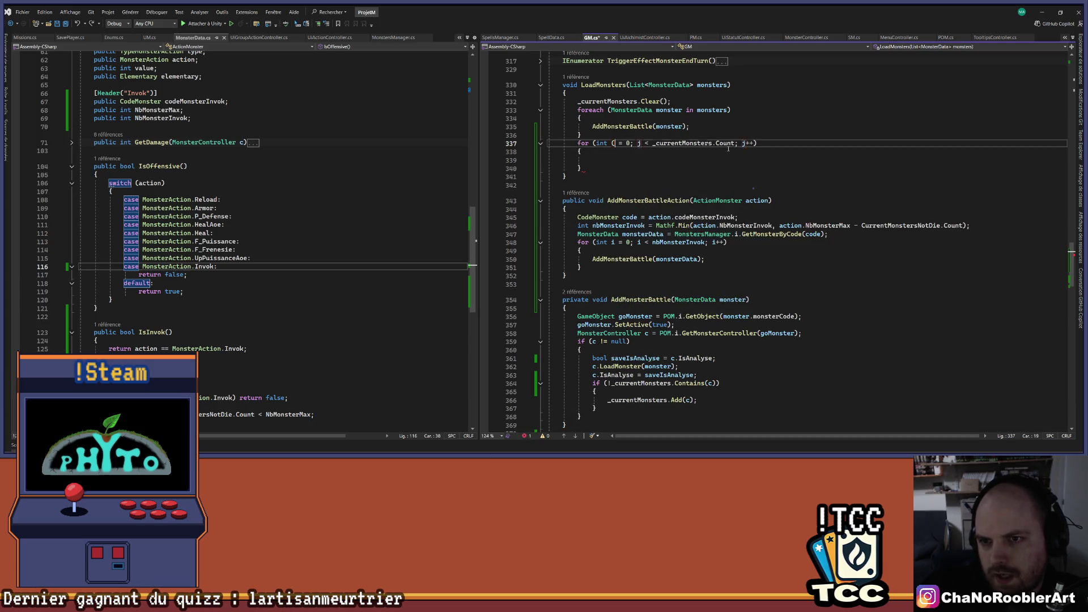
pyautogui.hotkey('ctrl', 'z')
pyautogui.press('Tab')
pyautogui.write('(x=>')
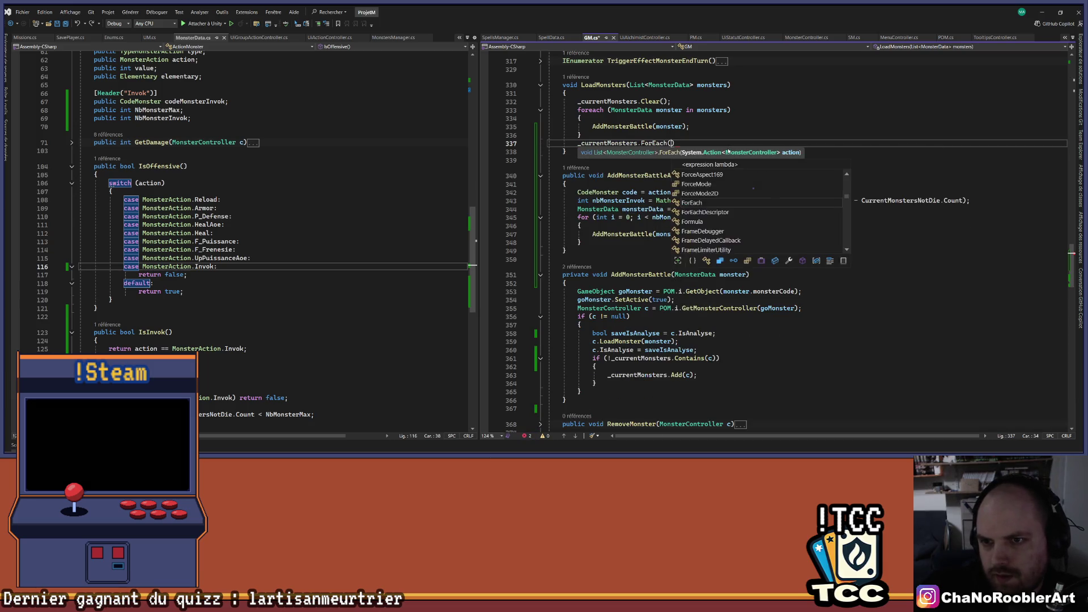
pyautogui.write('x.GetGroupAction(')
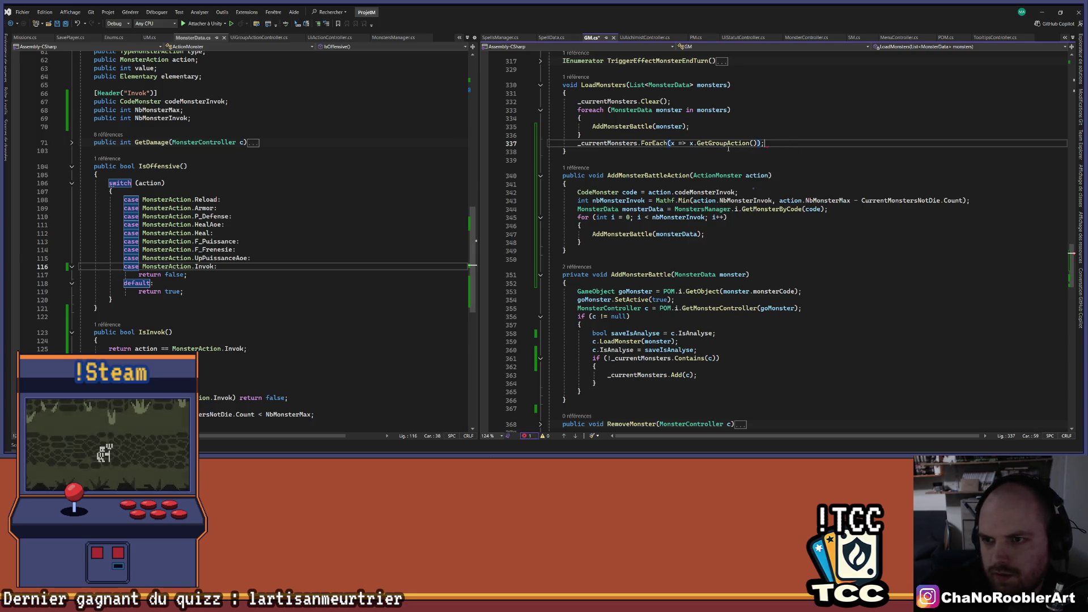
pyautogui.hotkey('ctrl', 's')
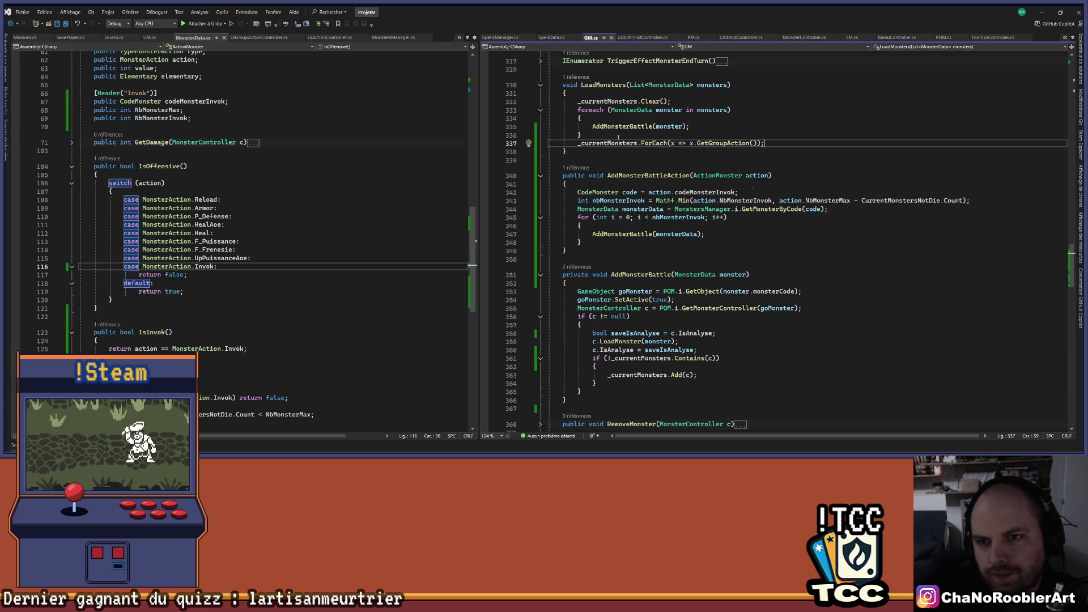
pyautogui.scroll(-2, 655, 173)
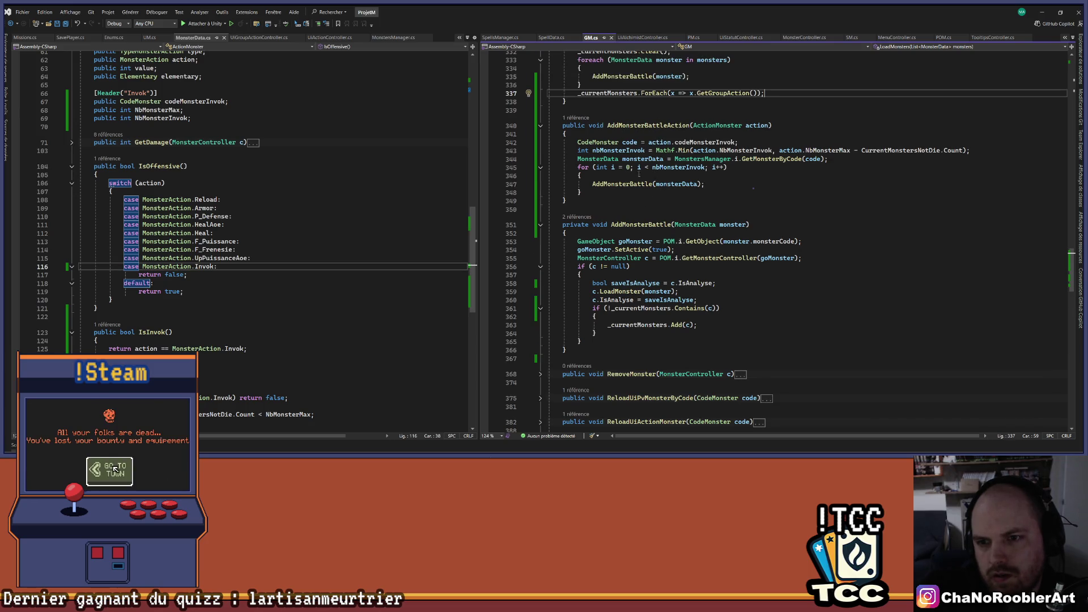
# - Review AddMonsterBattleAction's spawning loop and the new ForEach line in GM.cs
pyautogui.click(640, 128)
pyautogui.click(597, 194)
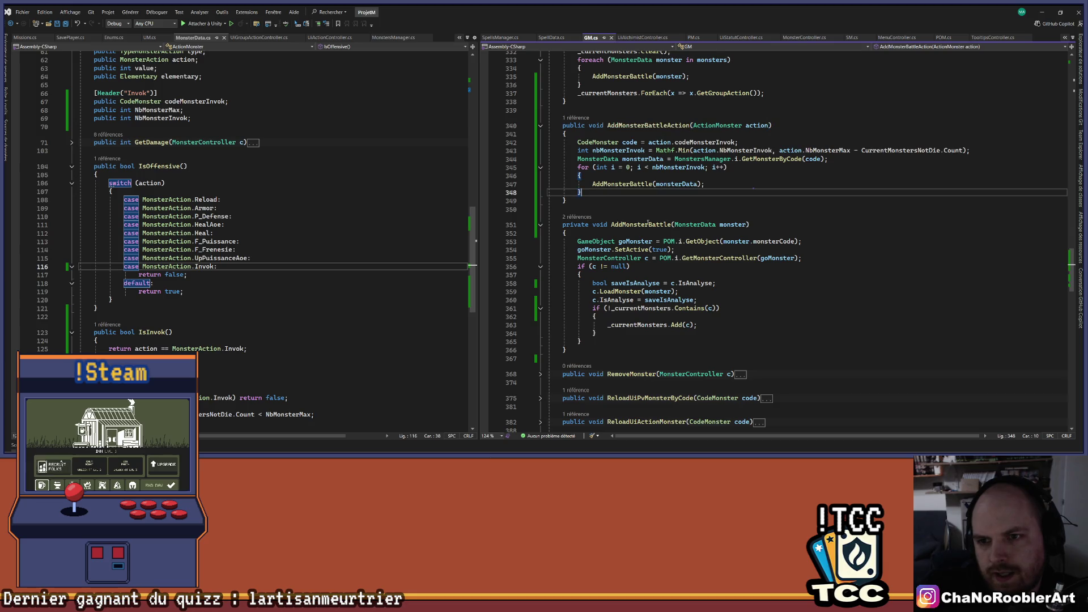
pyautogui.scroll(2, 650, 222)
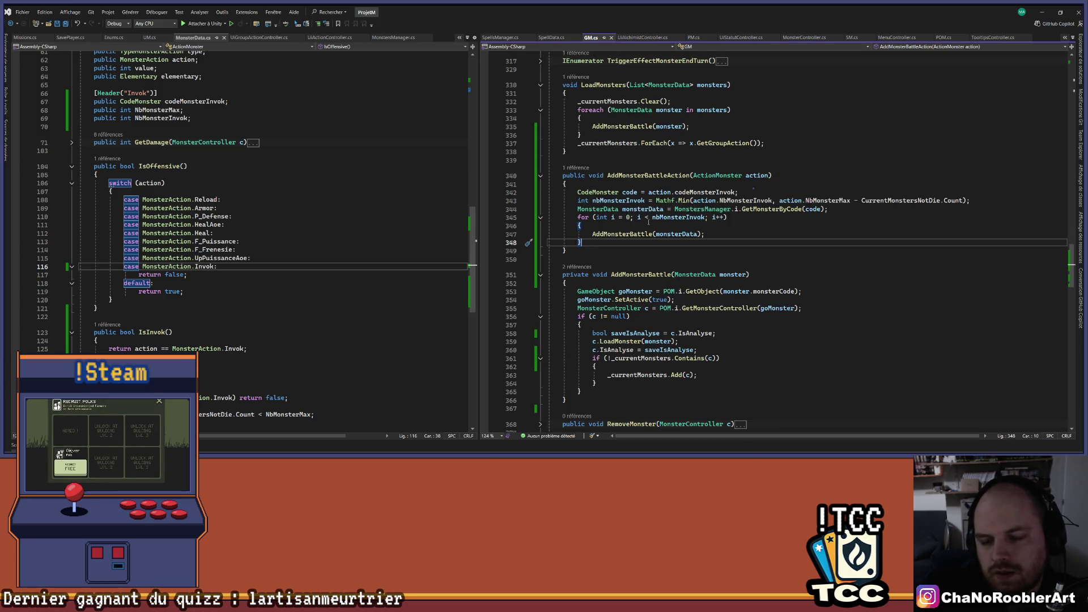
pyautogui.scroll(-1, 648, 223)
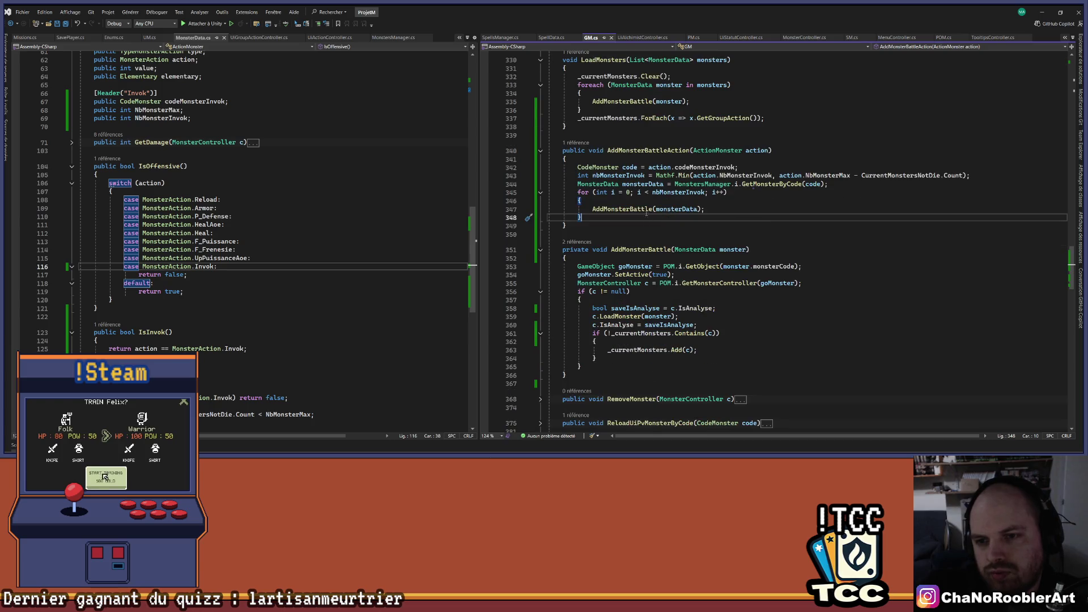
pyautogui.click(643, 209)
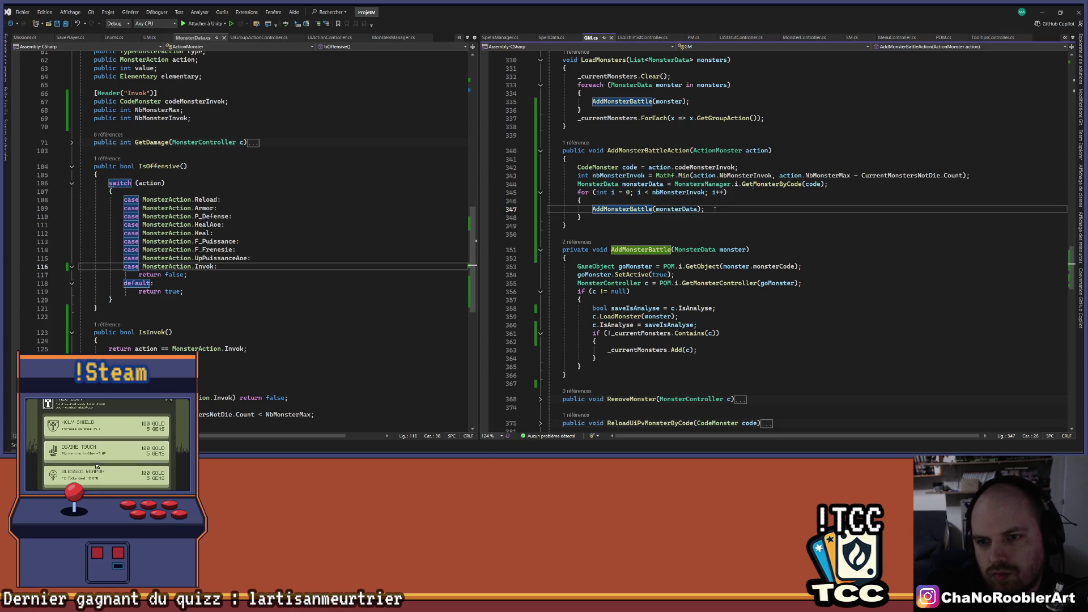
pyautogui.click(619, 217)
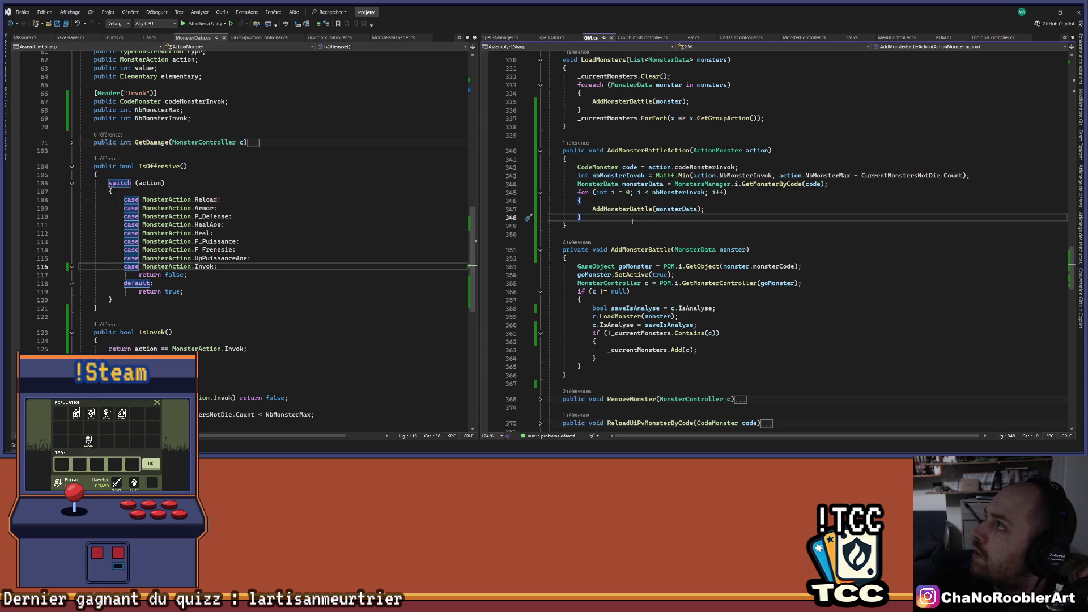
pyautogui.scroll(1, 634, 219)
pyautogui.click(579, 142)
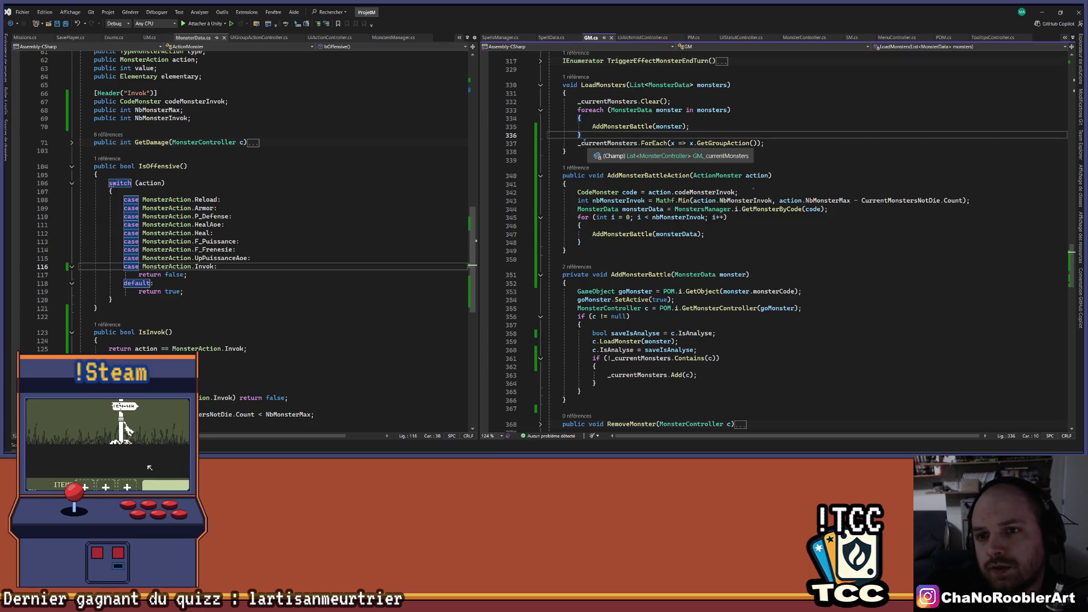
pyautogui.press('End')
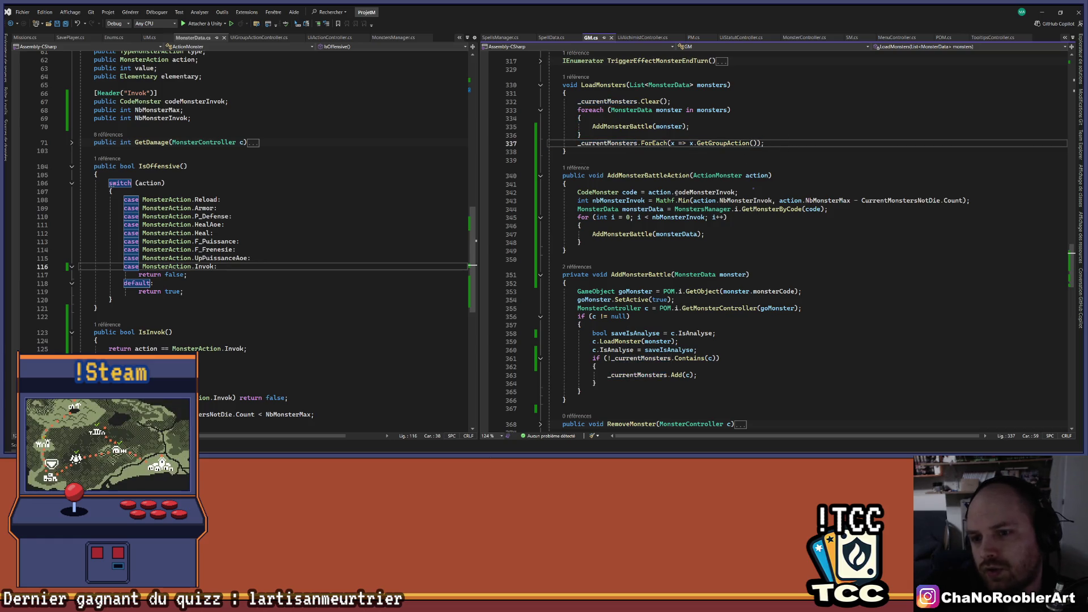
pyautogui.scroll(-2, 706, 222)
# - Check the LoadMonster definition in MonsterController.cs, then minimize Visual Studio
pyautogui.keyDown('ctrl'); pyautogui.click(622, 292); pyautogui.keyUp('ctrl')
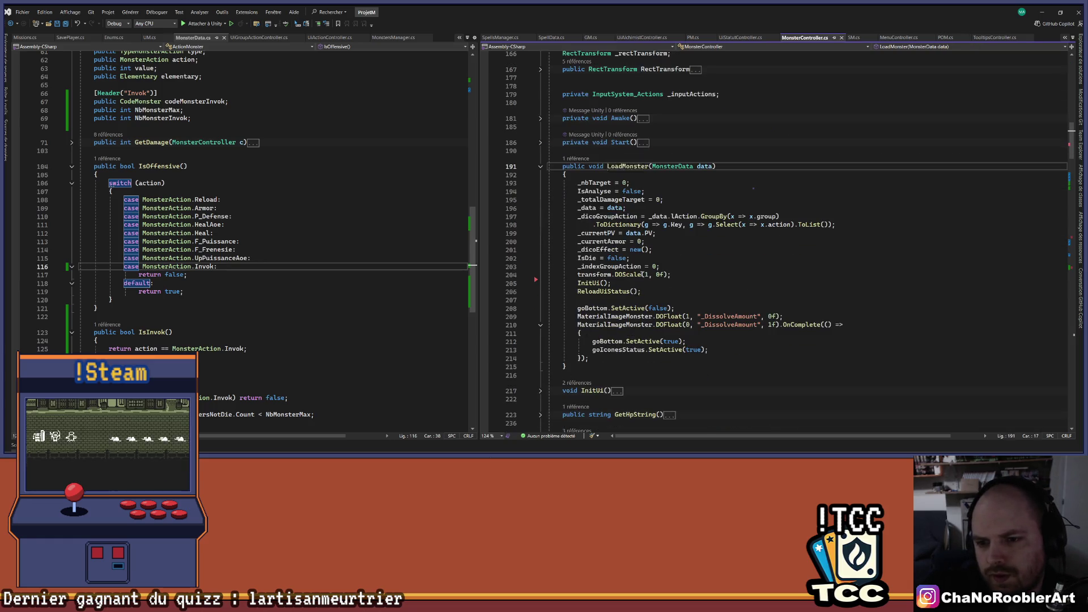
pyautogui.click(601, 300)
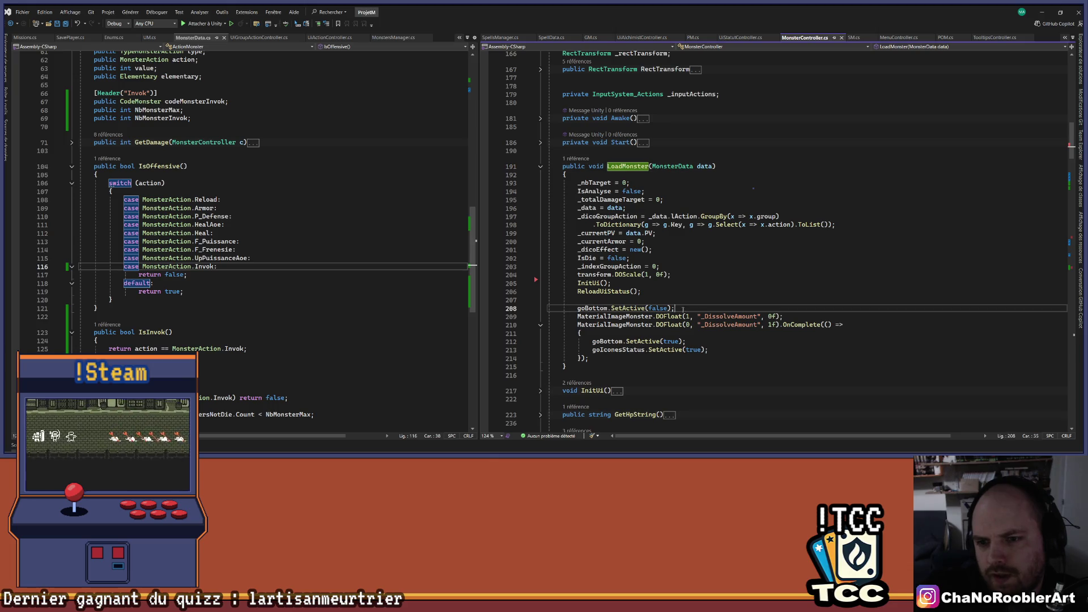
pyautogui.click(1048, 12)
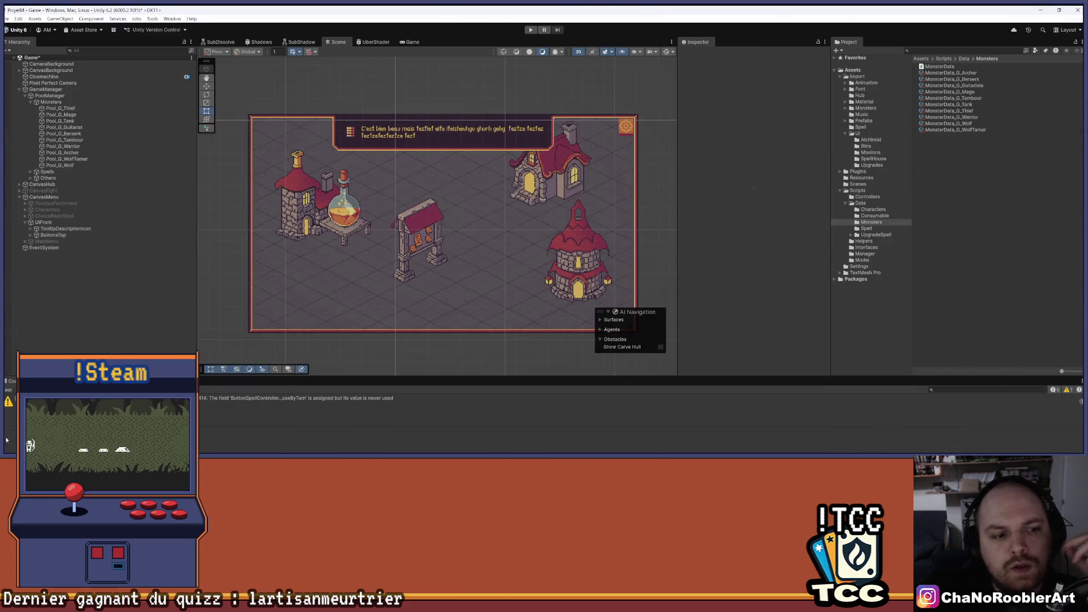
# - Clear the Unity console warnings and start the game in play mode
pyautogui.click(7, 390)
pyautogui.click(531, 30)
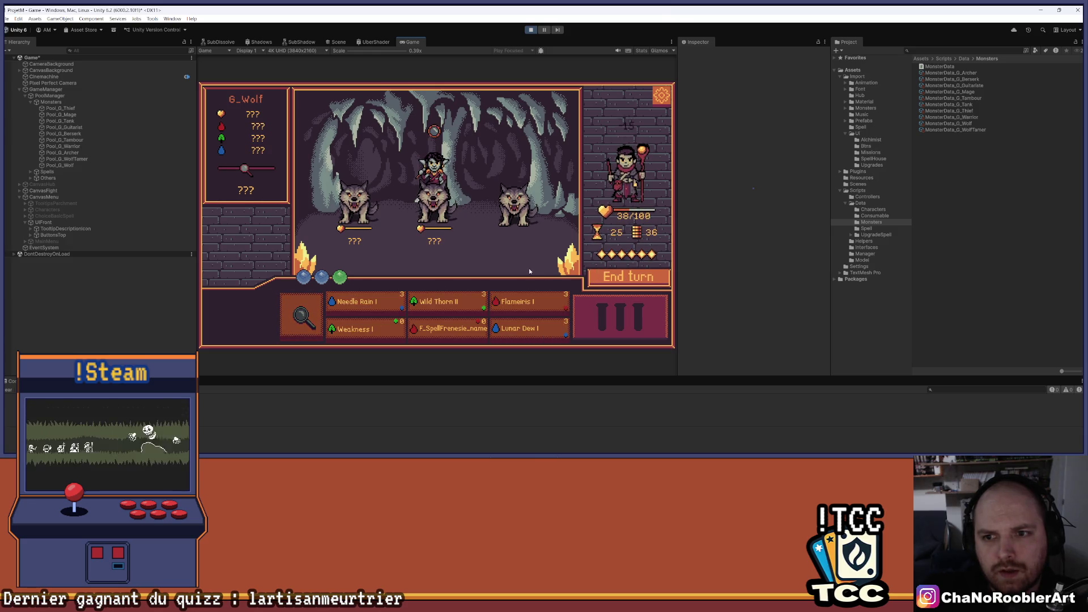
# - Cast Flameiris I and Weakness I on the left wolf, then end the turn
pyautogui.click(302, 315)
pyautogui.click(363, 301)
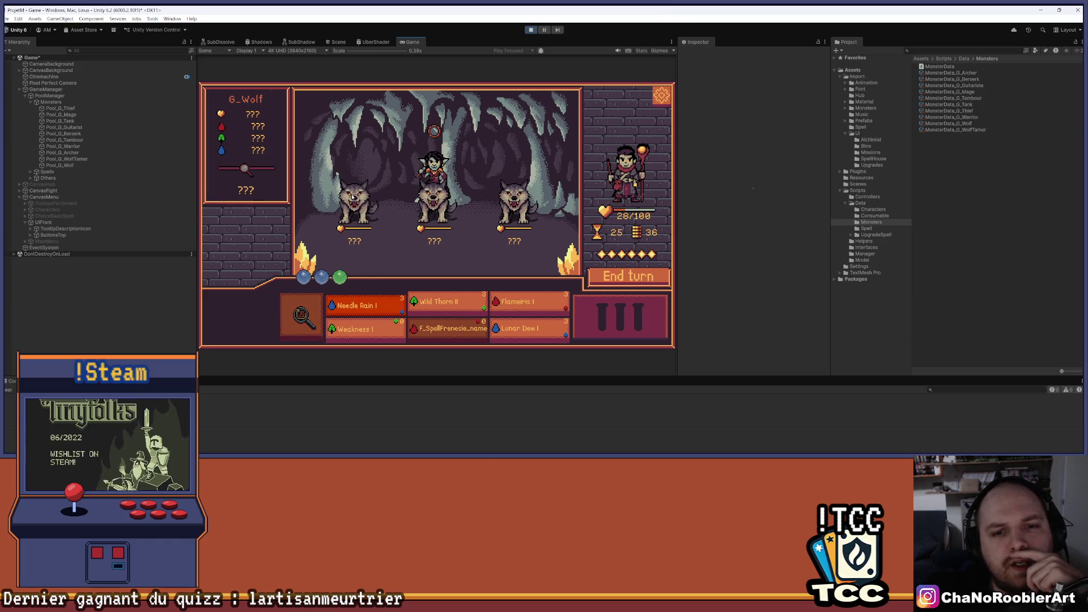
pyautogui.click(540, 307)
pyautogui.click(349, 246)
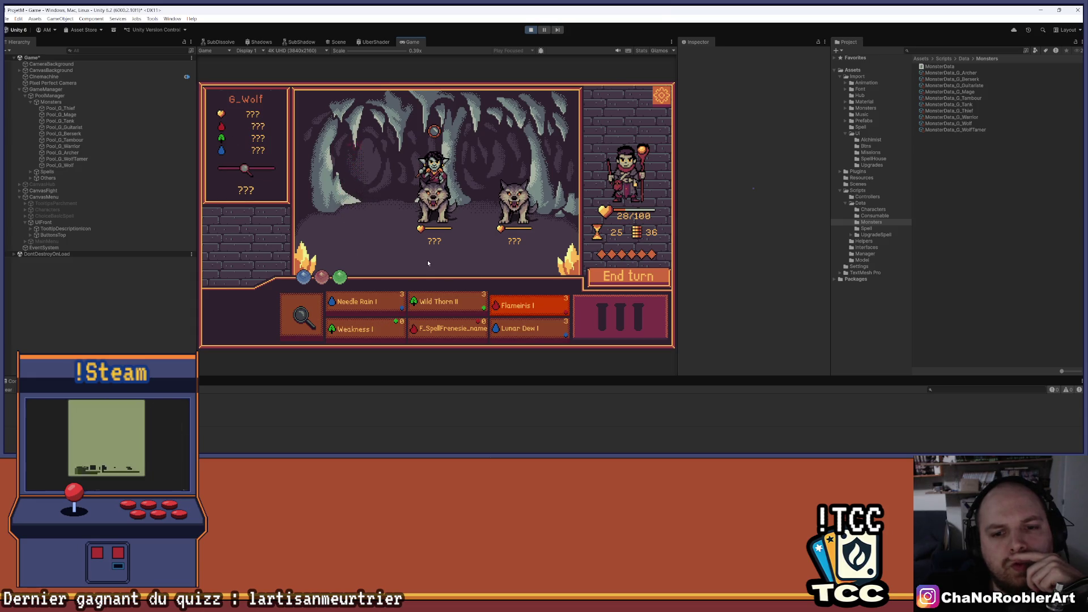
pyautogui.click(376, 329)
pyautogui.click(411, 238)
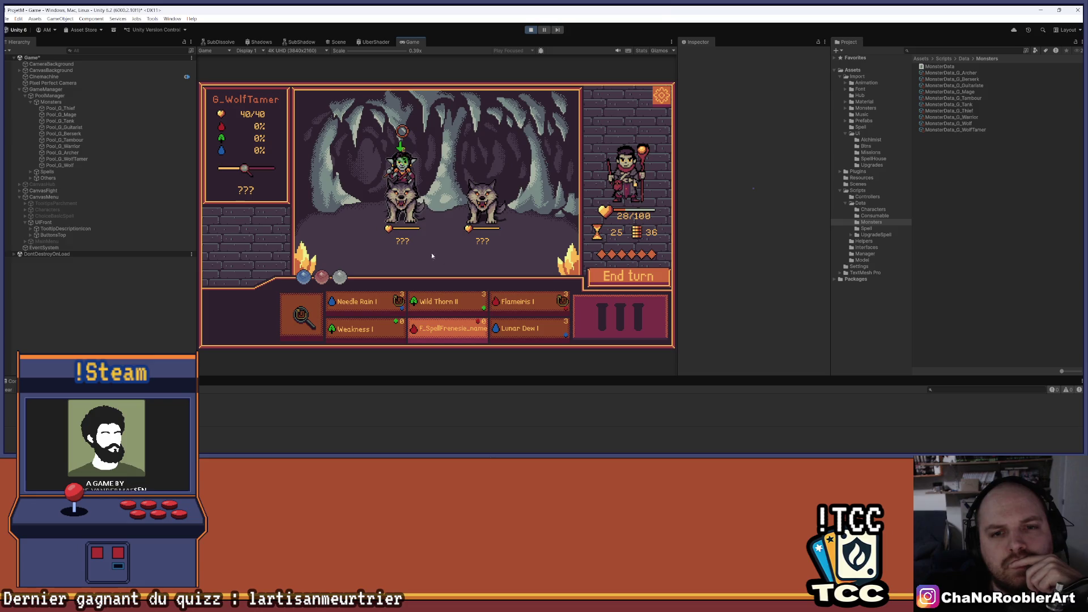
pyautogui.click(639, 278)
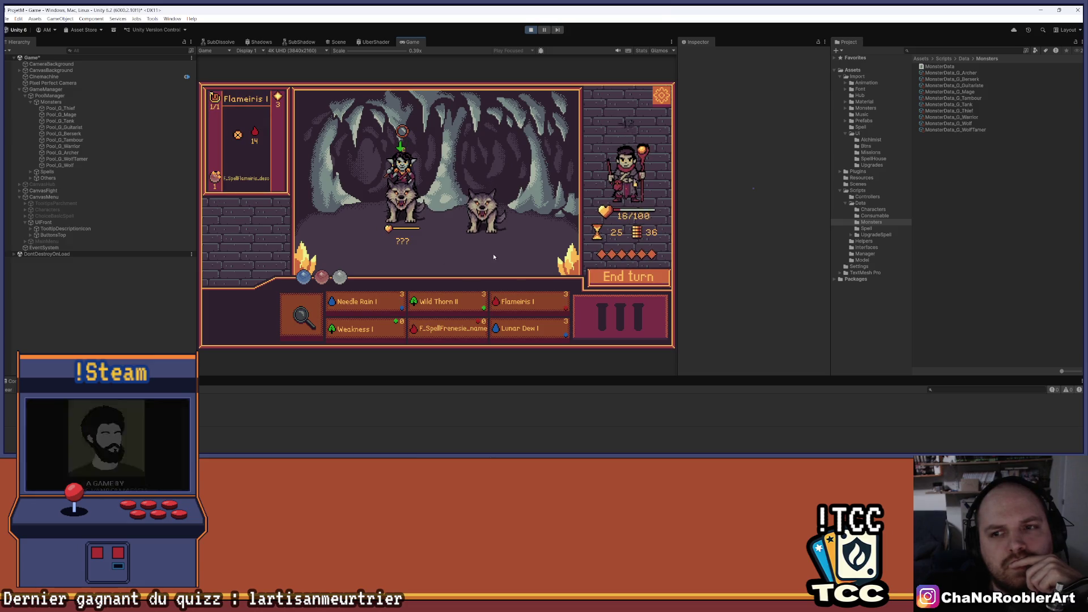
# - Inspect the wolf tamer and left wolf, end another turn, and ready Needle Rain I
pyautogui.click(301, 317)
pyautogui.click(410, 192)
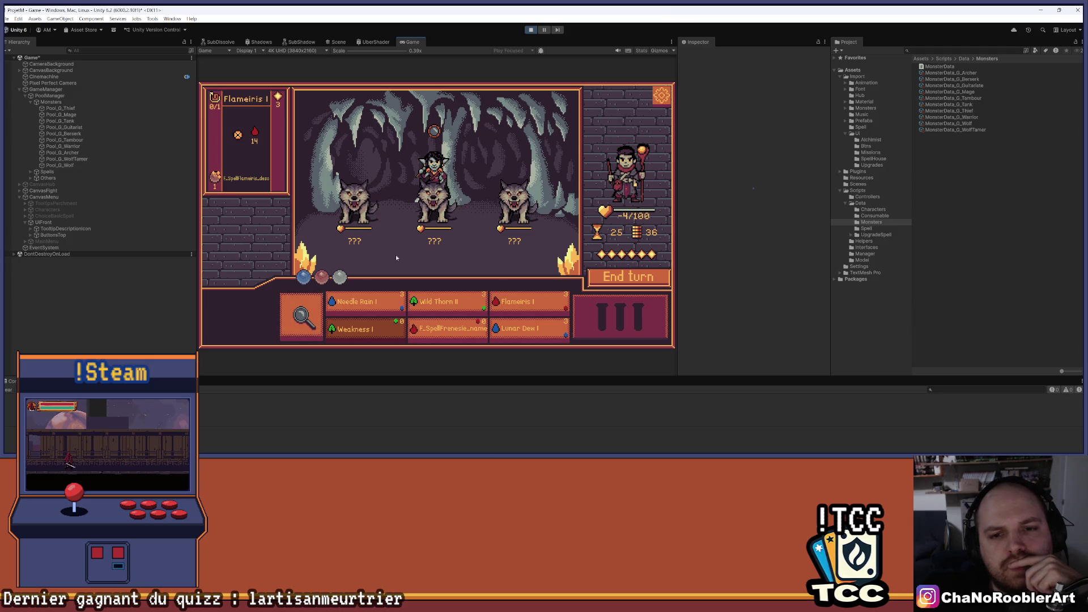
pyautogui.click(353, 199)
pyautogui.click(595, 275)
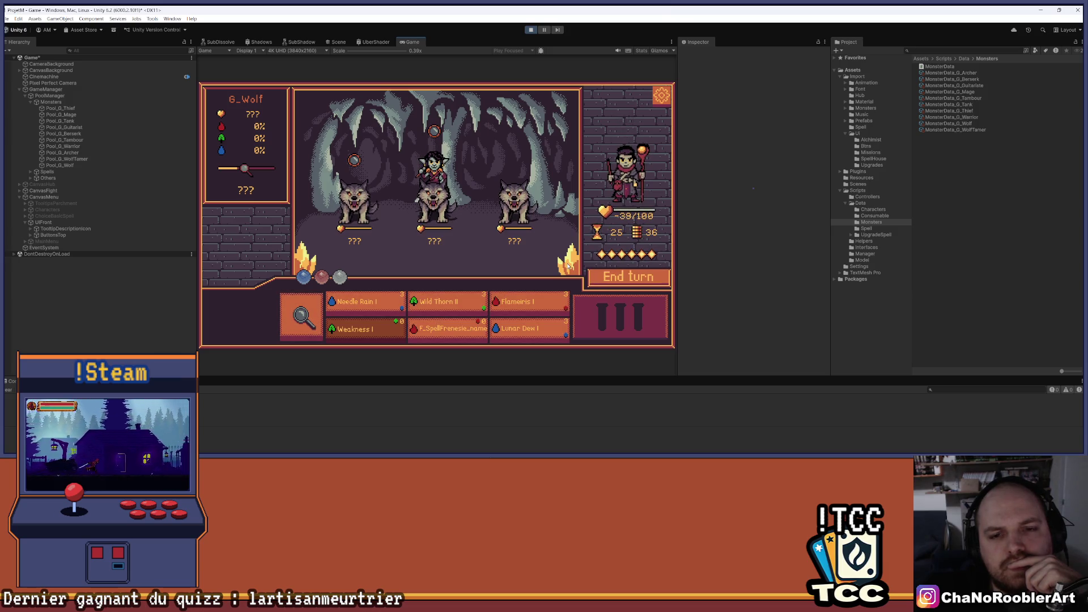
pyautogui.click(365, 302)
# - Cast Needle Rain I, Wild Thorn II and Weakness I on the wolves, then end the turn
pyautogui.click(355, 210)
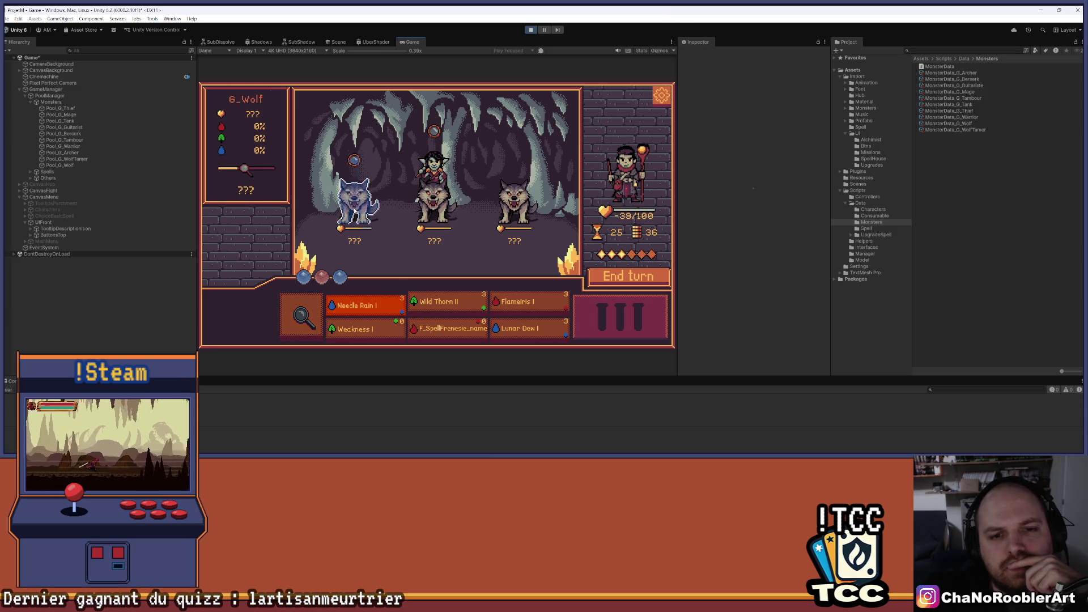
pyautogui.click(430, 301)
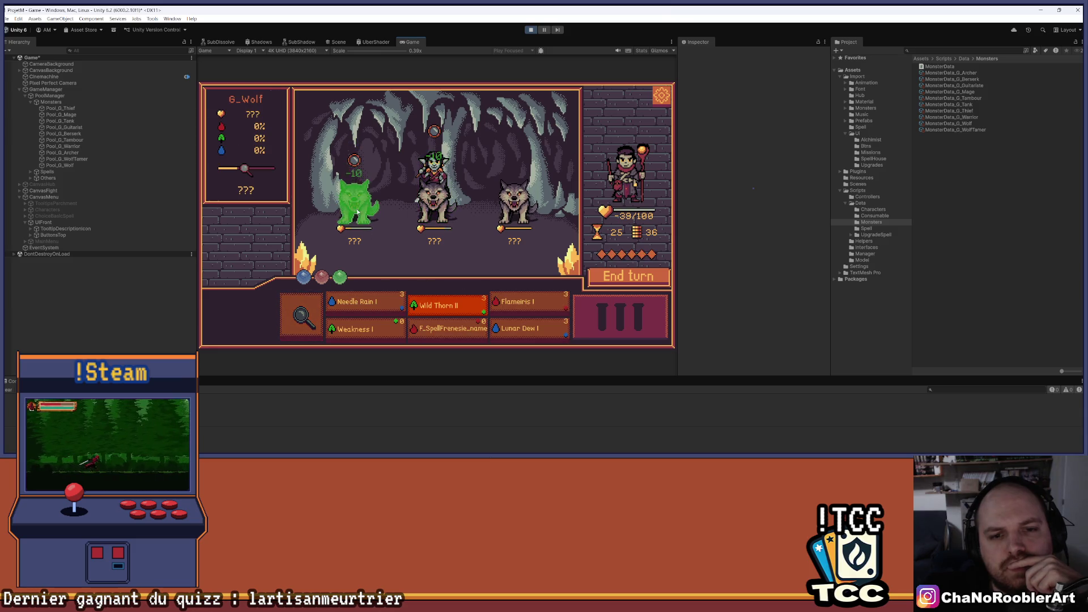
pyautogui.click(433, 256)
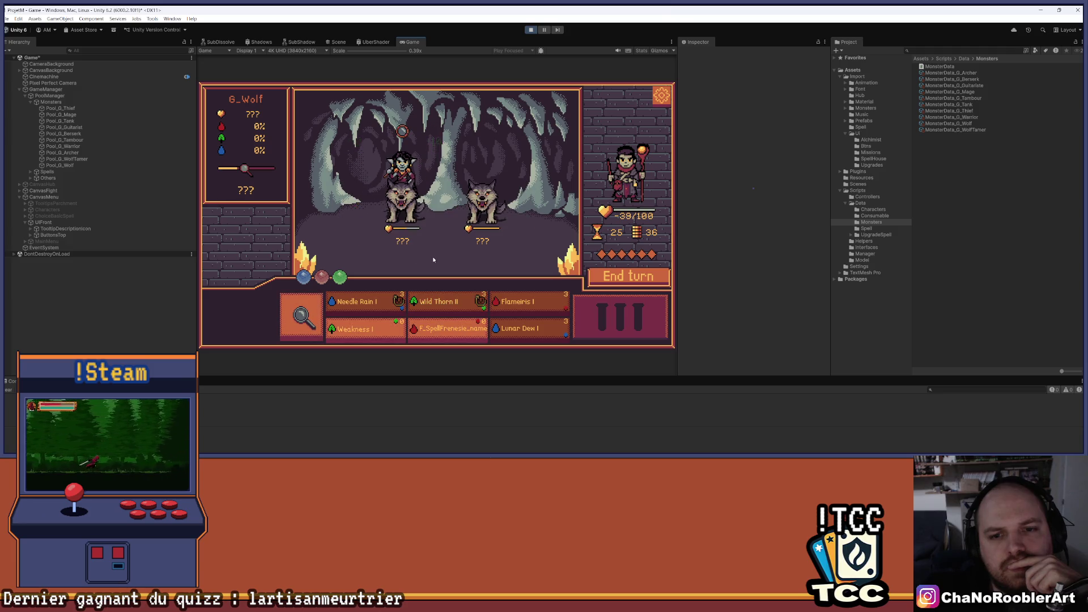
pyautogui.click(374, 330)
pyautogui.click(403, 193)
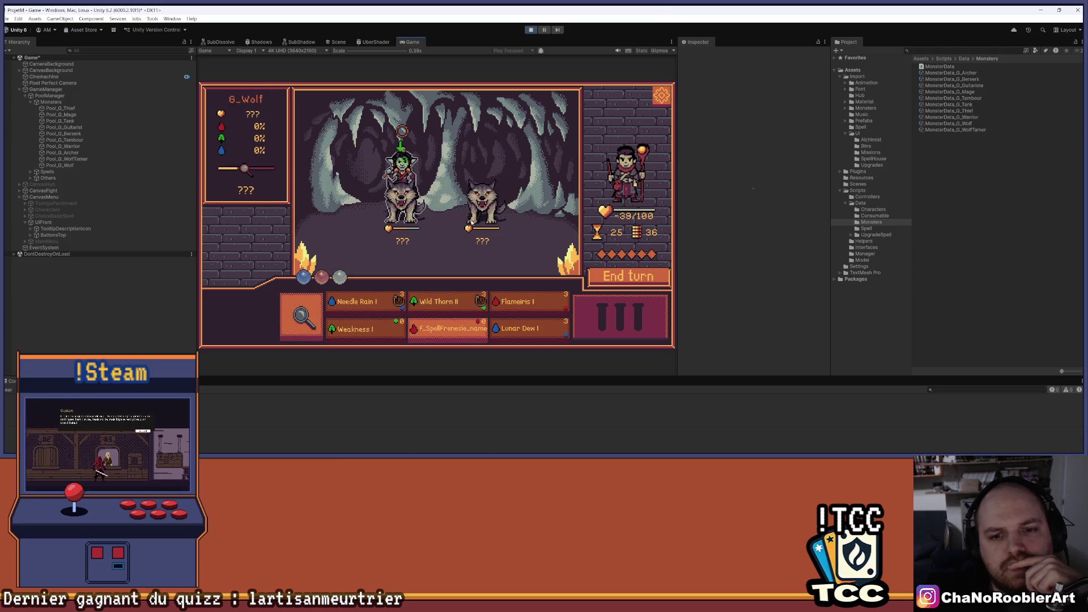
pyautogui.click(624, 274)
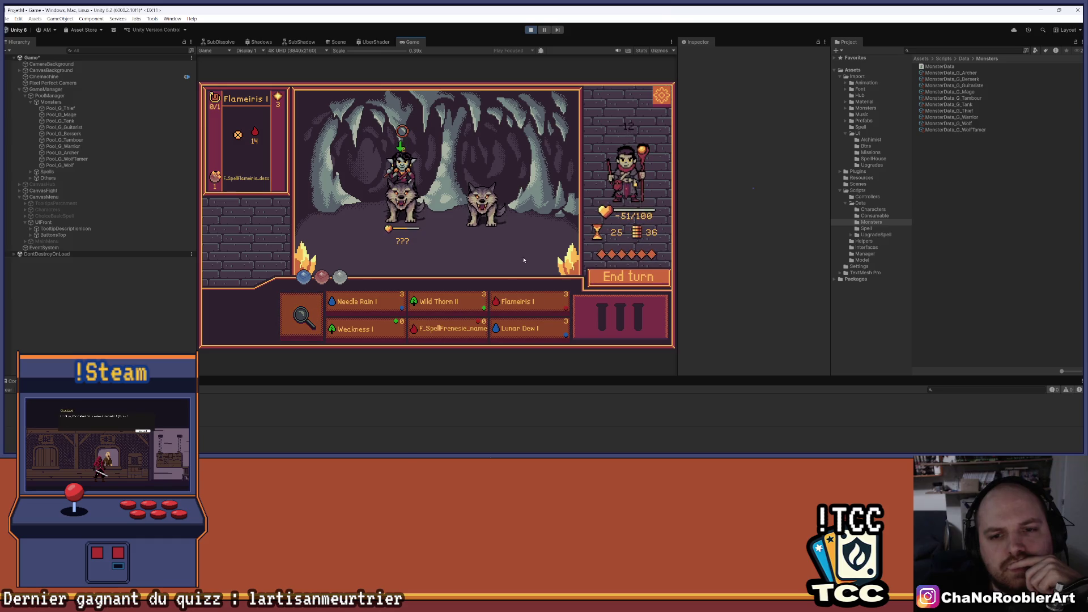
# - Finish off the wolves with Needle Rain and Wild Thorn II
pyautogui.moveTo(386, 237)
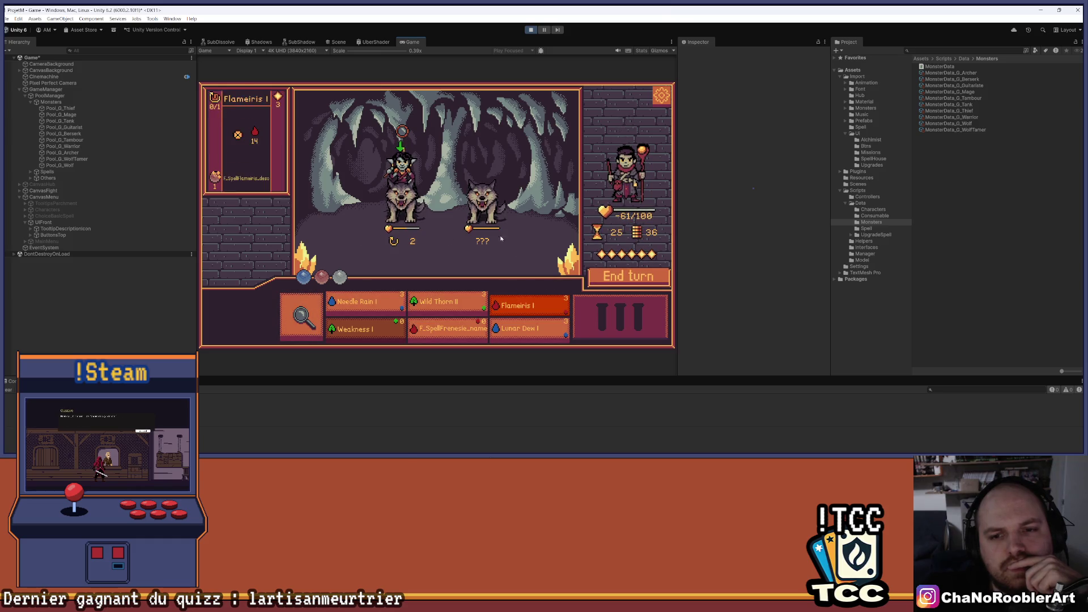
pyautogui.moveTo(447, 300)
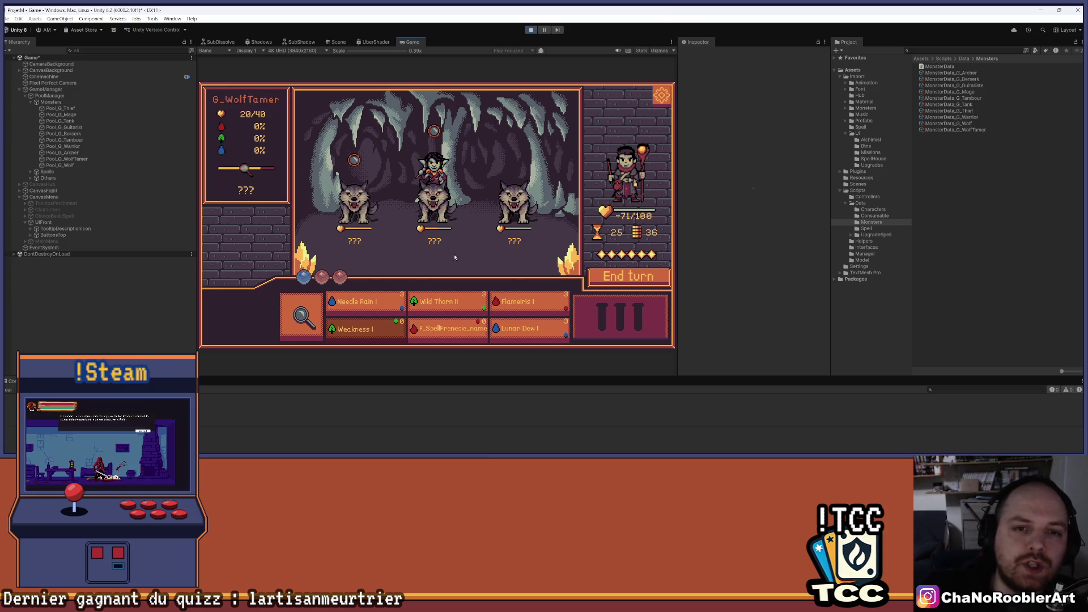
pyautogui.moveTo(369, 209)
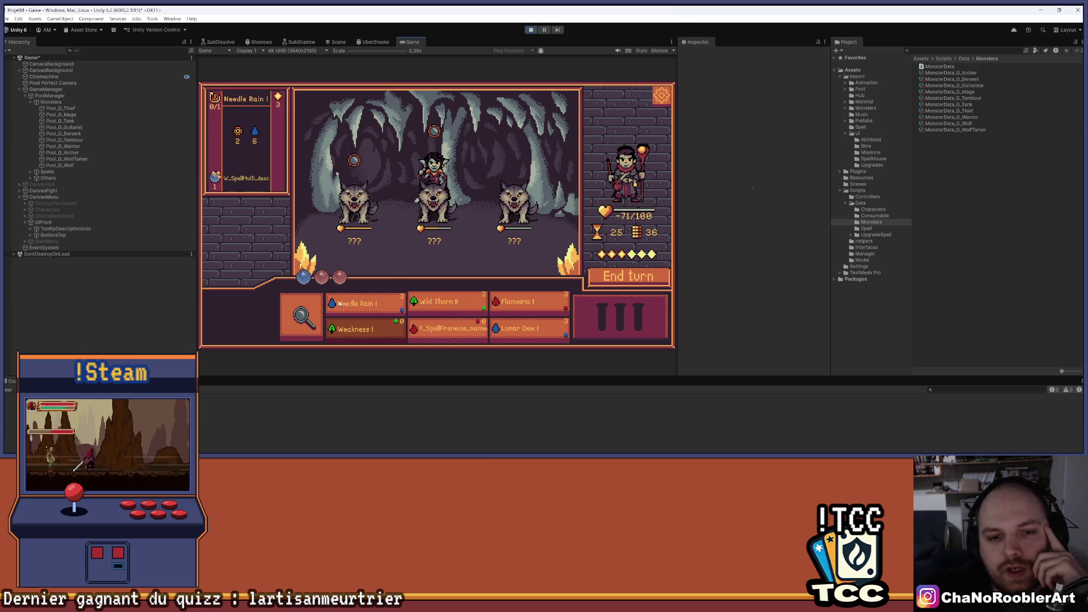
pyautogui.click(302, 315)
pyautogui.click(390, 295)
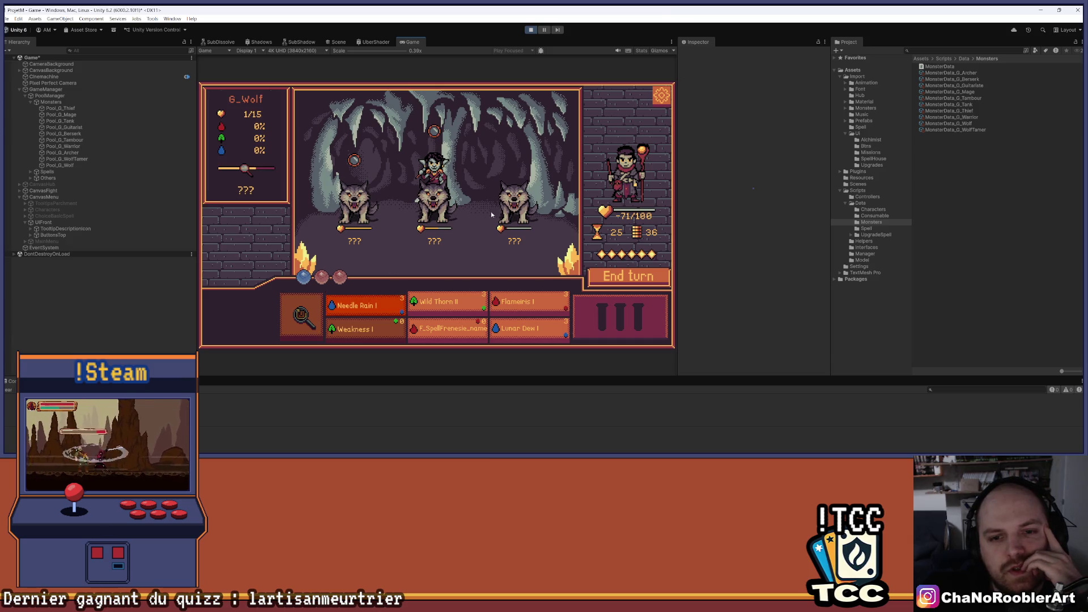
pyautogui.click(348, 186)
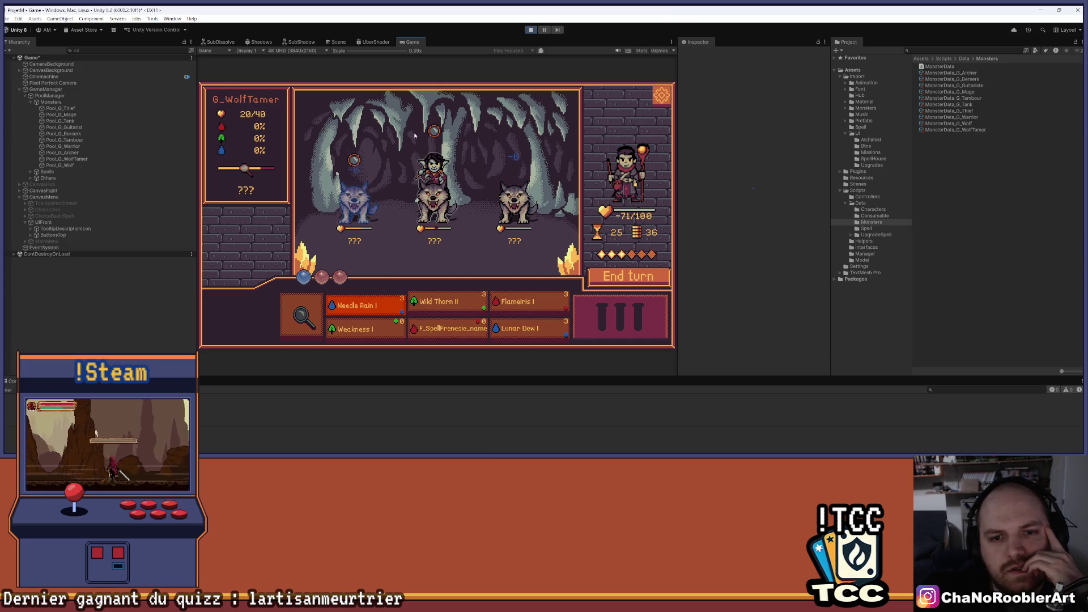
pyautogui.click(448, 305)
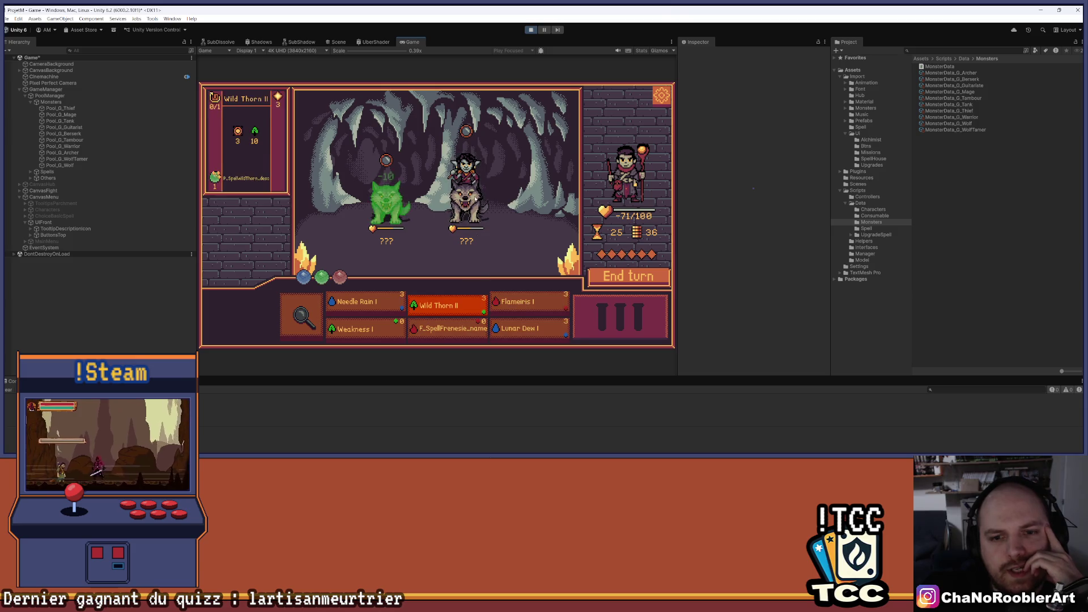
pyautogui.click(466, 182)
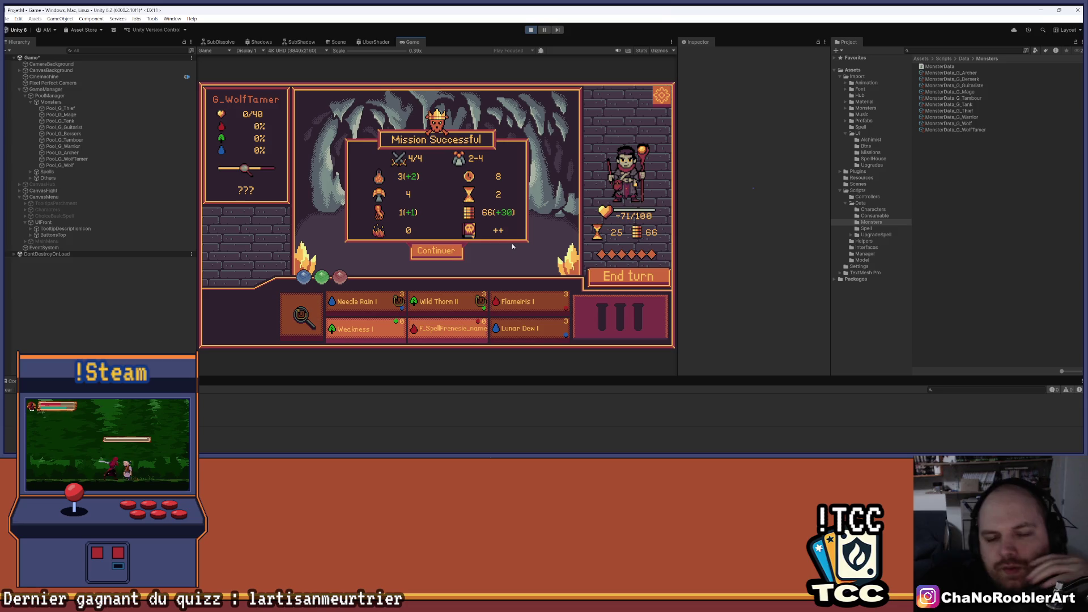
# - Dismiss the Mission Successful results, stop play mode, clear the console, and switch to Aseprite
pyautogui.click(451, 255)
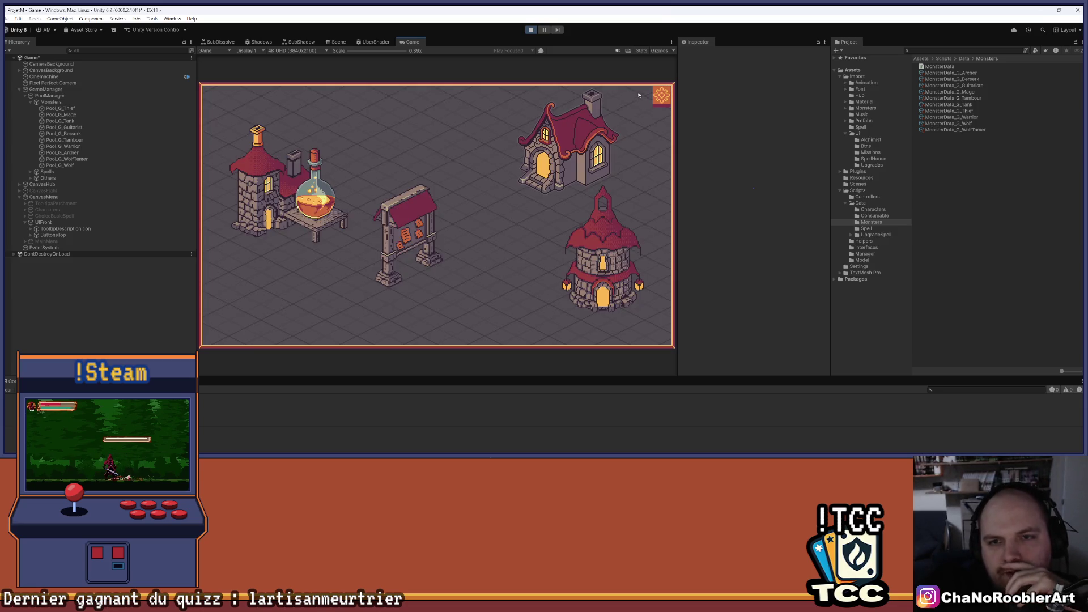
pyautogui.click(531, 30)
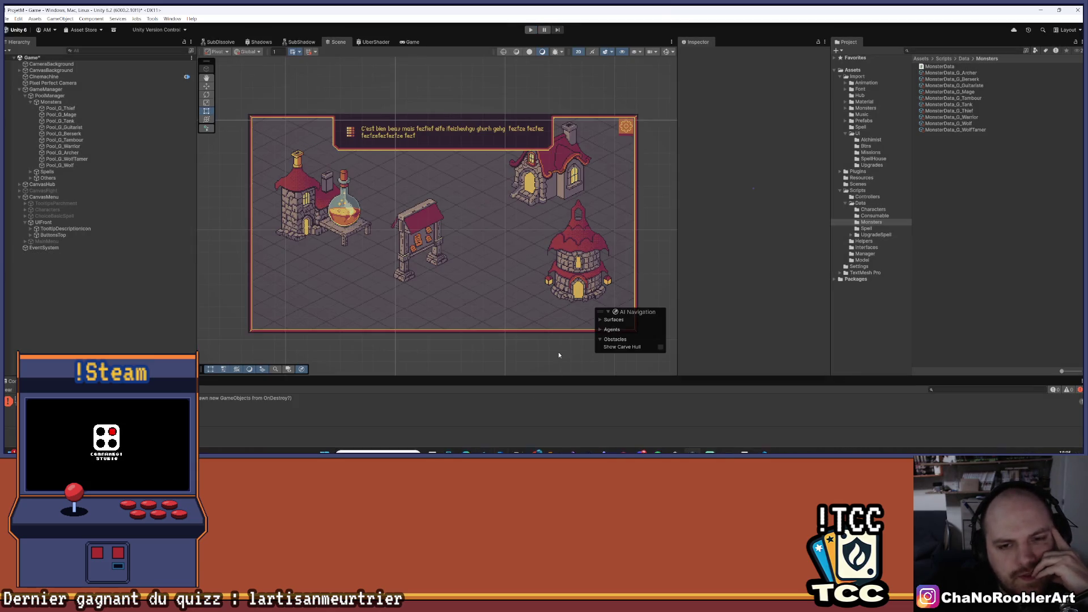
pyautogui.click(9, 391)
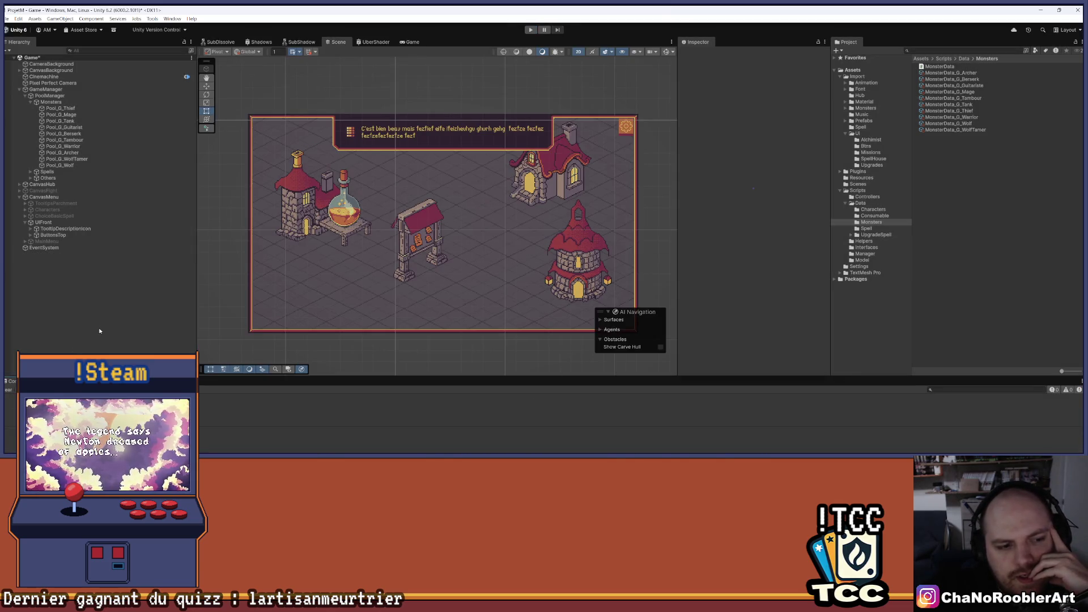
pyautogui.moveTo(113, 453)
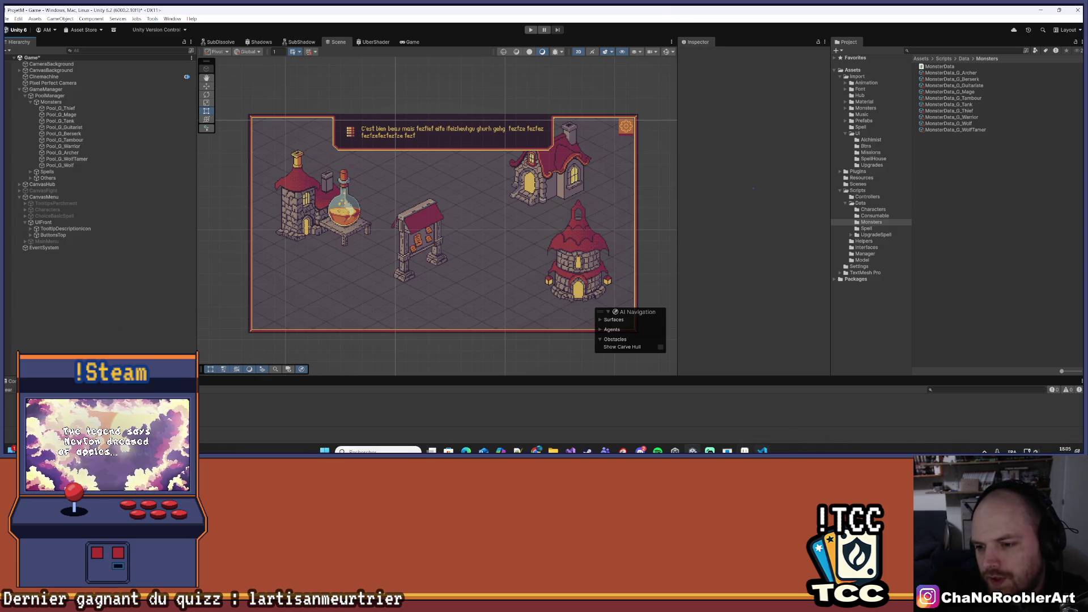
pyautogui.click(744, 450)
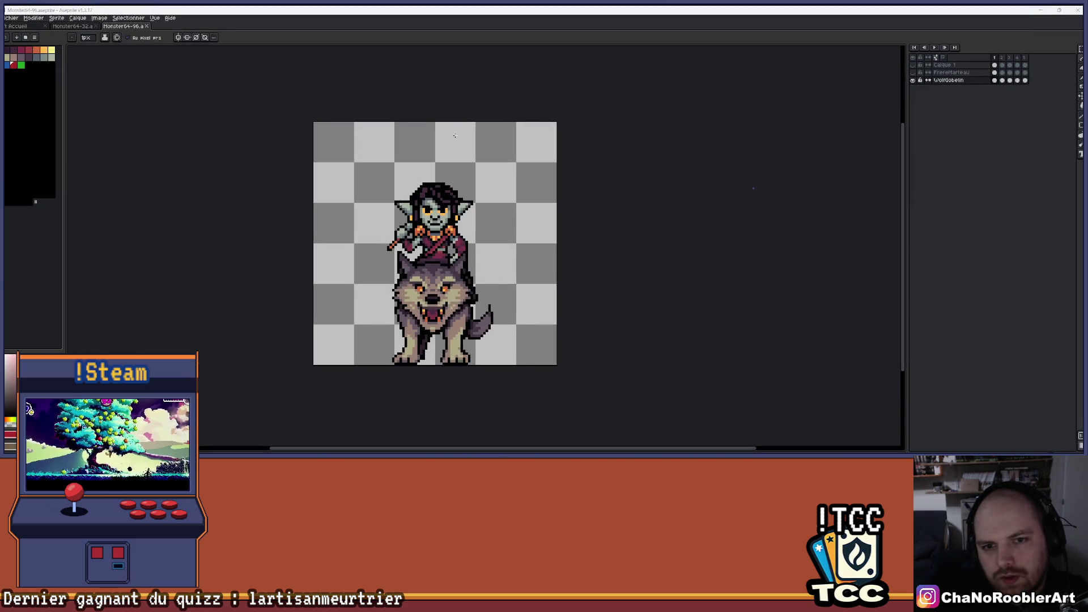
# - Flip between the Monster64-32 and goblin-on-wolf sprite tabs and glance at the Calque menu
pyautogui.click(79, 26)
pyautogui.click(129, 27)
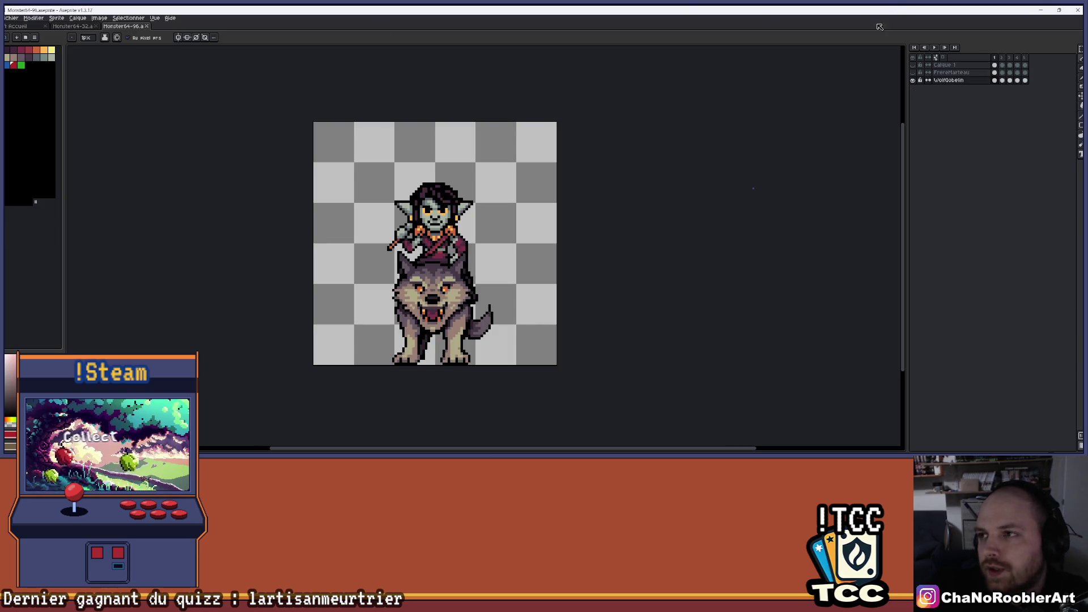
pyautogui.hotkey('alt', 'Tab')
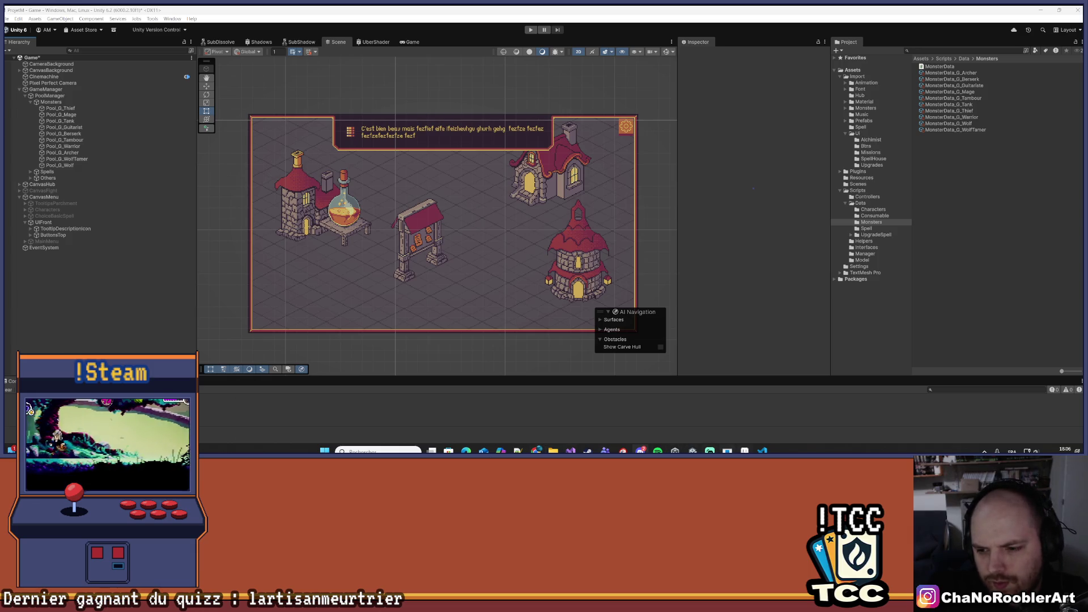
pyautogui.click(745, 450)
pyautogui.click(77, 17)
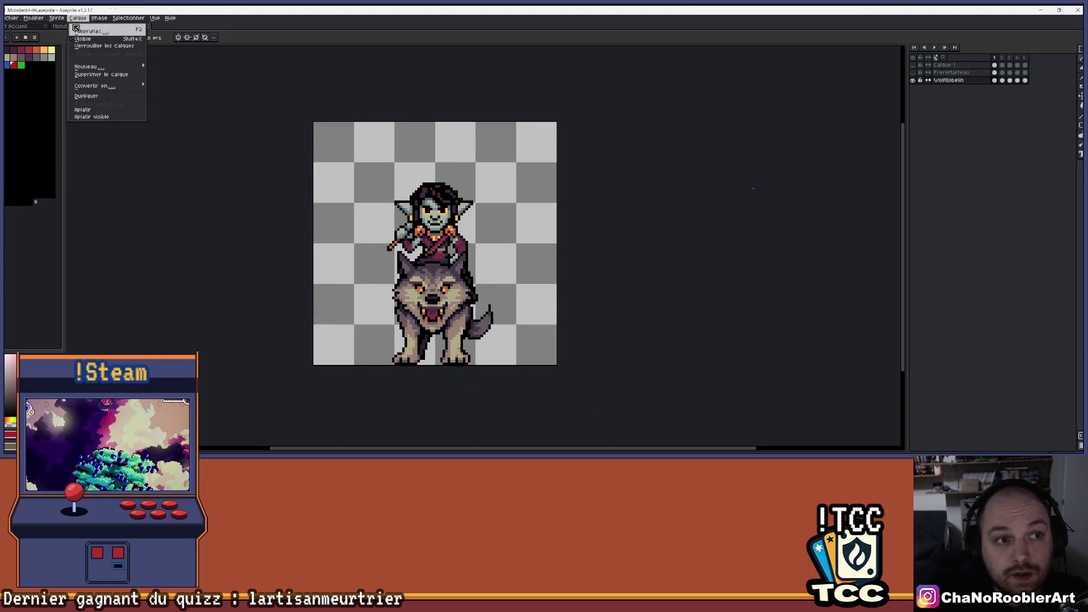
pyautogui.click(72, 26)
# - Choose Fichier > Ouvrir and move up to the Export folder
pyautogui.click(117, 26)
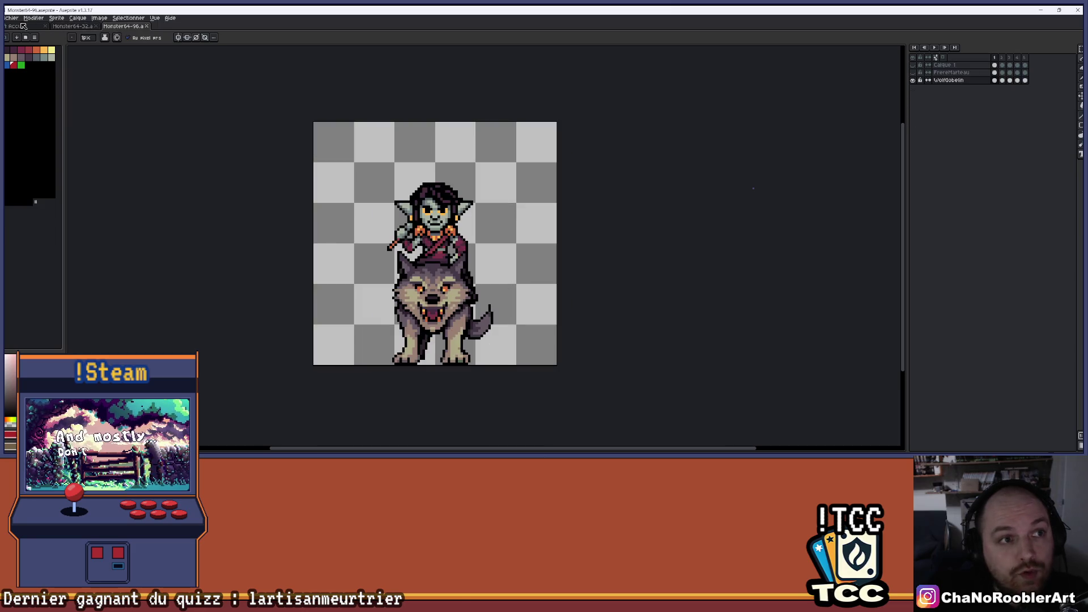
pyautogui.click(11, 18)
pyautogui.click(18, 43)
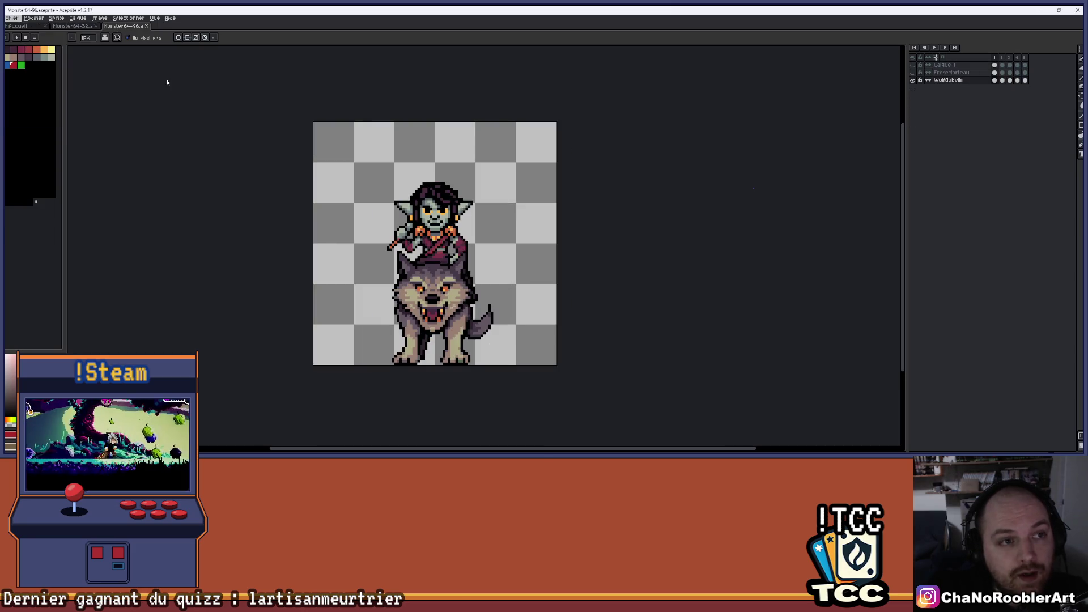
pyautogui.click(378, 76)
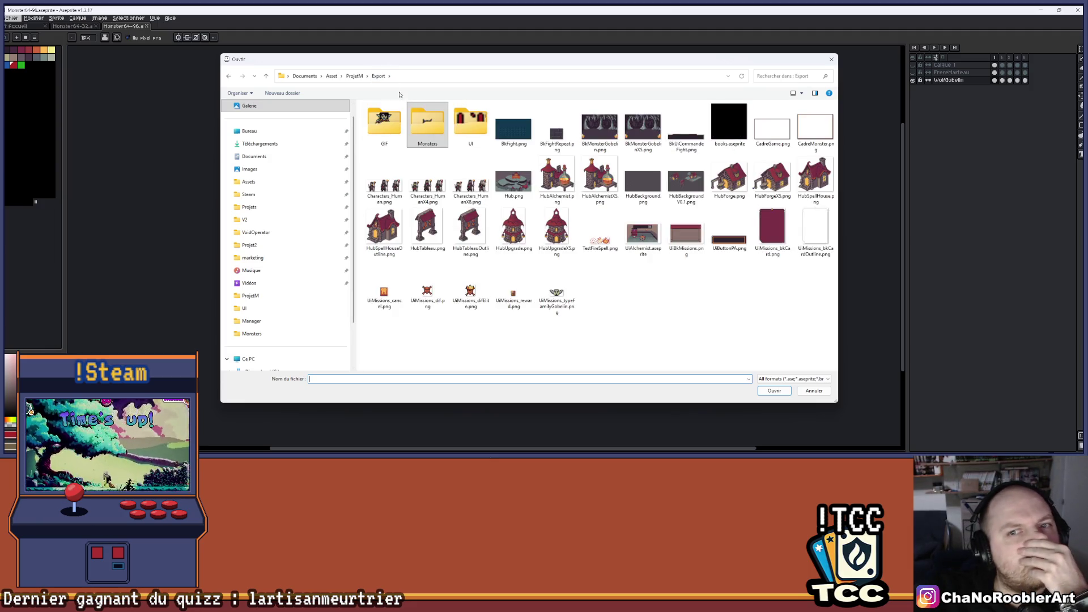
# - Browse from Export through UI to ProjetM and open Icone.aseprite
pyautogui.doubleClick(470, 122)
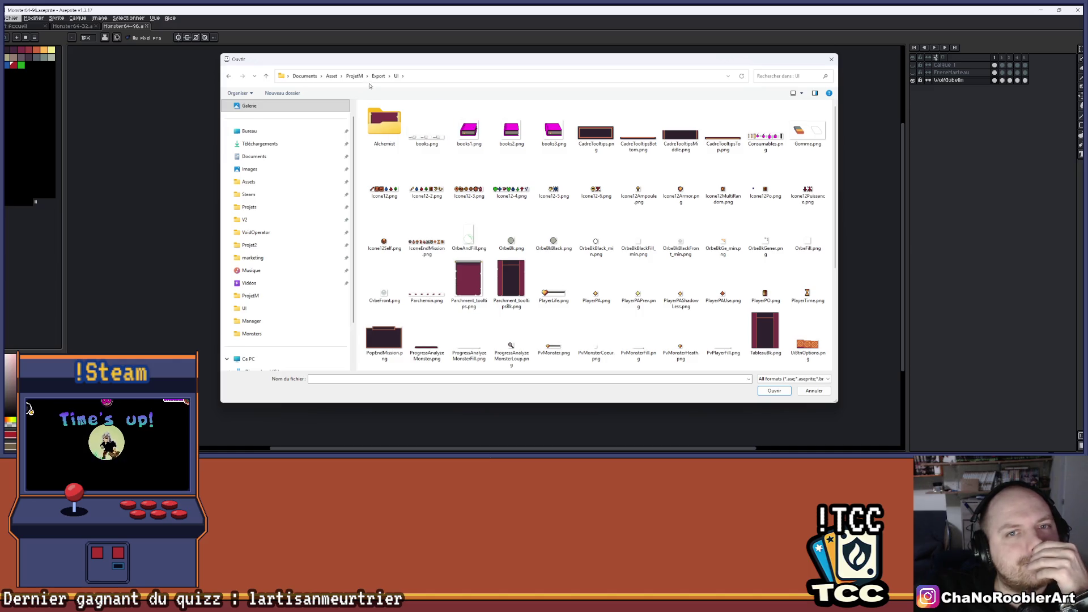
pyautogui.click(378, 76)
pyautogui.click(354, 76)
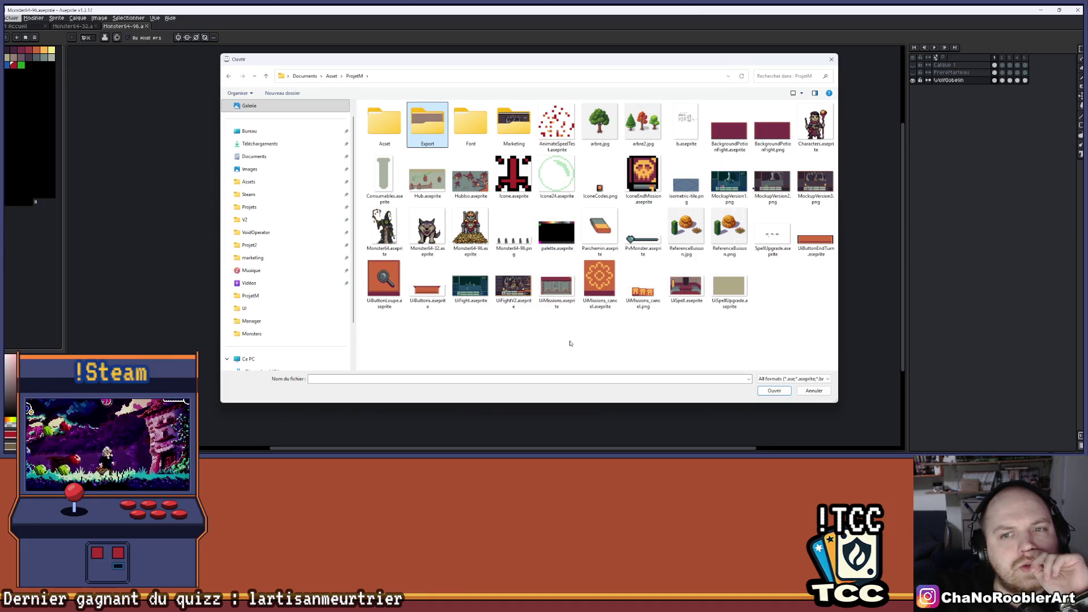
pyautogui.doubleClick(514, 176)
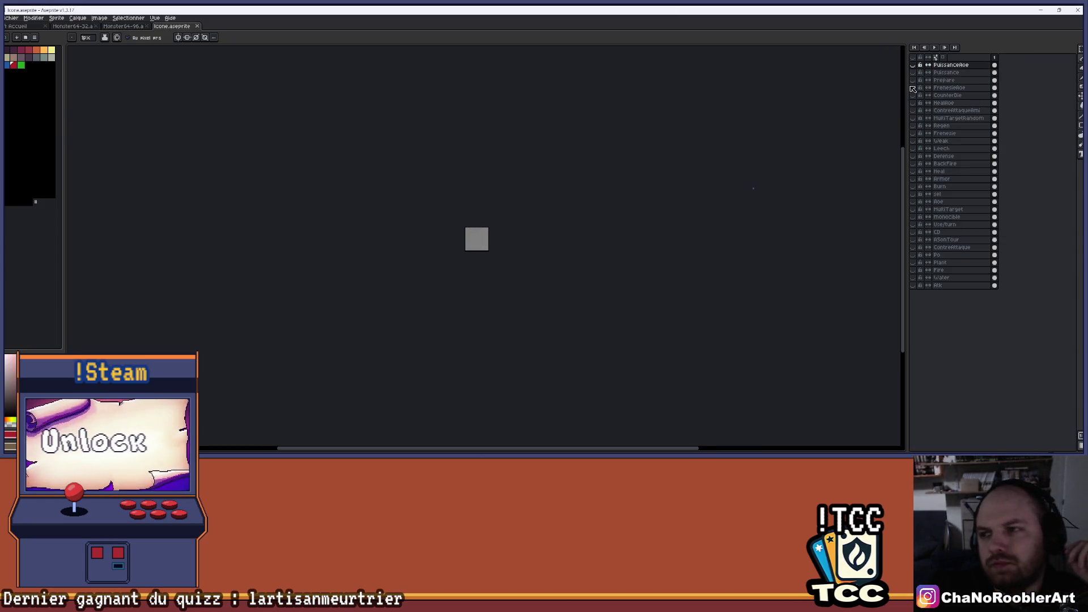
# - Duplicate the PuissanceAoe red-cross layer and rename the copy ActionInvok
pyautogui.click(913, 64)
pyautogui.click(958, 66)
pyautogui.hotkey('ctrl', 'j')
pyautogui.doubleClick(987, 66)
pyautogui.write('ActionInvok')
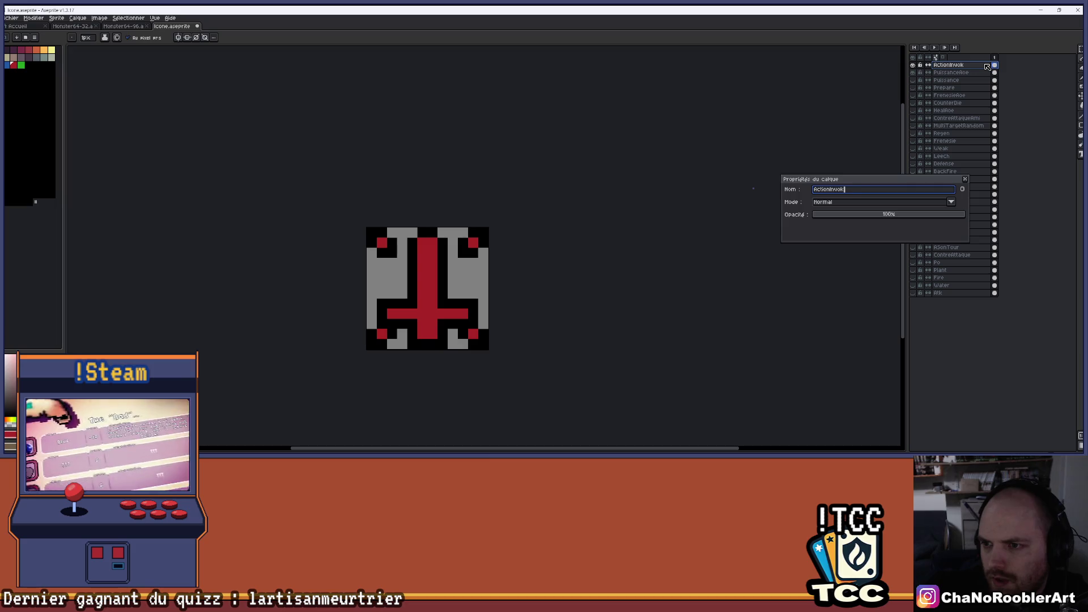
pyautogui.press('Return')
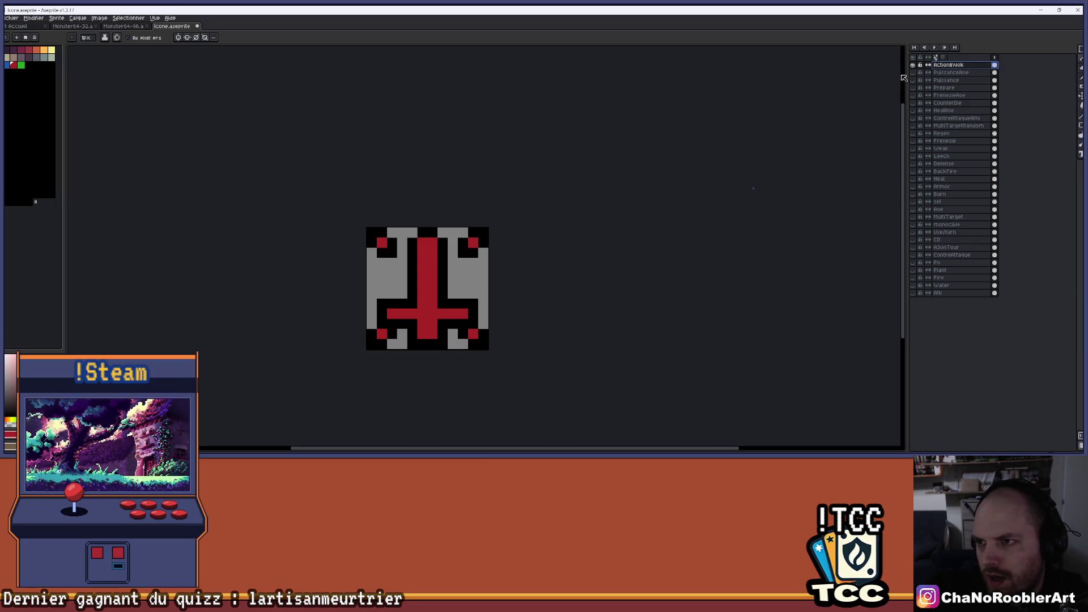
# - Paint over the ActionInvok layer in flat grey with the brush and save Icone.aseprite
pyautogui.moveTo(629, 184); pyautogui.dragTo(670, 148)
pyautogui.scroll(1, 555, 142)
pyautogui.press('b')
pyautogui.moveTo(536, 279)
pyautogui.mouseDown()
pyautogui.moveTo(542, 263)
pyautogui.moveTo(589, 352)
pyautogui.mouseUp()
pyautogui.click(913, 65)
pyautogui.click(914, 65)
pyautogui.hotkey('ctrl', 's')
pyautogui.moveTo(585, 164); pyautogui.dragTo(553, 114)
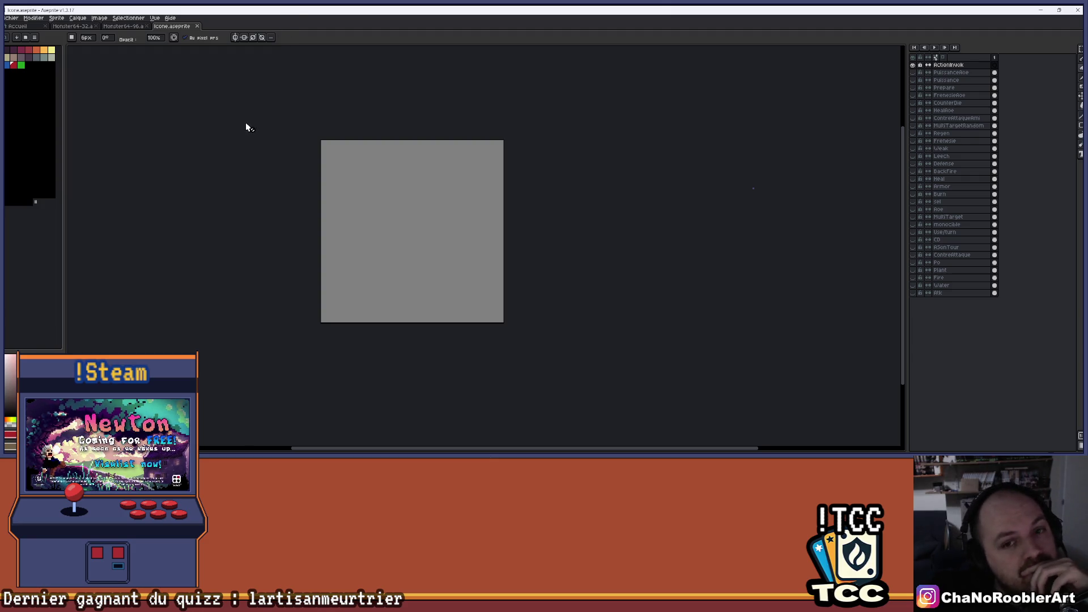
pyautogui.scroll(1, 137, 131)
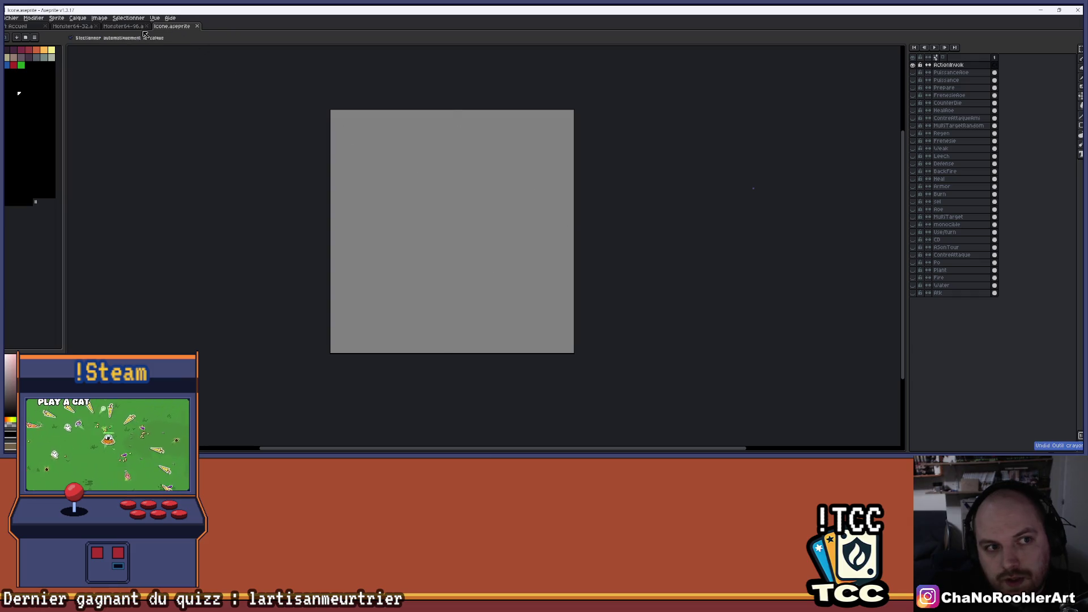
pyautogui.click(57, 18)
pyautogui.click(113, 79)
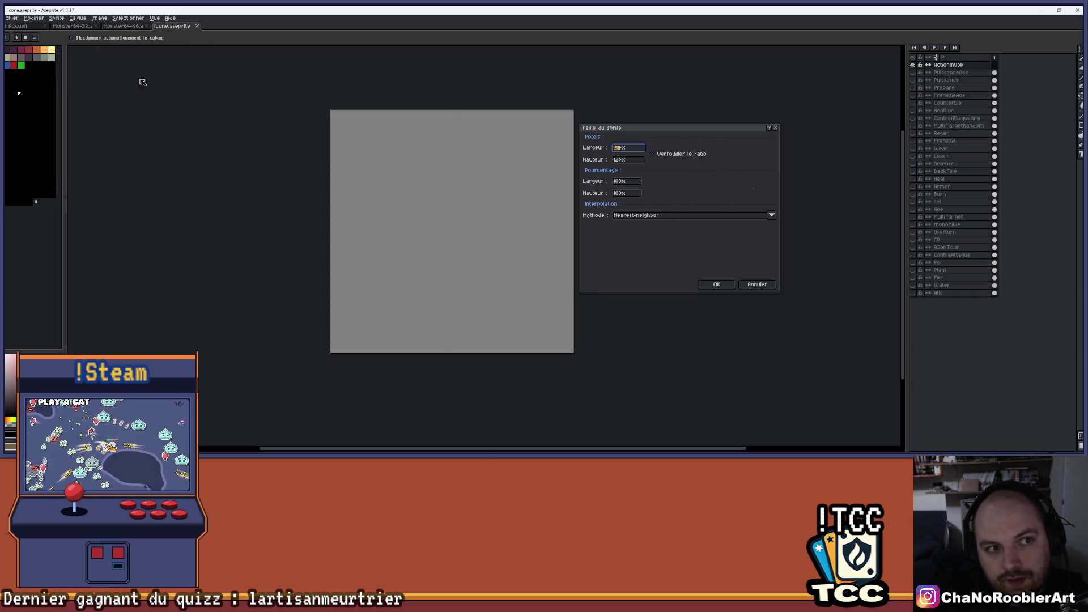
pyautogui.click(776, 128)
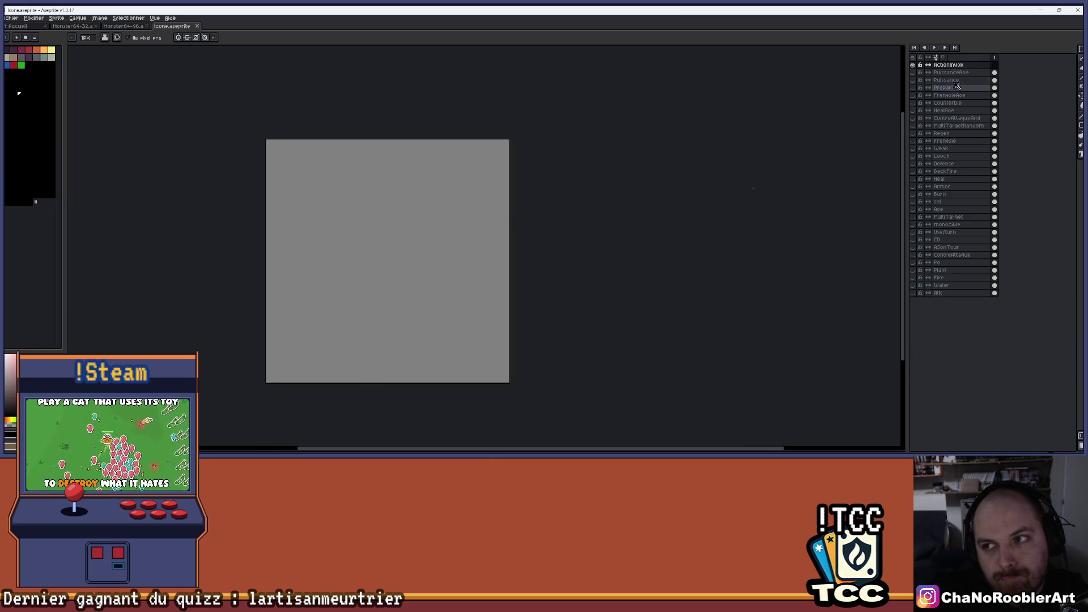
pyautogui.click(913, 66)
pyautogui.click(914, 68)
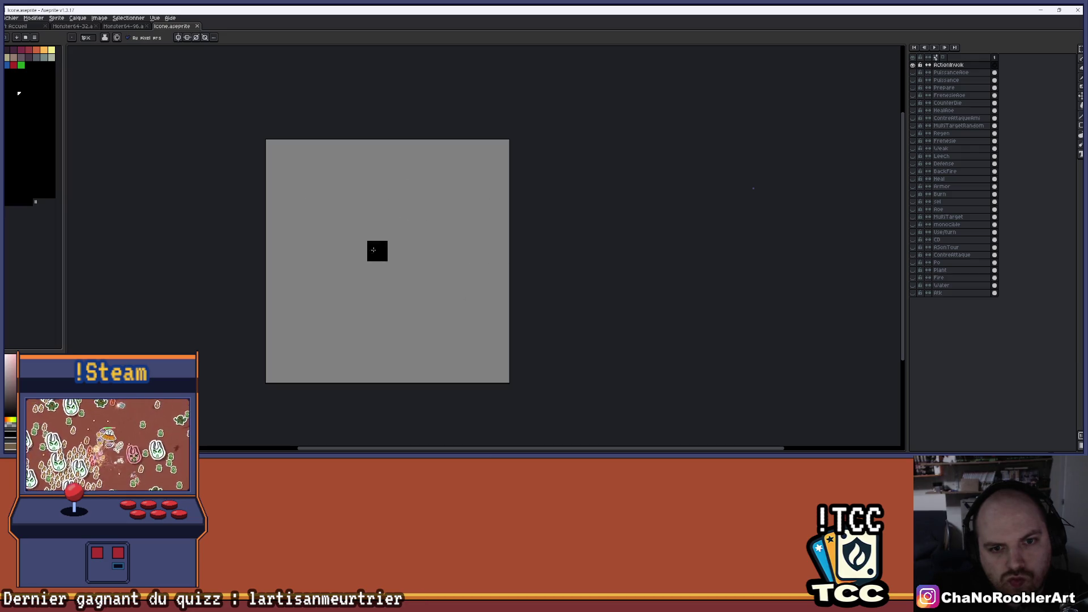
# - Paint a black horizontal bar across the middle of the canvas's top edge, discarding a trial outline stroke
pyautogui.moveTo(398, 230)
pyautogui.mouseDown()
pyautogui.moveTo(439, 292)
pyautogui.moveTo(481, 230)
pyautogui.moveTo(396, 170)
pyautogui.moveTo(296, 215)
pyautogui.moveTo(337, 331)
pyautogui.mouseUp()
pyautogui.hotkey('ctrl', 'z')
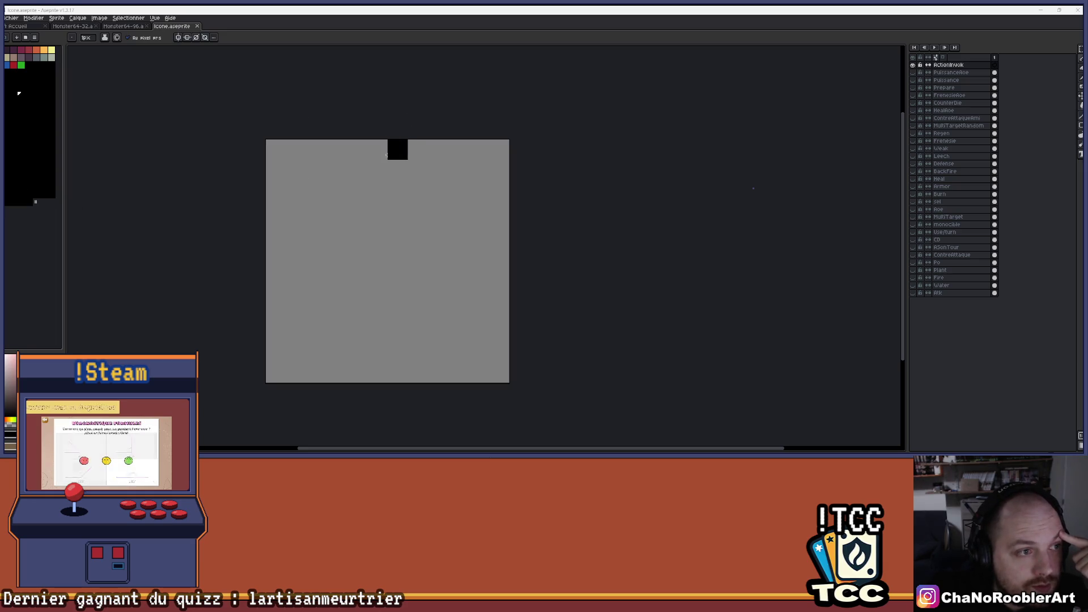
pyautogui.moveTo(336, 149); pyautogui.dragTo(415, 148)
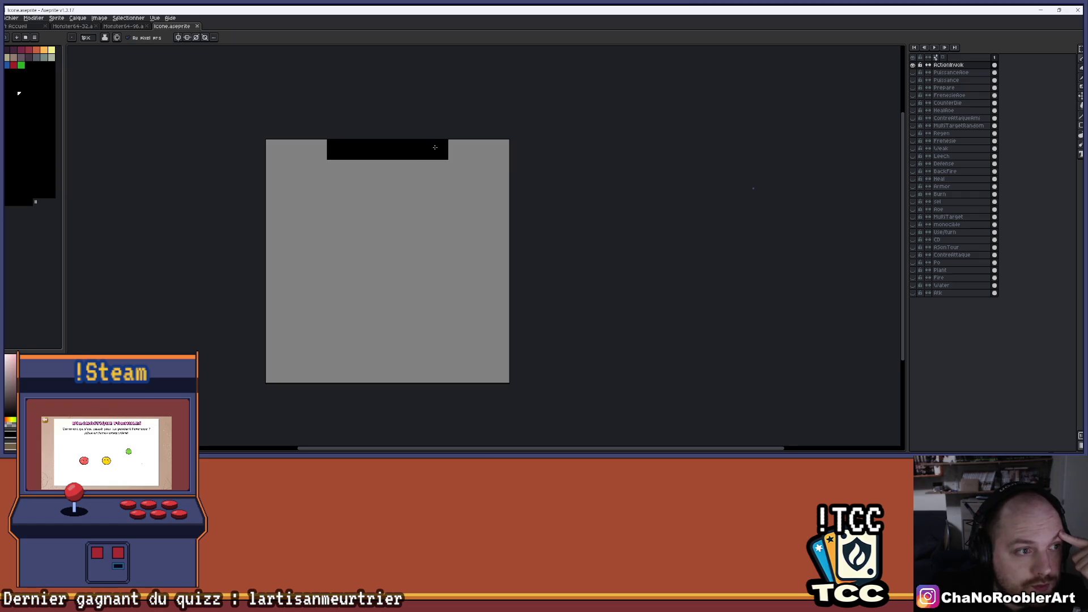
# - With vertical symmetry on, pencil the creature's mirrored black head, side walls, legs and feet
pyautogui.click(177, 38)
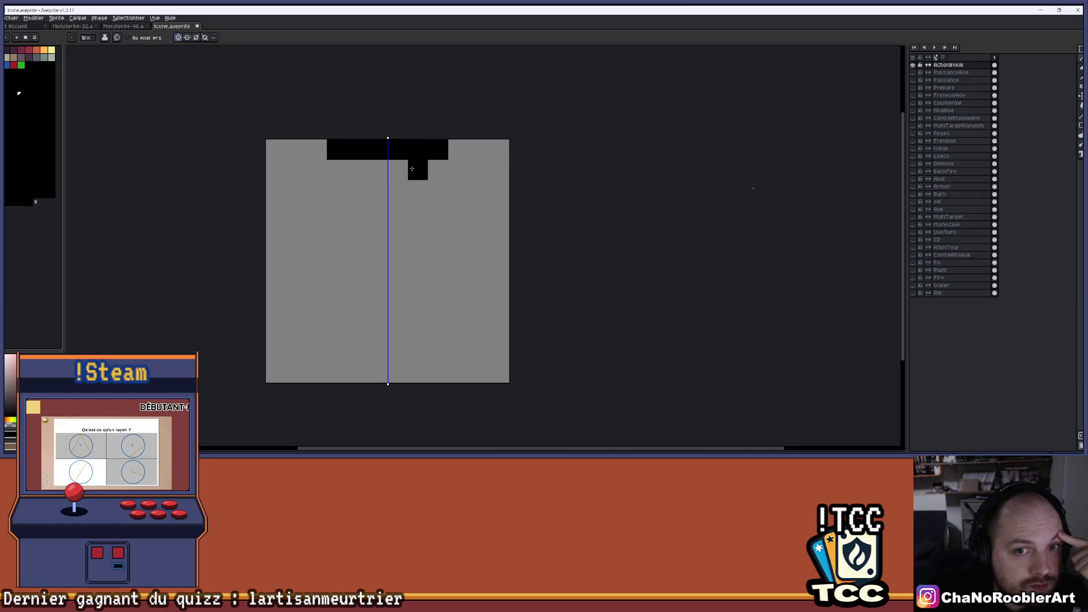
pyautogui.click(454, 173)
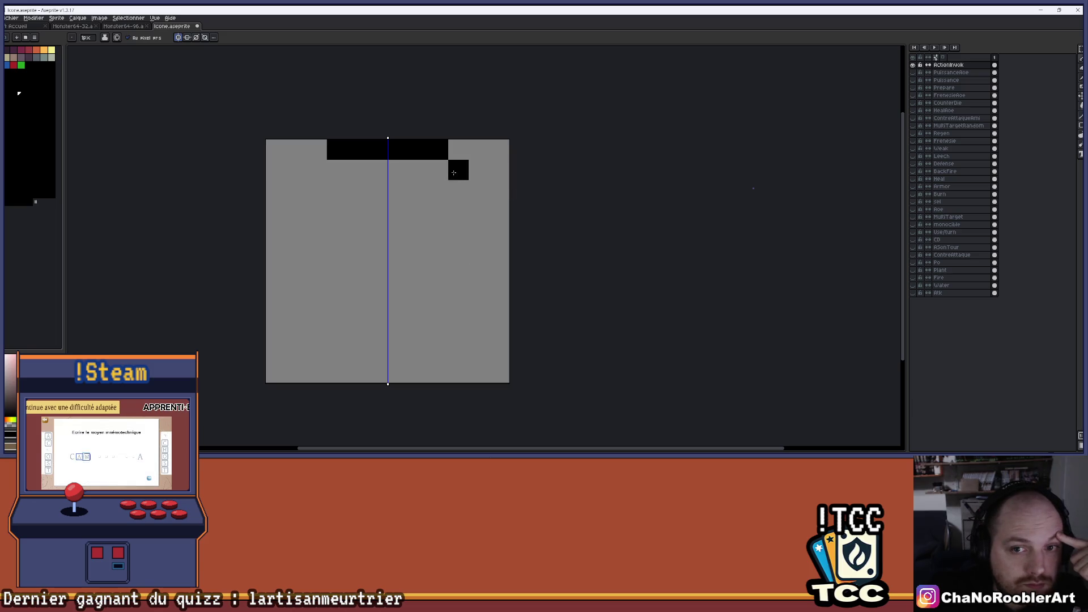
pyautogui.moveTo(479, 191); pyautogui.dragTo(477, 252)
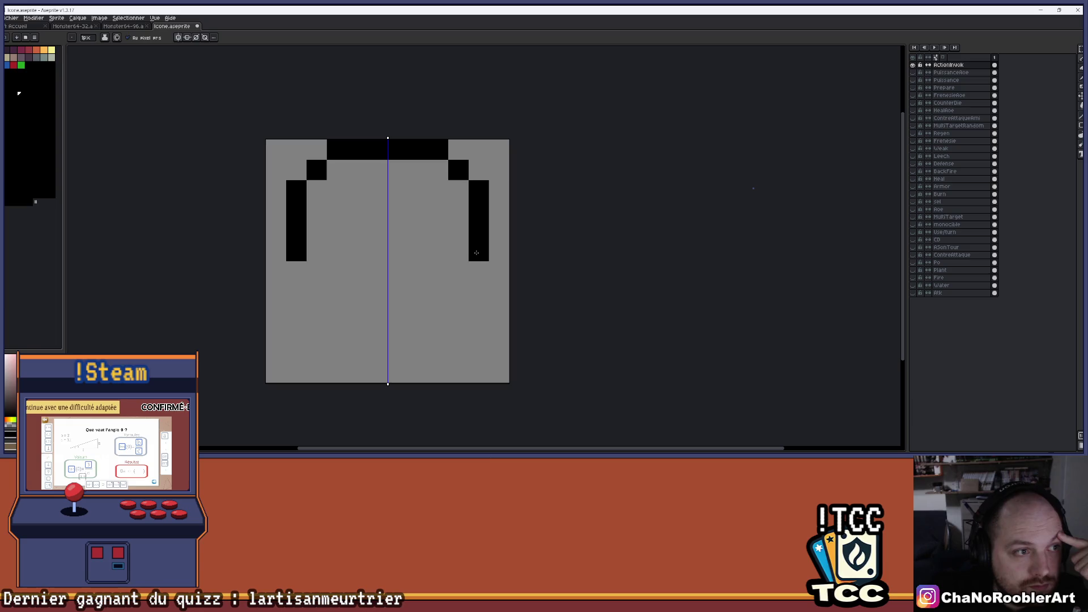
pyautogui.moveTo(454, 274)
pyautogui.mouseDown()
pyautogui.moveTo(455, 299)
pyautogui.moveTo(390, 310)
pyautogui.mouseUp()
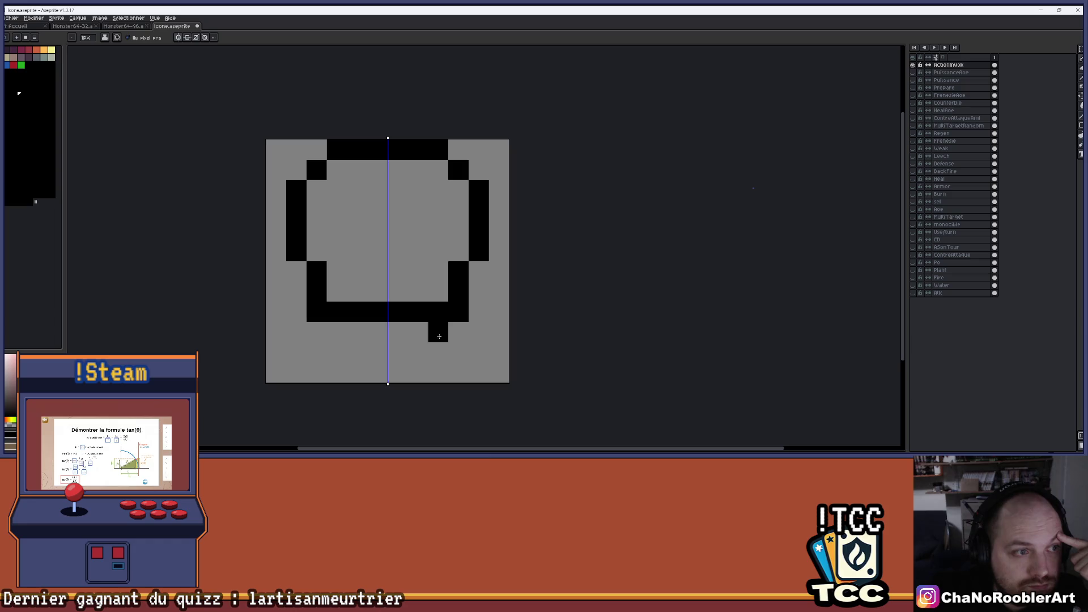
pyautogui.click(419, 333)
pyautogui.click(434, 358)
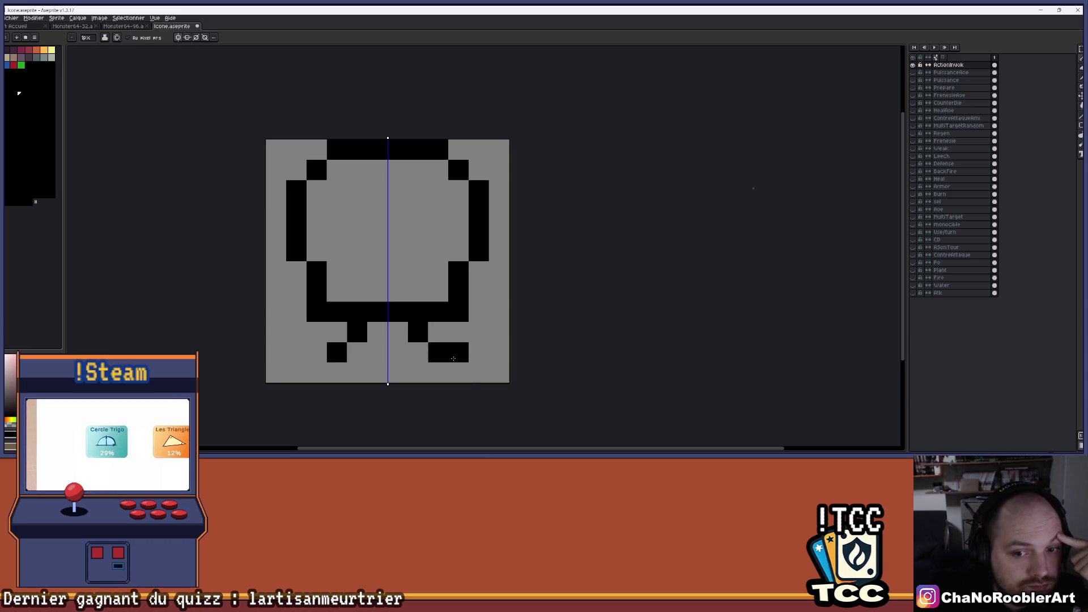
pyautogui.click(463, 366)
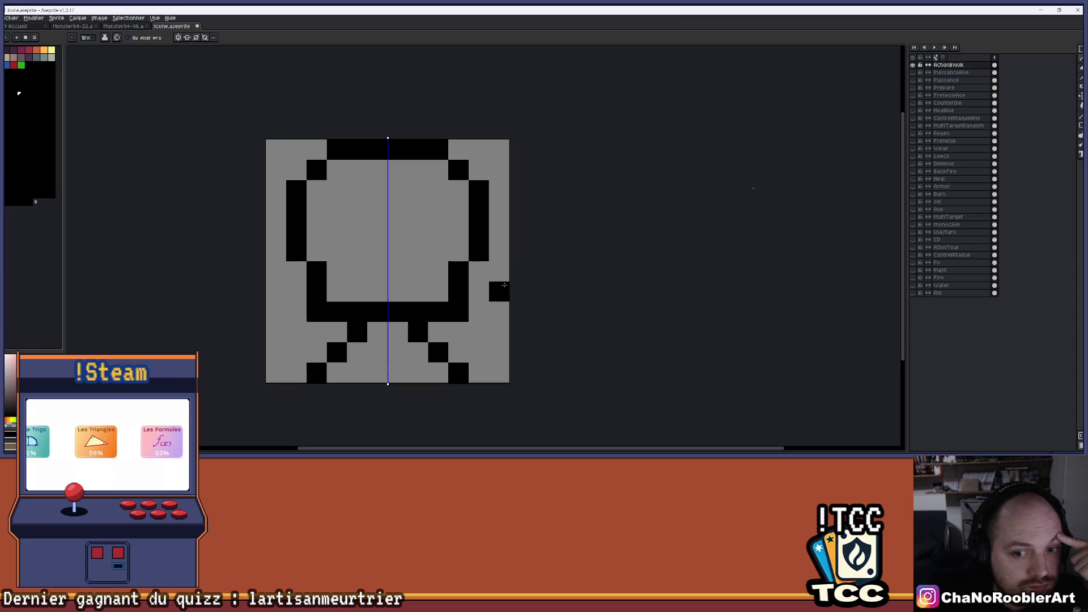
# - Bucket-fill the creature's interior black and carve two mirrored grey eyes with a 1px pencil
pyautogui.press('g')
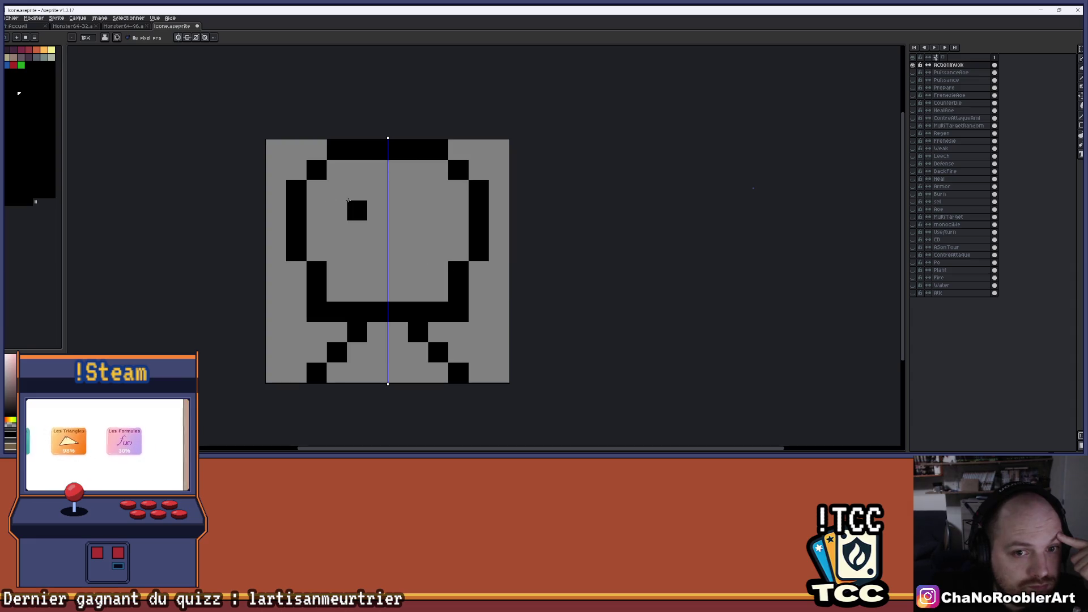
pyautogui.click(357, 198)
pyautogui.press('e')
pyautogui.press('-')
pyautogui.press('-')
pyautogui.press('-')
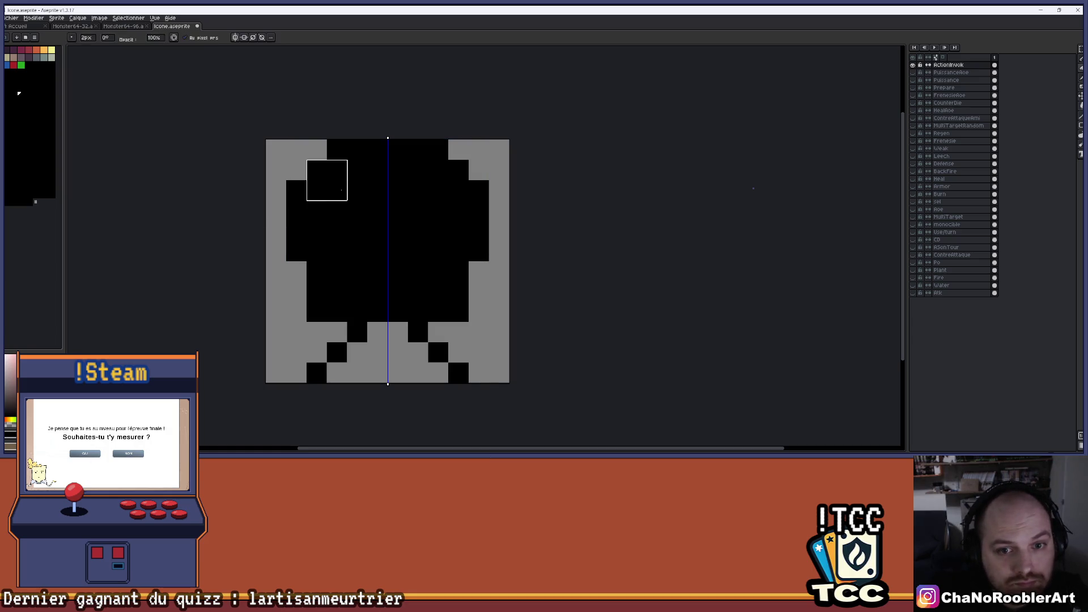
pyautogui.moveTo(357, 210); pyautogui.dragTo(357, 231)
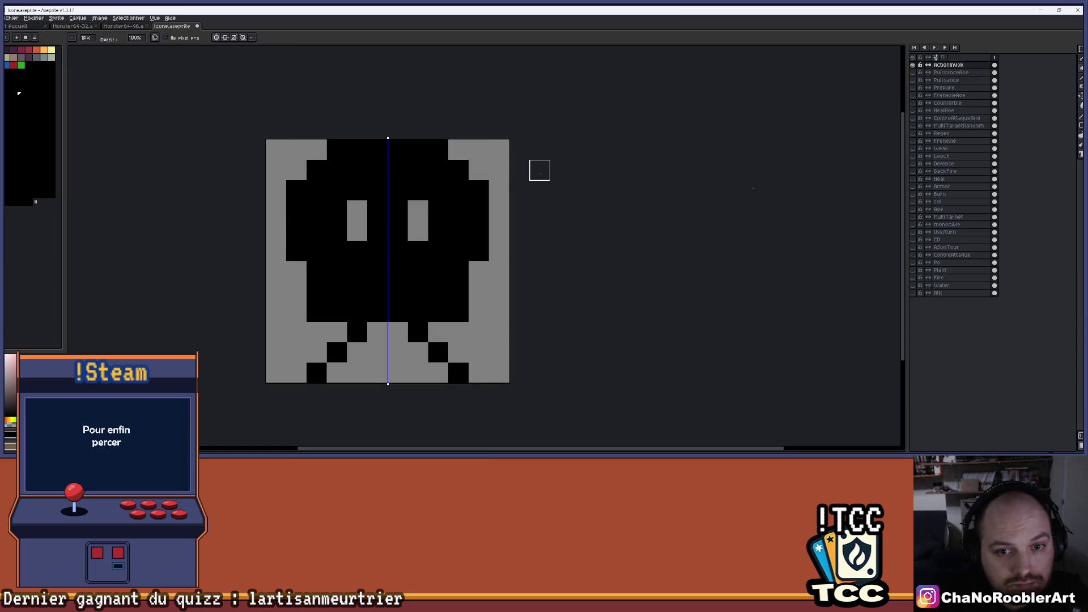
pyautogui.scroll(-3, 539, 170)
pyautogui.scroll(3, 528, 182)
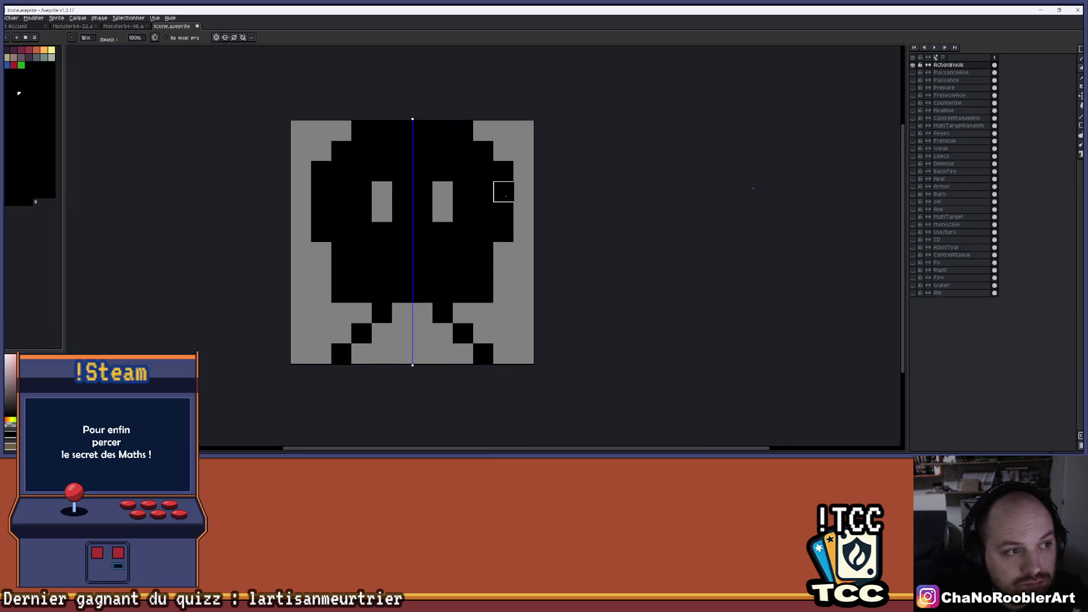
pyautogui.scroll(-3, 494, 265)
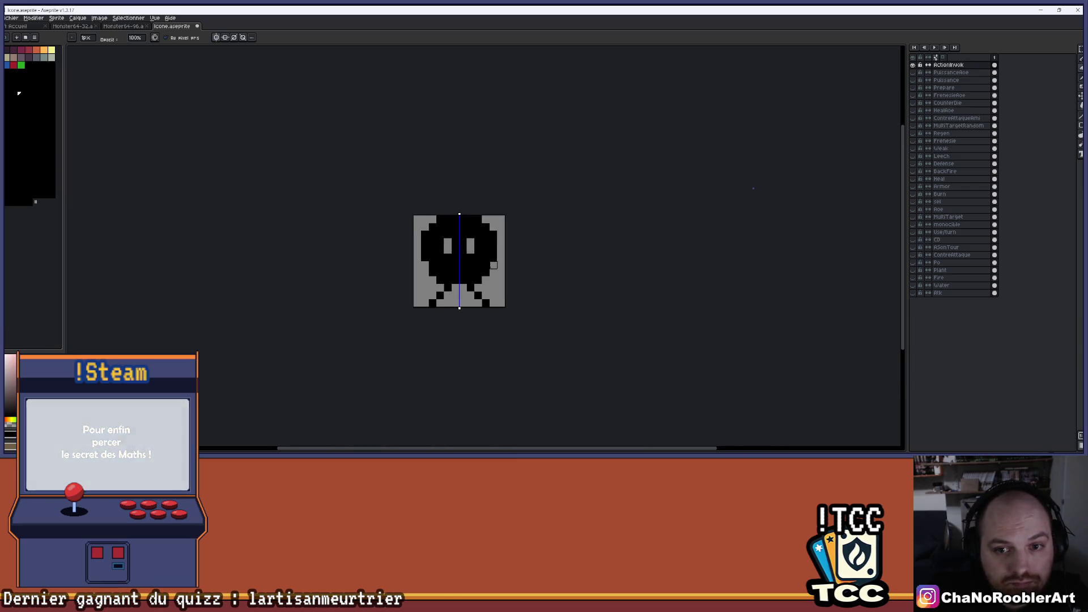
pyautogui.scroll(3, 493, 266)
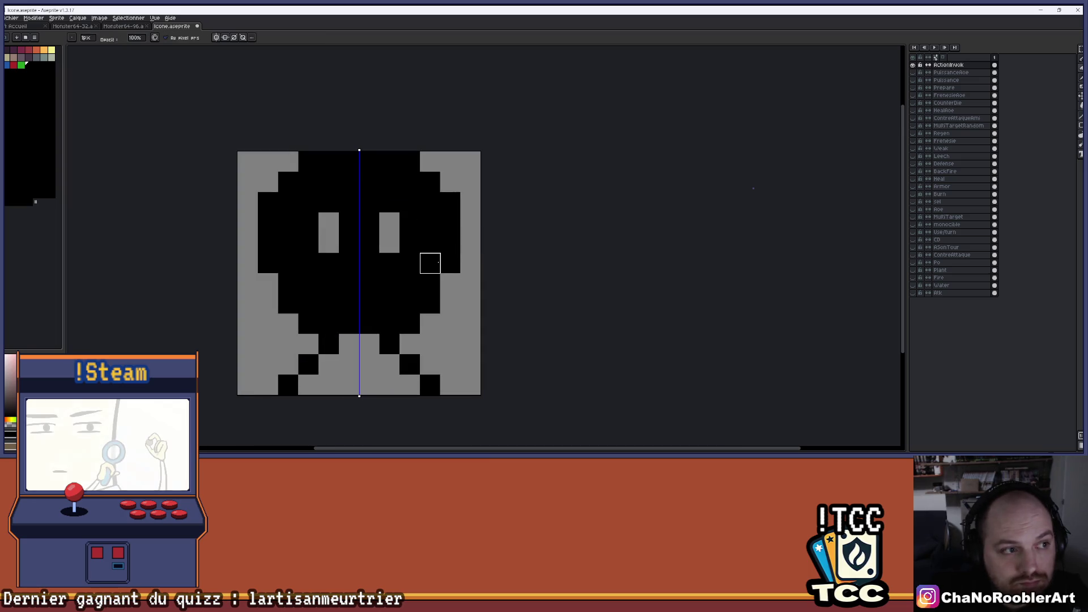
# - Add mirrored black marks along the side edges and higher up the body
pyautogui.moveTo(470, 284); pyautogui.dragTo(470, 304)
pyautogui.click(462, 205)
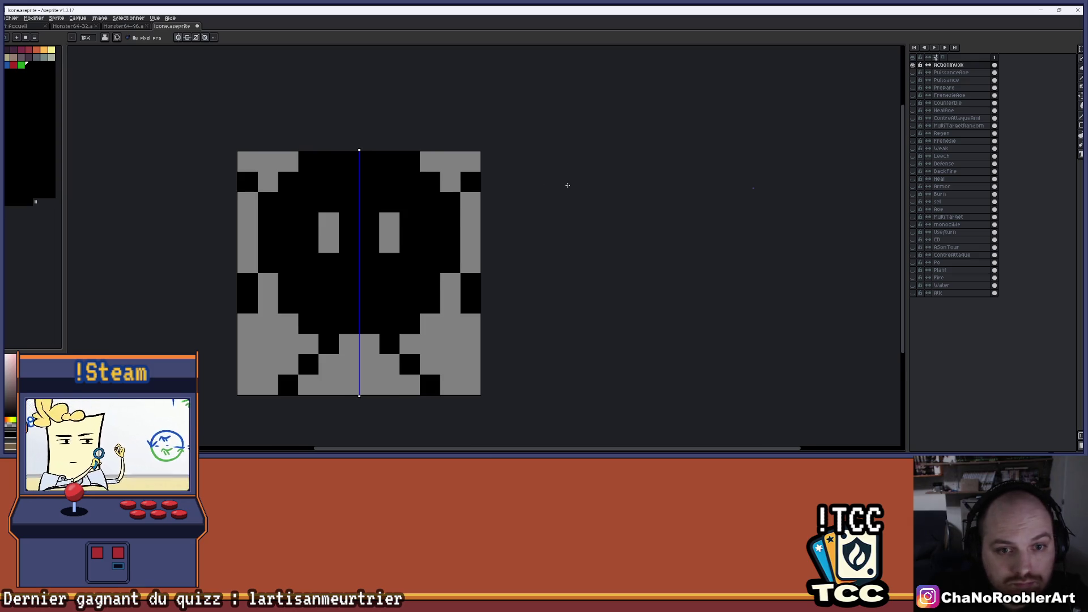
pyautogui.scroll(-1, 567, 186)
pyautogui.moveTo(590, 194); pyautogui.dragTo(557, 215)
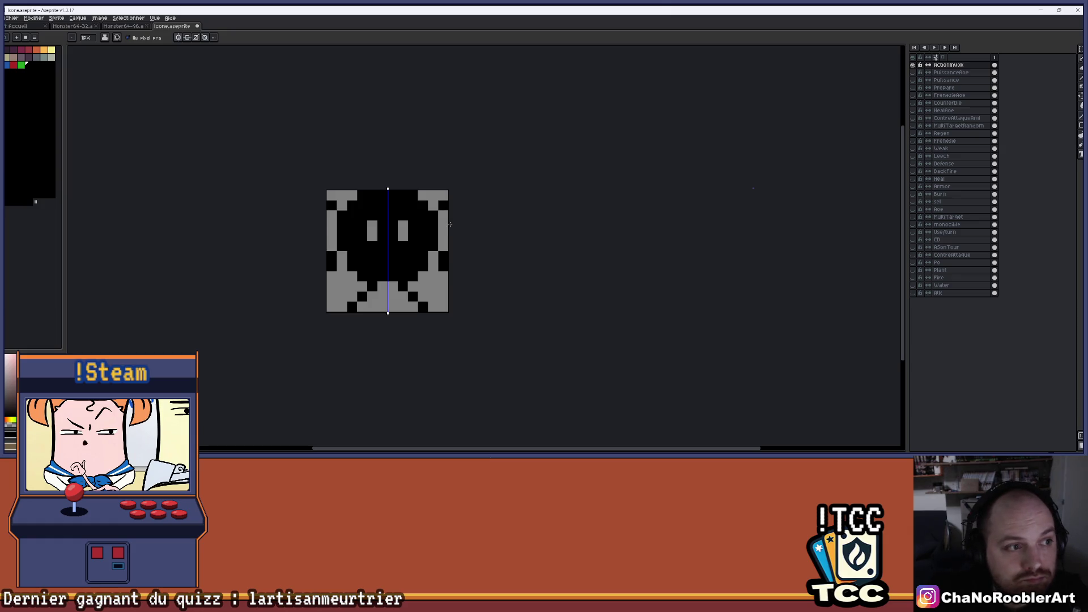
pyautogui.scroll(2, 453, 223)
pyautogui.moveTo(454, 221); pyautogui.dragTo(484, 215)
# - Clear two bottom-row pixels, lengthen both eyes down one pixel, and blacken their top pixels
pyautogui.click(425, 379)
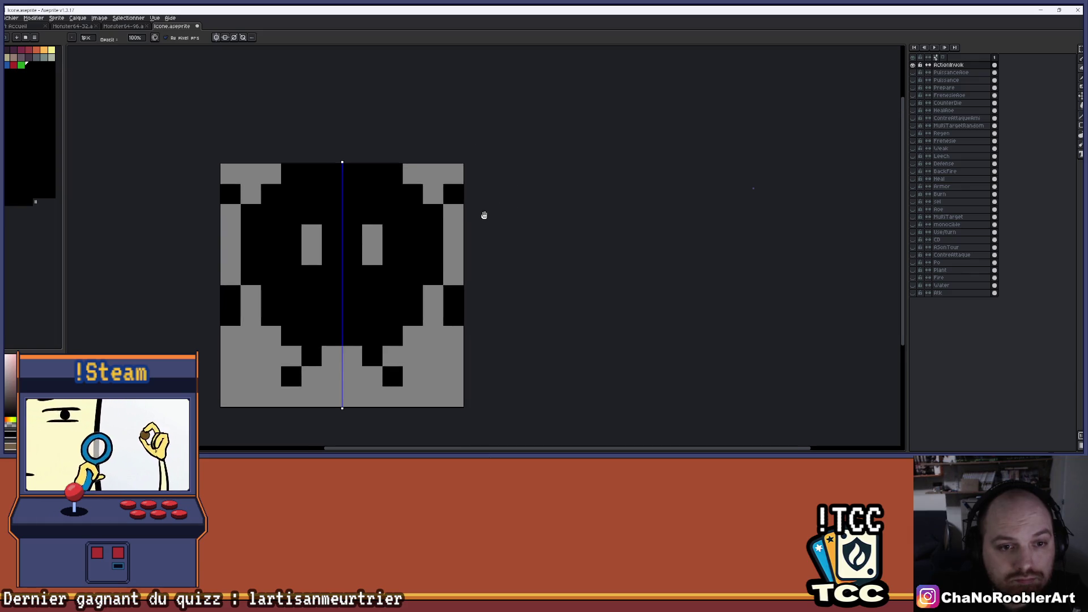
pyautogui.scroll(-2, 485, 217)
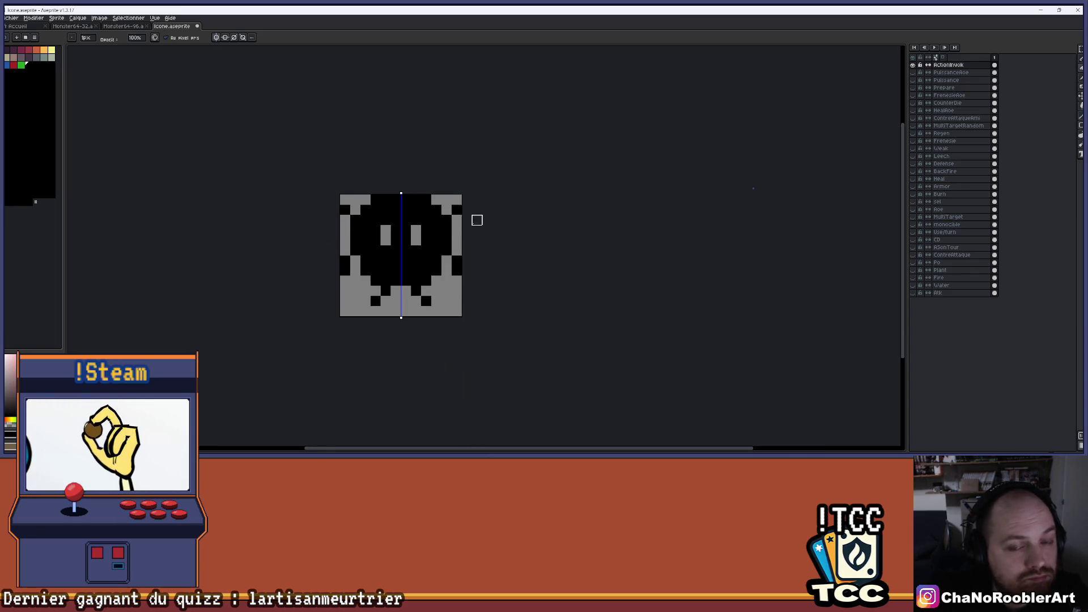
pyautogui.scroll(2, 417, 220)
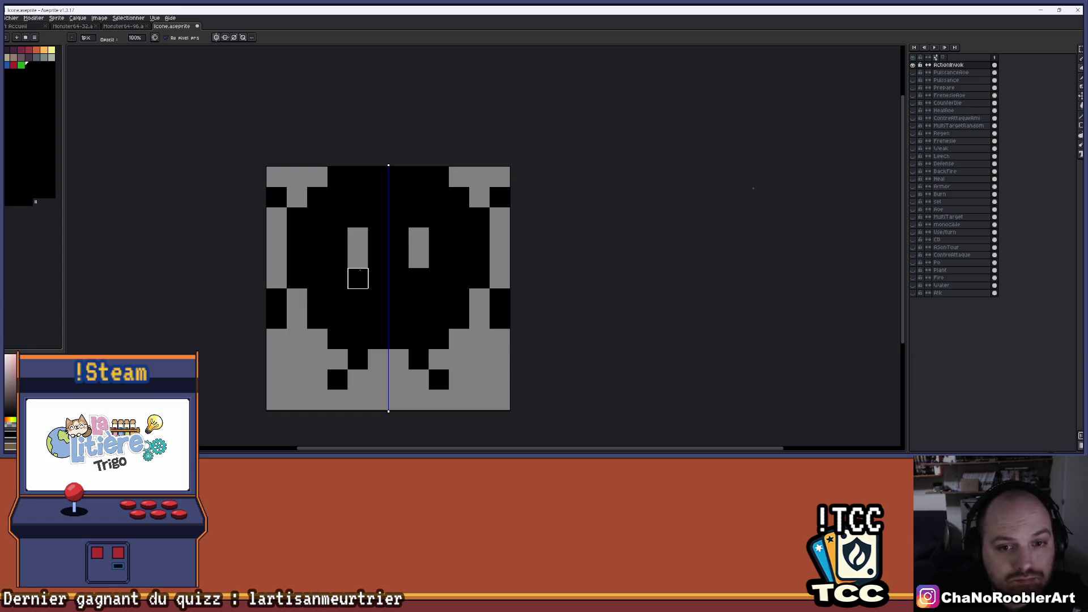
pyautogui.click(358, 277)
pyautogui.press('e')
pyautogui.click(419, 237)
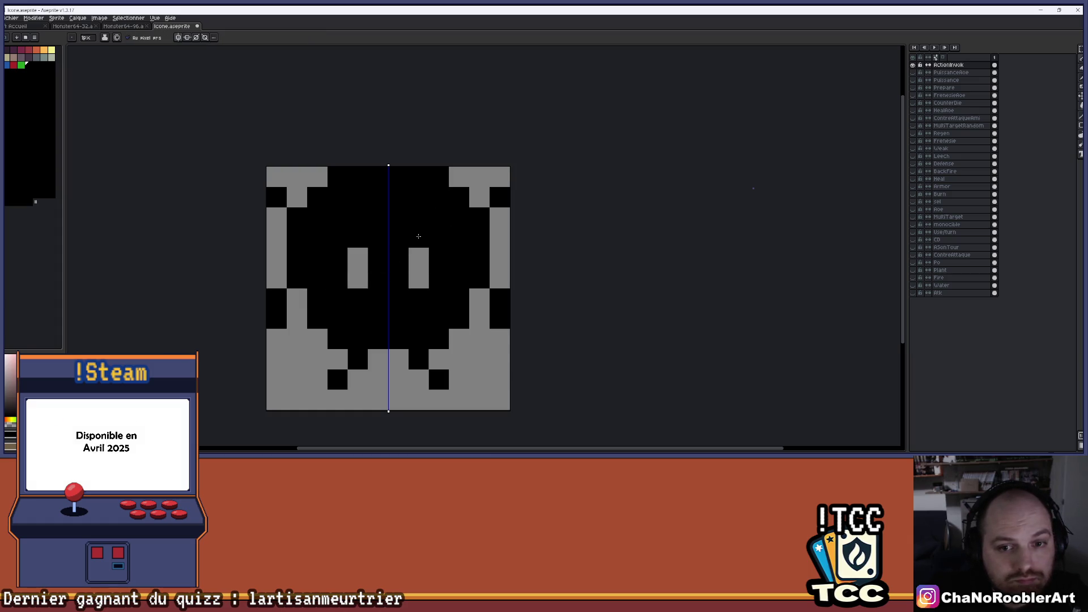
pyautogui.scroll(-3, 426, 215)
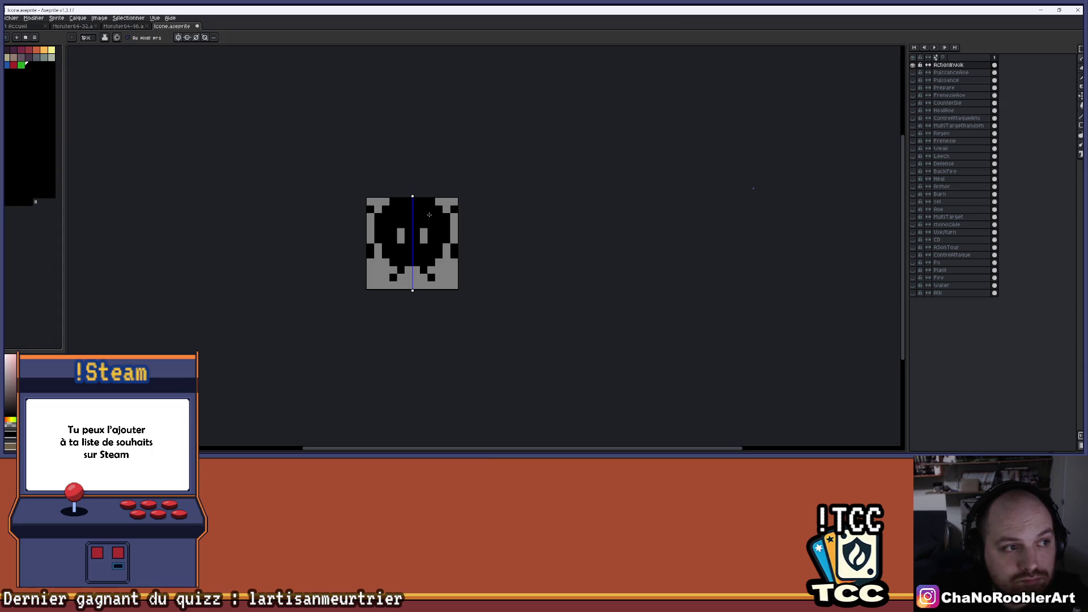
pyautogui.scroll(3, 429, 215)
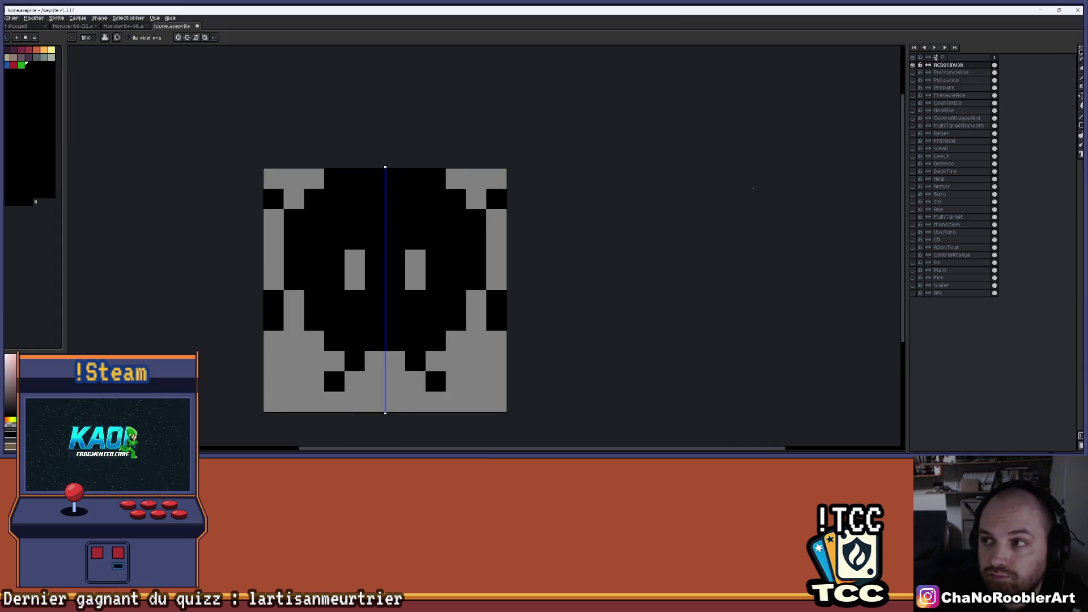
# - Shift the creature's selected top rows down one pixel and paint grey over the cells above the eyes
pyautogui.press('m')
pyautogui.moveTo(223, 151)
pyautogui.mouseDown()
pyautogui.moveTo(521, 192)
pyautogui.moveTo(513, 253)
pyautogui.mouseUp()
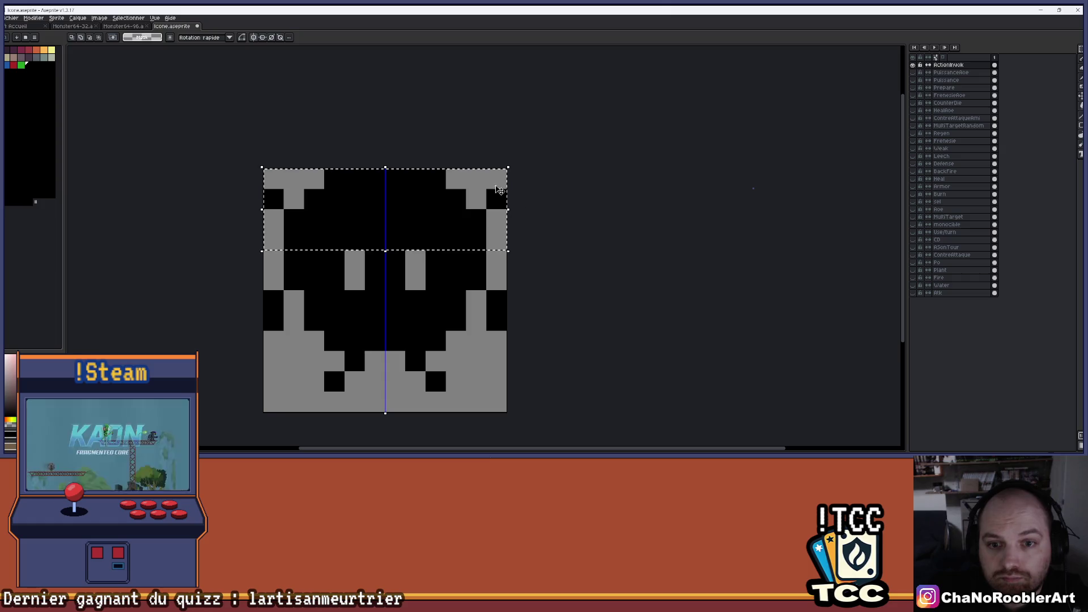
pyautogui.moveTo(477, 188); pyautogui.dragTo(466, 209)
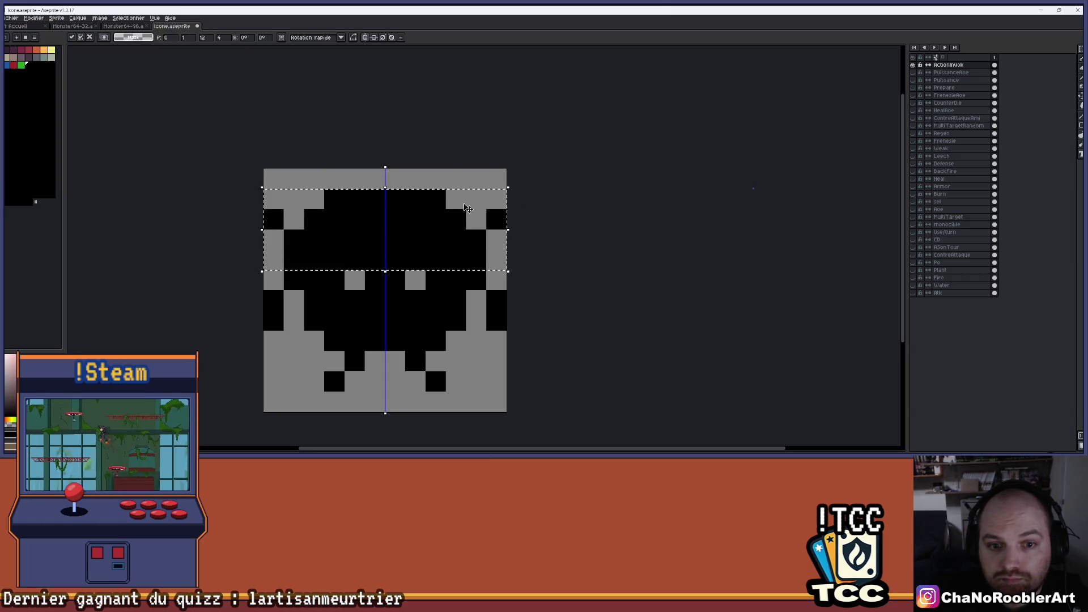
pyautogui.press('b')
pyautogui.click(415, 259)
pyautogui.scroll(-4, 377, 267)
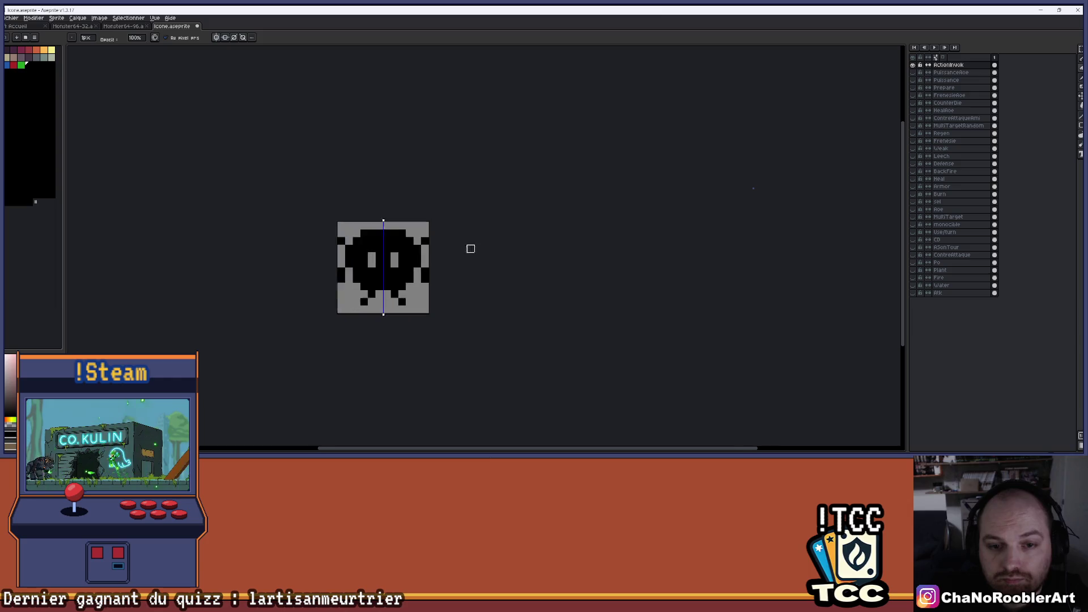
pyautogui.scroll(4, 385, 263)
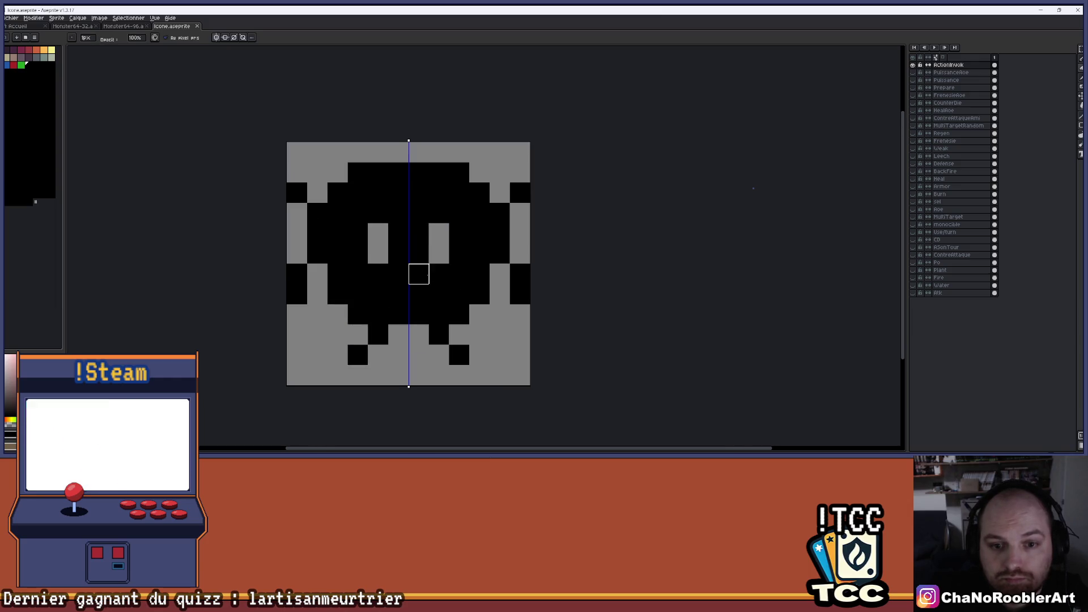
pyautogui.hscroll(2, 411, 274)
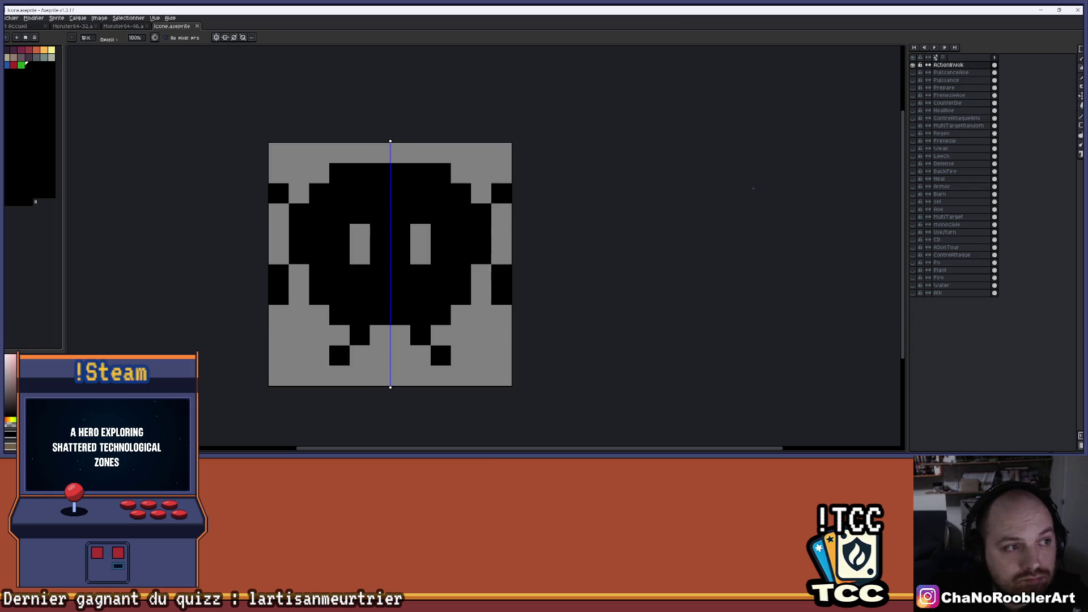
pyautogui.scroll(-2, 506, 257)
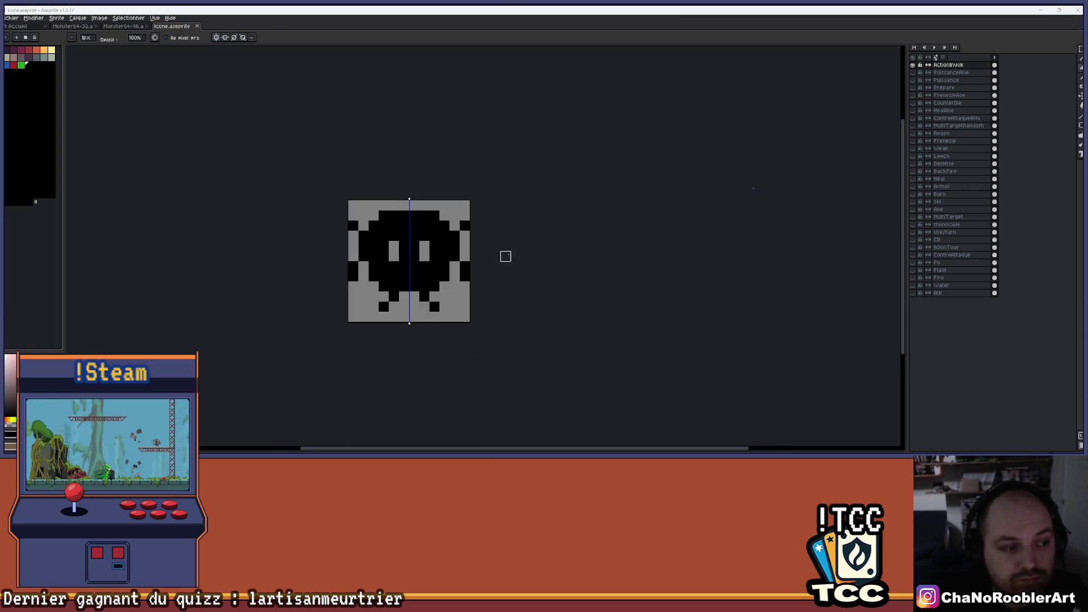
pyautogui.scroll(2, 481, 246)
pyautogui.scroll(-1, 505, 226)
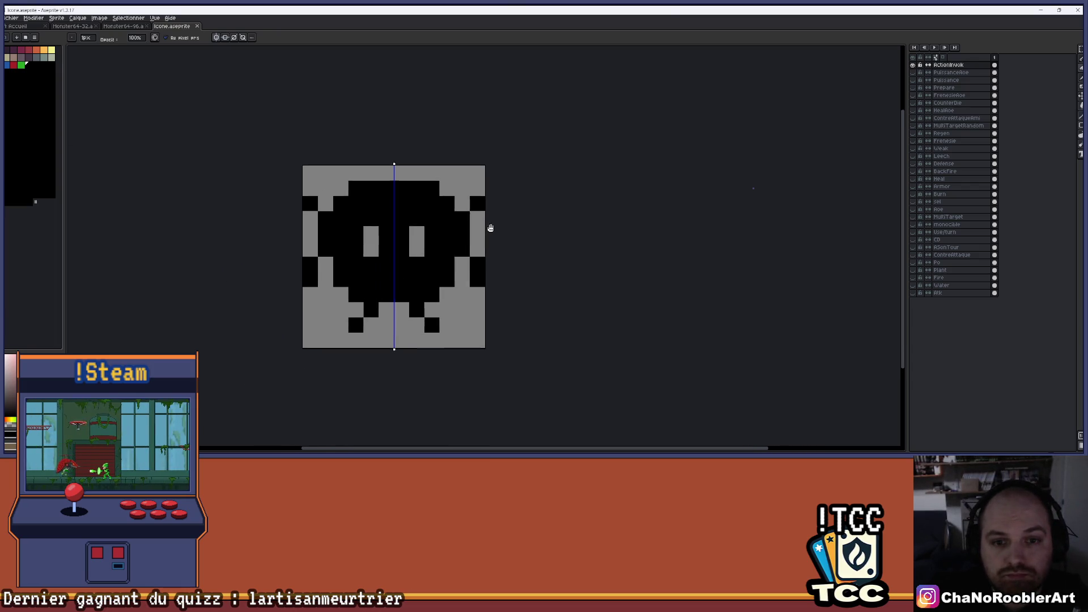
pyautogui.moveTo(490, 228); pyautogui.dragTo(486, 225)
# - Hide ActionInvok, preview other layers, show the Atk sword icon, then make ActionInvok visible again
pyautogui.press('v')
pyautogui.press('b')
pyautogui.press('i')
pyautogui.press('b')
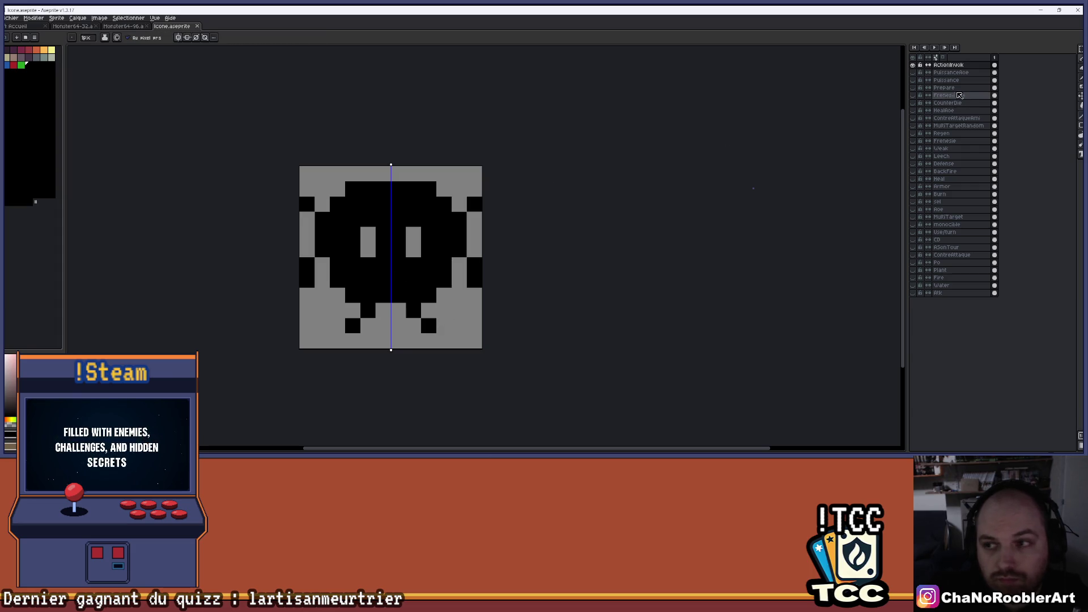
pyautogui.click(914, 65)
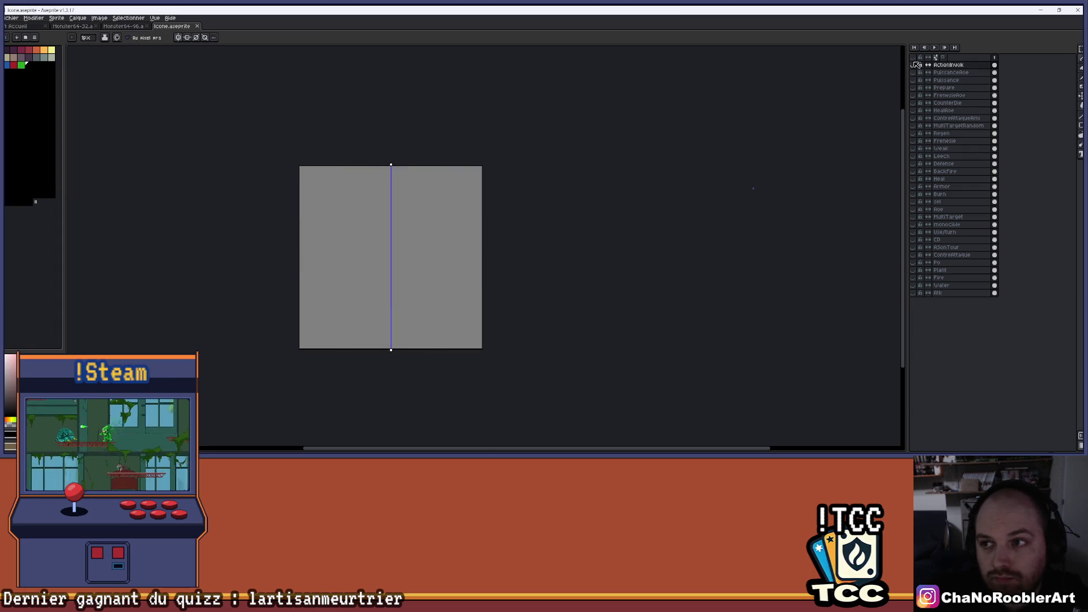
pyautogui.click(917, 102)
pyautogui.click(916, 102)
pyautogui.click(917, 110)
pyautogui.click(917, 110)
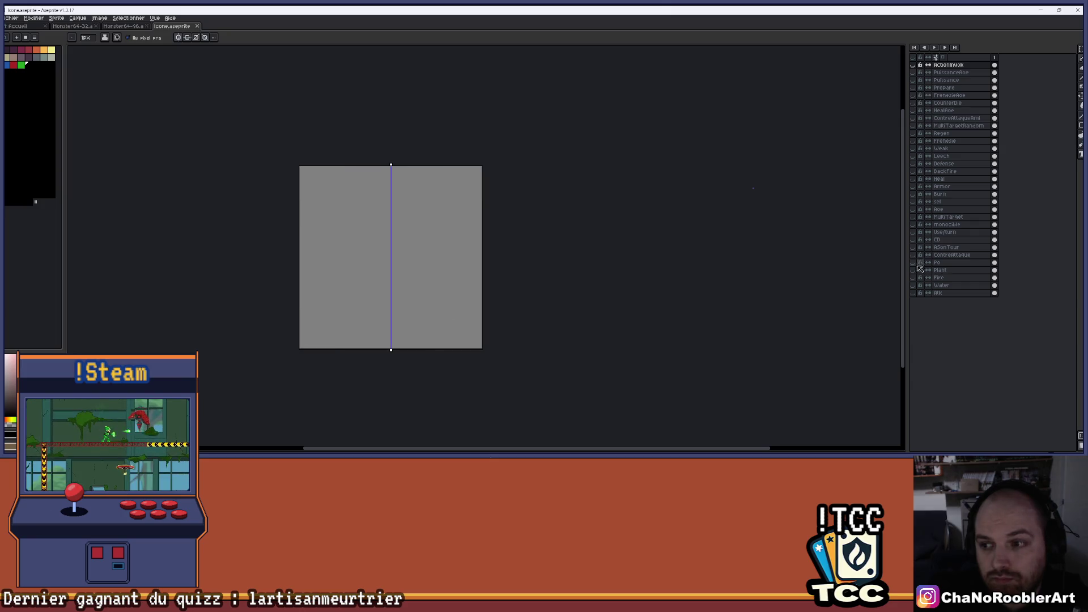
pyautogui.click(914, 295)
pyautogui.scroll(1, 441, 270)
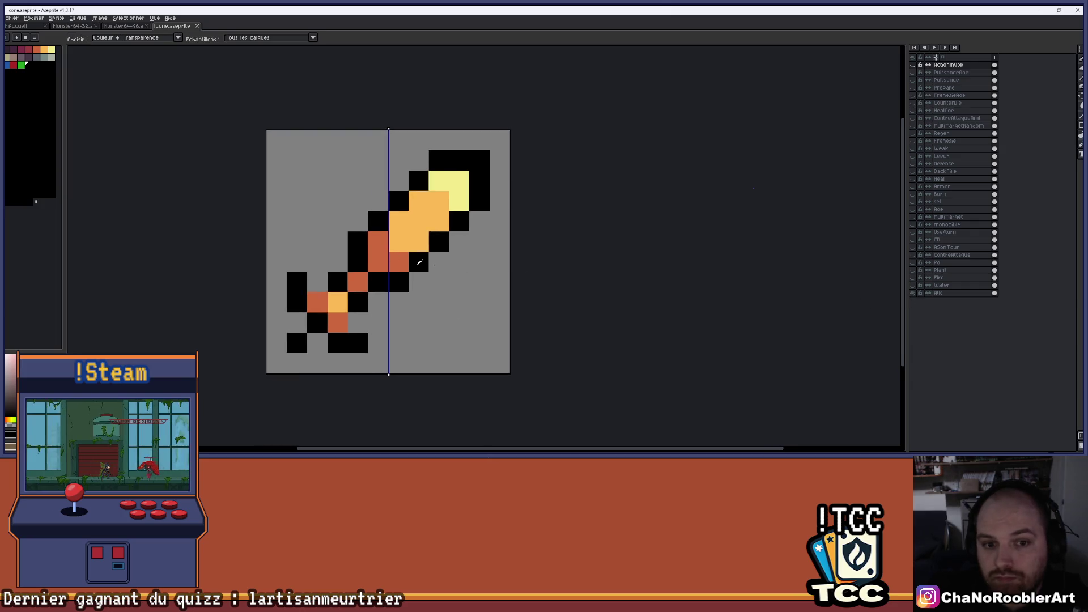
pyautogui.click(914, 64)
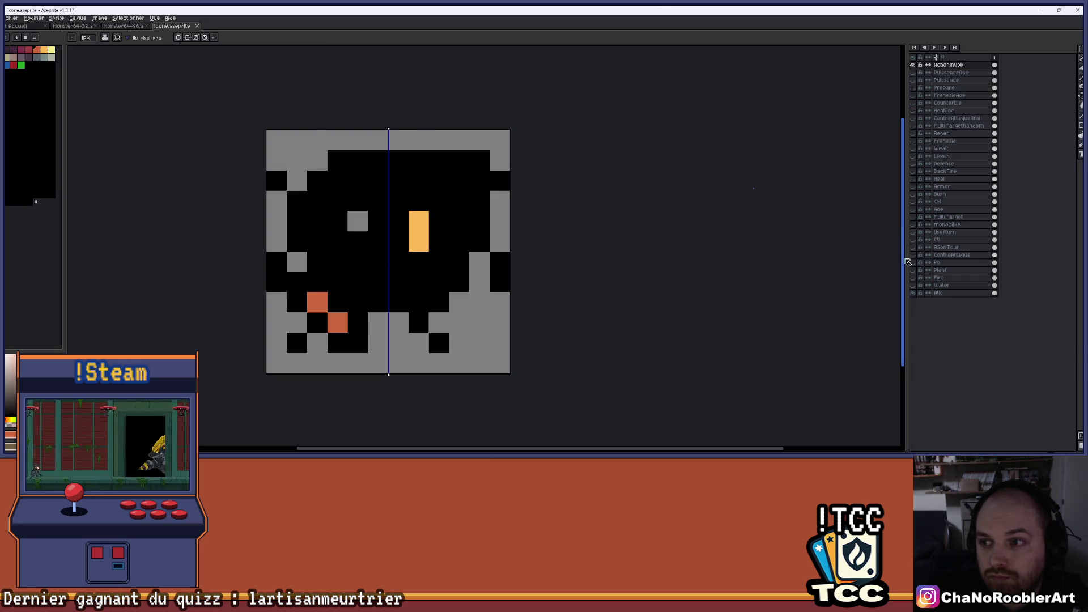
# - Hide Atk and paint the creature's forehead band and mirrored side columns orange
pyautogui.click(913, 293)
pyautogui.scroll(1, 283, 220)
pyautogui.moveTo(371, 146); pyautogui.dragTo(431, 160)
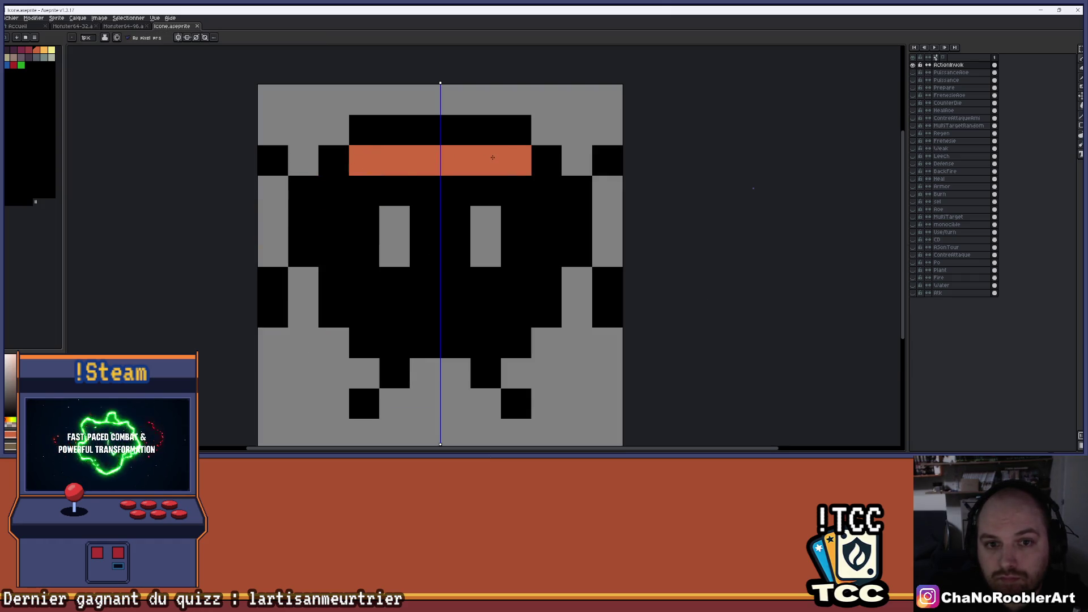
pyautogui.moveTo(334, 191)
pyautogui.mouseDown()
pyautogui.moveTo(335, 261)
pyautogui.moveTo(365, 318)
pyautogui.moveTo(364, 346)
pyautogui.mouseUp()
pyautogui.hotkey('ctrl', 'z')
pyautogui.moveTo(365, 277)
pyautogui.mouseDown()
pyautogui.moveTo(359, 303)
pyautogui.moveTo(395, 343)
pyautogui.moveTo(425, 343)
pyautogui.moveTo(396, 312)
pyautogui.moveTo(433, 300)
pyautogui.mouseUp()
pyautogui.scroll(-5, 432, 301)
pyautogui.scroll(3, 432, 301)
# - Paint the centre column orange and try black cells in the lower row, then undo them
pyautogui.moveTo(431, 224)
pyautogui.mouseDown()
pyautogui.moveTo(442, 290)
pyautogui.moveTo(489, 227)
pyautogui.moveTo(469, 227)
pyautogui.mouseUp()
pyautogui.scroll(-3, 469, 279)
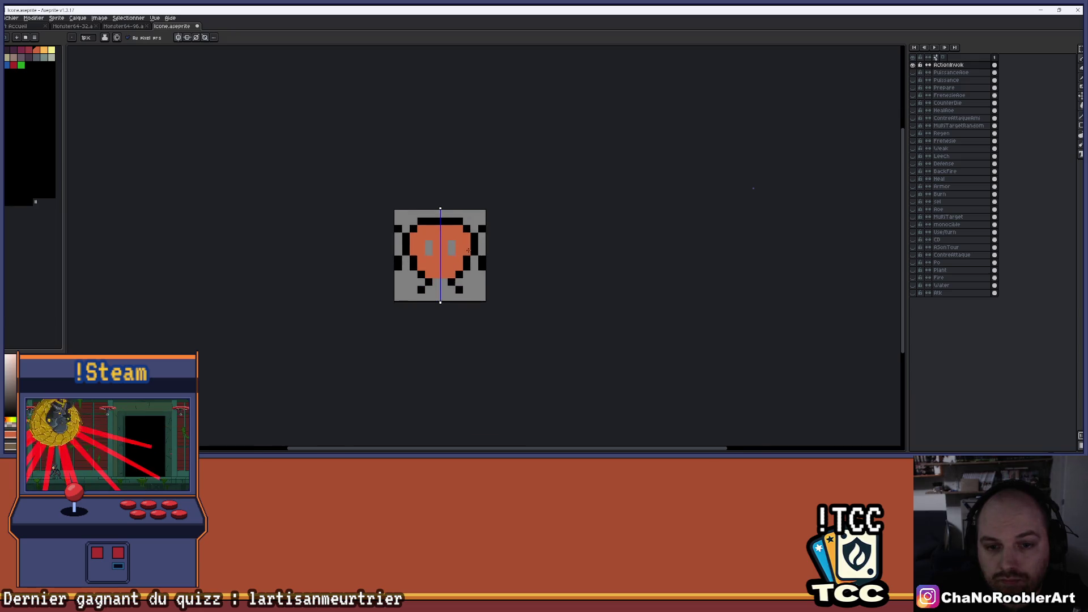
pyautogui.scroll(2, 459, 261)
pyautogui.press('alt')
pyautogui.keyDown('alt'); pyautogui.click(462, 301); pyautogui.keyUp('alt')
pyautogui.click(436, 306)
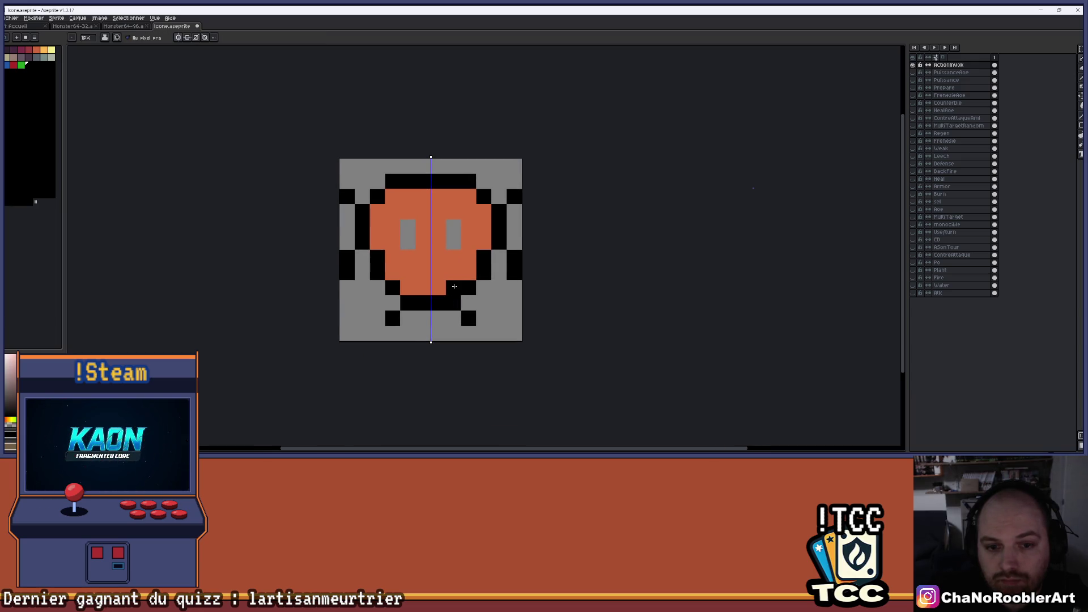
pyautogui.hotkey('ctrl', 'z')
pyautogui.hotkey('ctrl', 'z')
pyautogui.hotkey('ctrl', 'z')
# - Undo and redo the face strokes, keeping the orange face and removing the inner black strokes
pyautogui.scroll(-1, 471, 243)
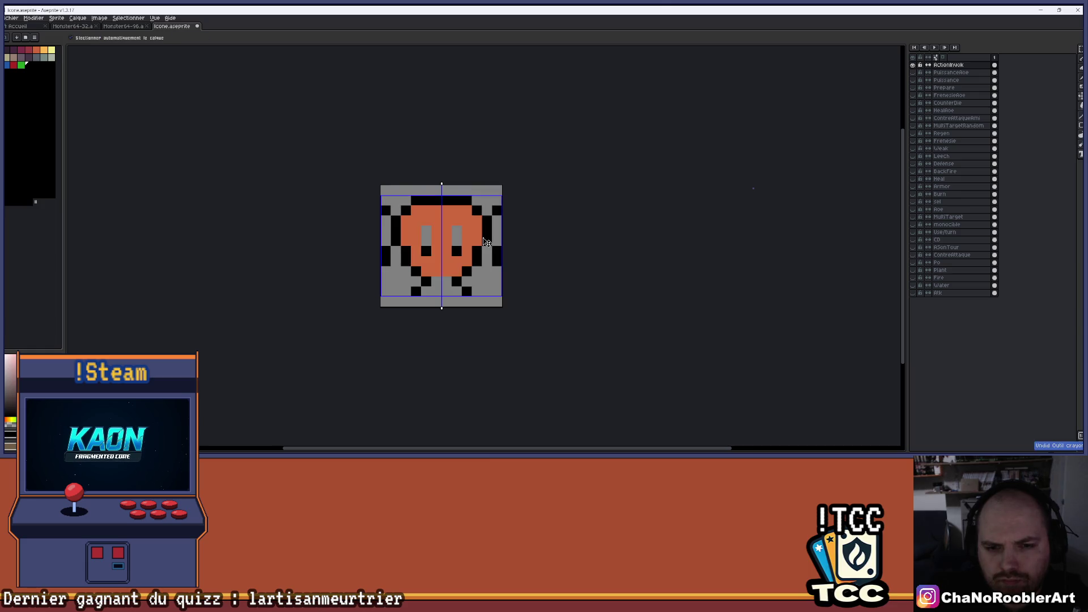
pyautogui.hotkey('ctrl', 'z')
pyautogui.hotkey('ctrl', 'z')
pyautogui.hotkey('ctrl', 'z')
pyautogui.hotkey('ctrl', 'z')
pyautogui.hotkey('ctrl', 'z')
pyautogui.hotkey('ctrl', 'z')
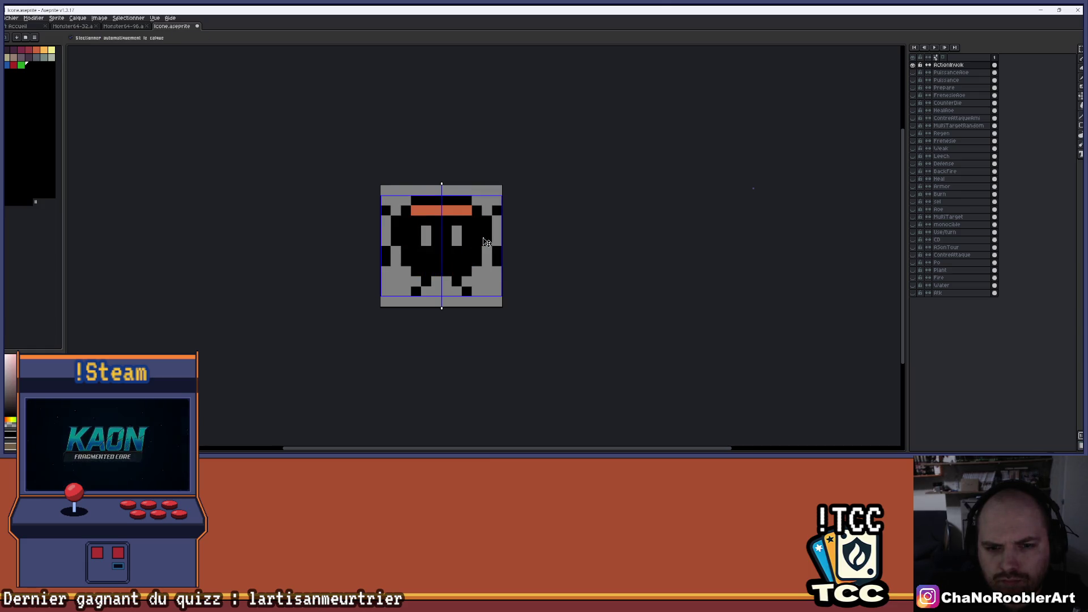
pyautogui.hotkey('ctrl', 'y')
pyautogui.hotkey('ctrl', 'y')
pyautogui.hotkey('ctrl', 'y')
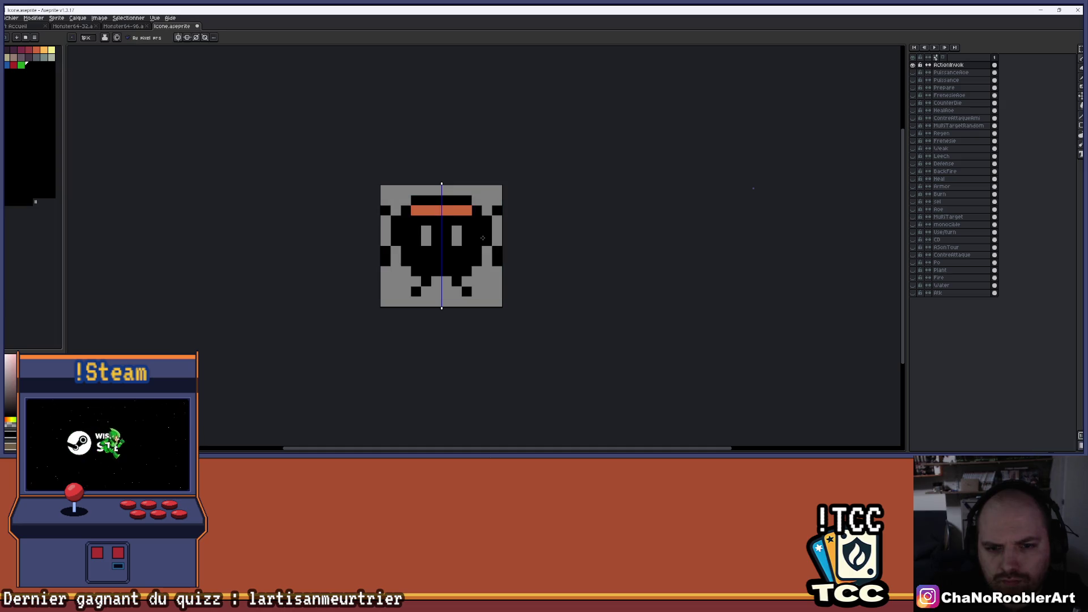
pyautogui.hotkey('ctrl', 'y')
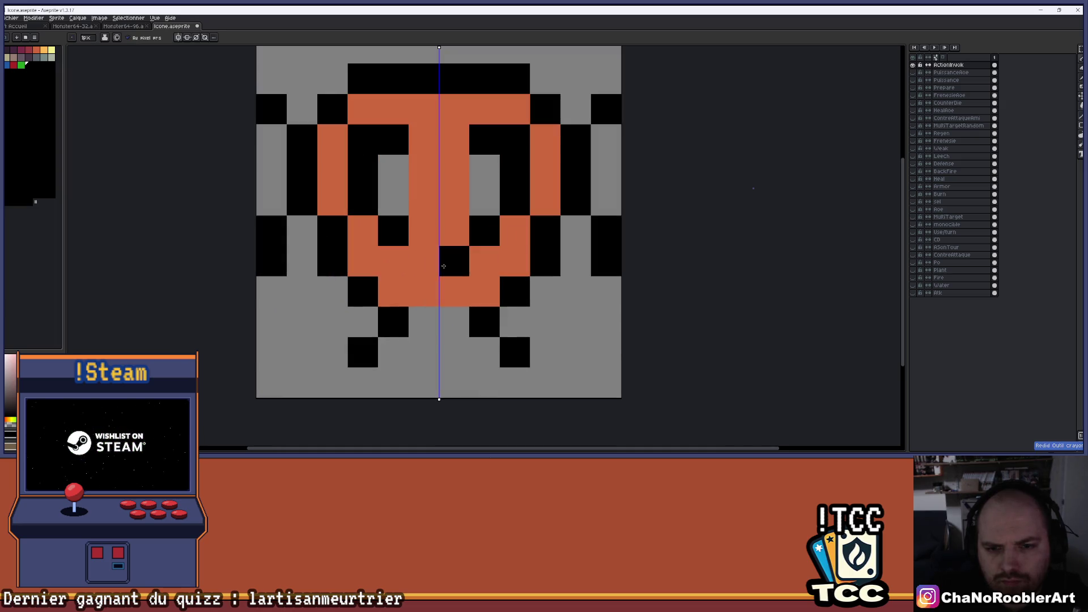
pyautogui.scroll(3, 443, 252)
pyautogui.scroll(-4, 480, 296)
pyautogui.scroll(3, 478, 283)
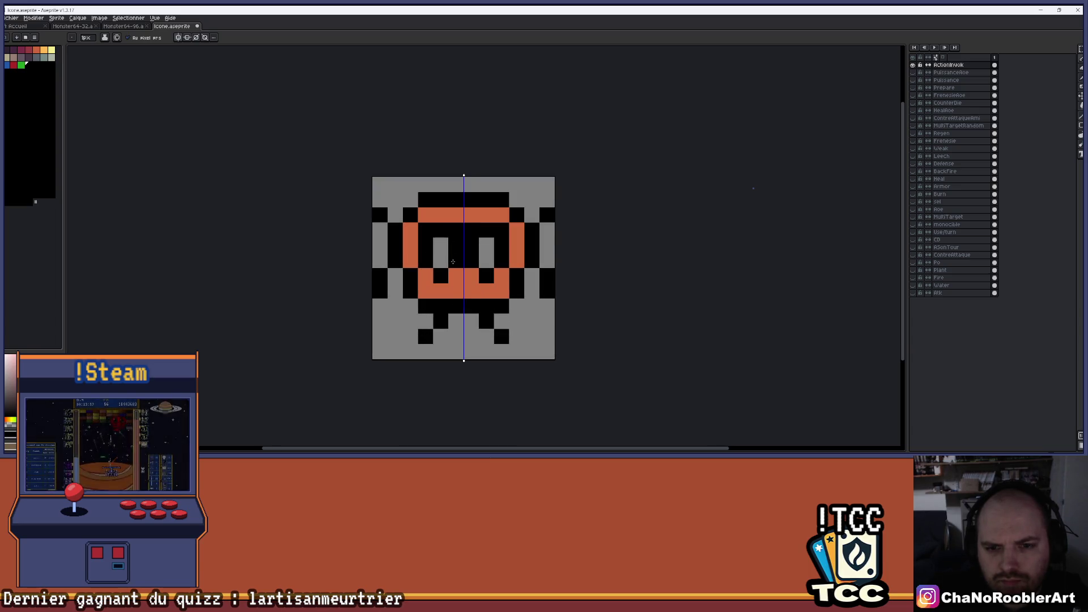
pyautogui.hotkey('ctrl', 'z')
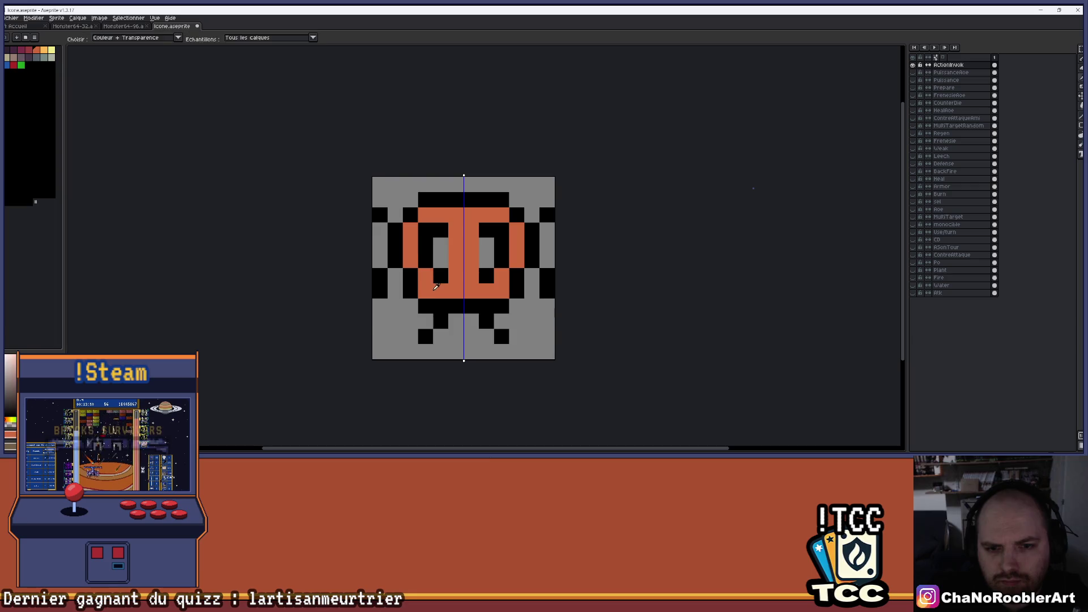
pyautogui.hotkey('ctrl', 'z')
pyautogui.hotkey('ctrl', 'z')
pyautogui.hotkey('ctrl', 'z')
pyautogui.scroll(1, 450, 232)
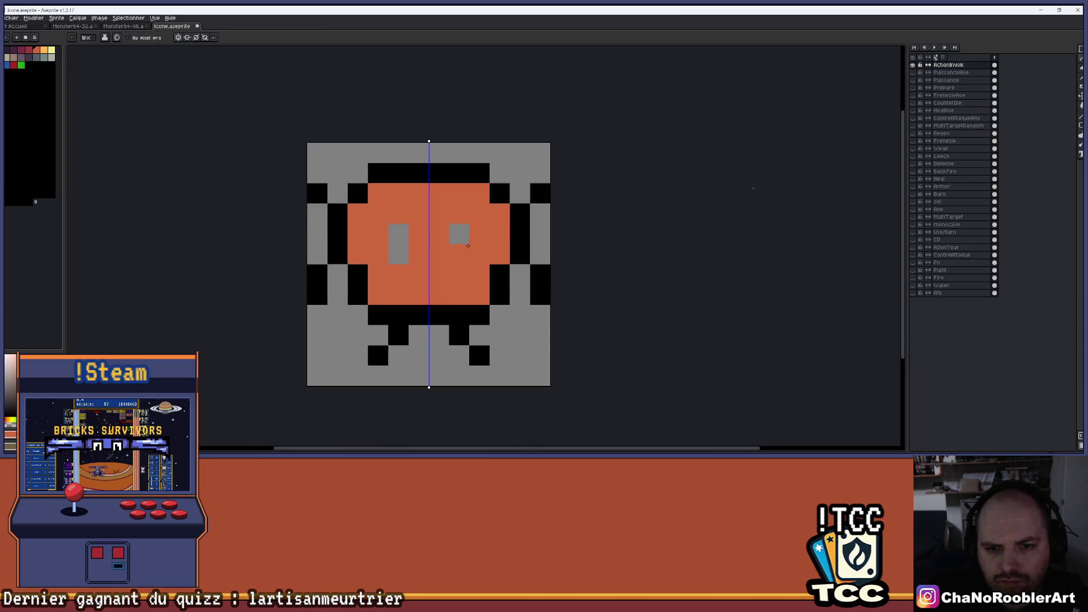
# - Add mirrored black pixels above and below the grey eyes, undoing the extra centre stroke
pyautogui.click(454, 219)
pyautogui.moveTo(483, 242); pyautogui.dragTo(465, 269)
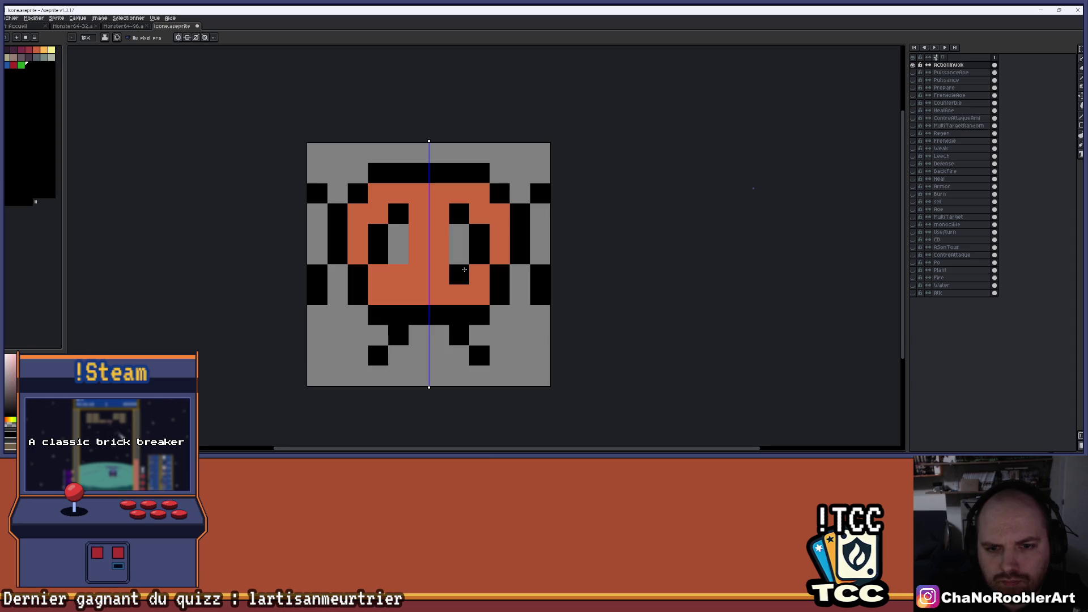
pyautogui.moveTo(442, 228); pyautogui.dragTo(442, 253)
pyautogui.scroll(-4, 475, 244)
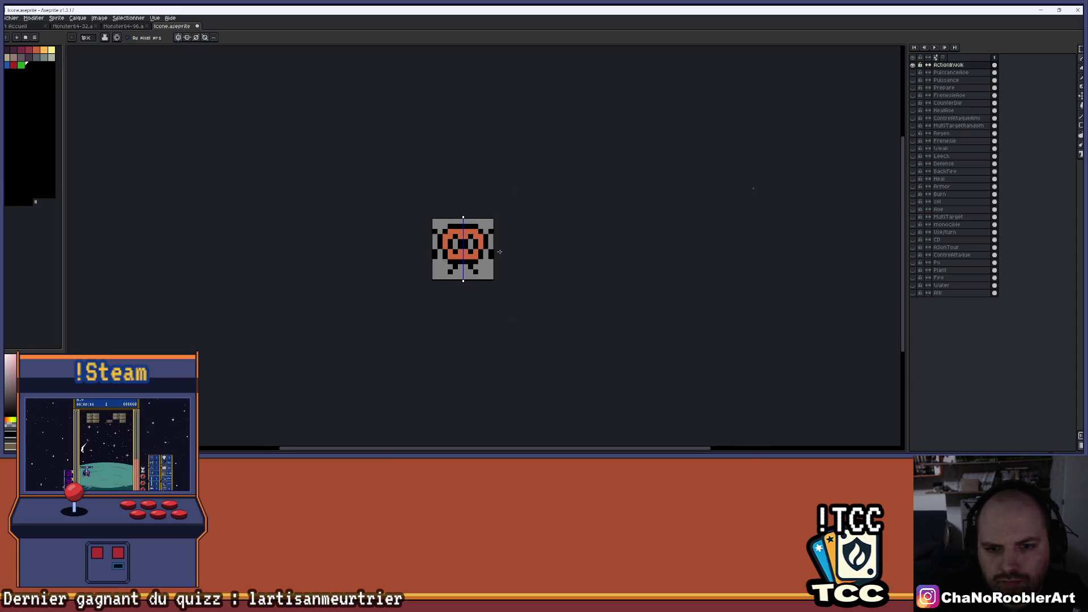
pyautogui.scroll(3, 457, 239)
pyautogui.hscroll(2, 457, 239)
pyautogui.scroll(-2, 435, 235)
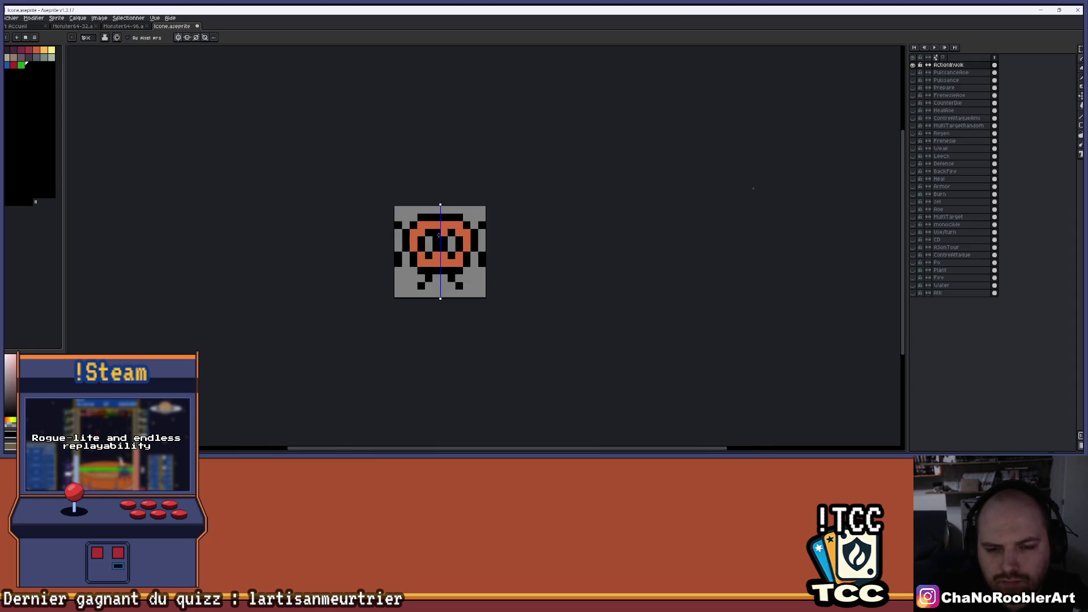
pyautogui.scroll(1, 441, 231)
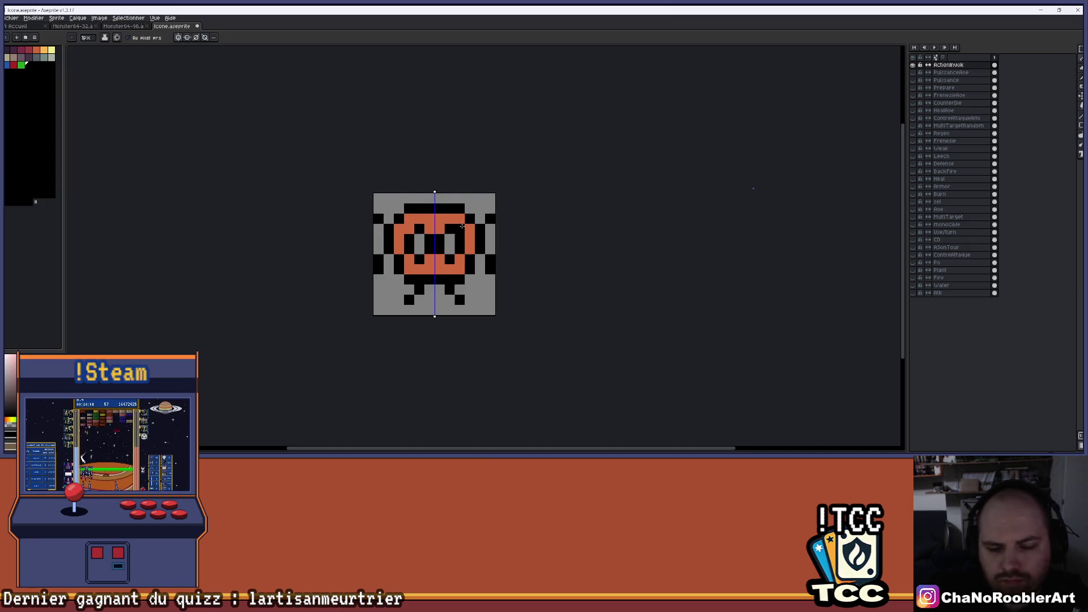
pyautogui.hotkey('ctrl', 'z')
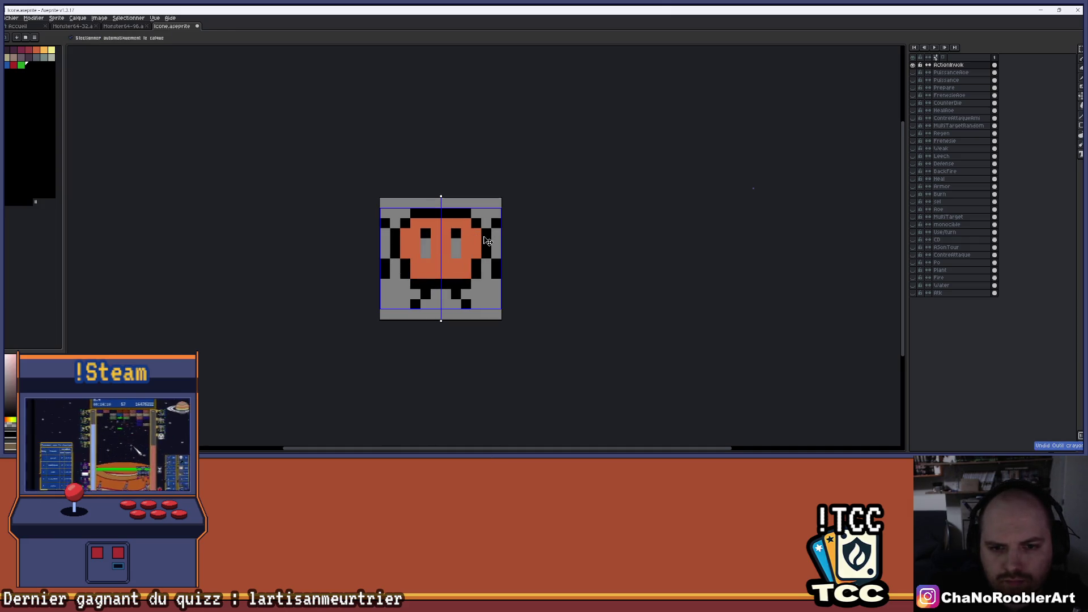
pyautogui.scroll(-2, 486, 241)
pyautogui.scroll(1, 463, 278)
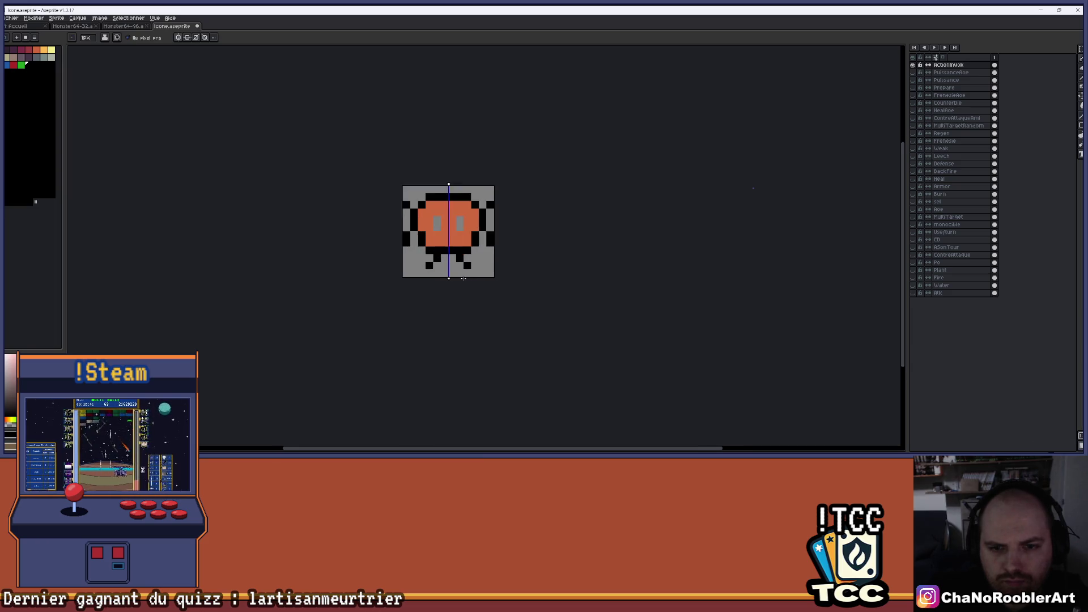
pyautogui.scroll(3, 464, 278)
pyautogui.moveTo(435, 212); pyautogui.dragTo(427, 272)
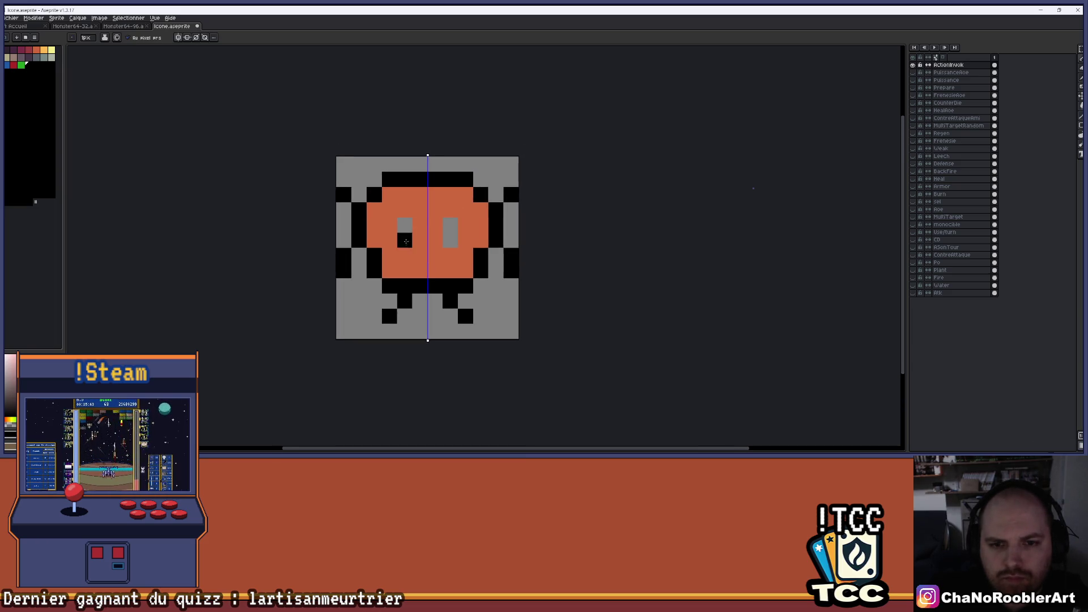
# - Paint the face centre light orange around the eyes
pyautogui.click(43, 50)
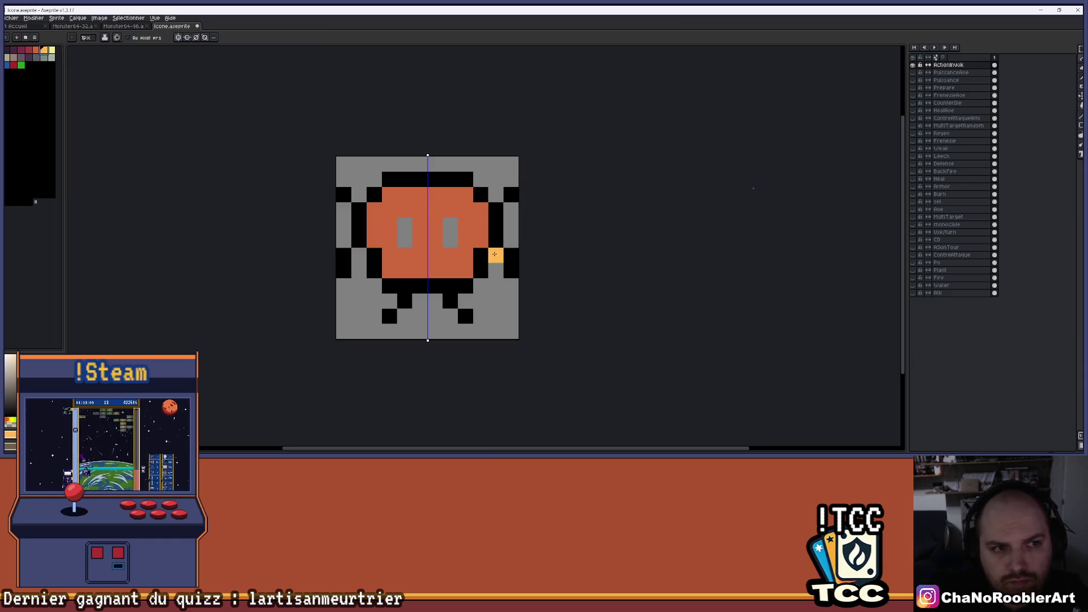
pyautogui.click(391, 207)
pyautogui.moveTo(410, 220)
pyautogui.mouseDown()
pyautogui.moveTo(390, 239)
pyautogui.moveTo(422, 250)
pyautogui.mouseUp()
pyautogui.scroll(-3, 436, 214)
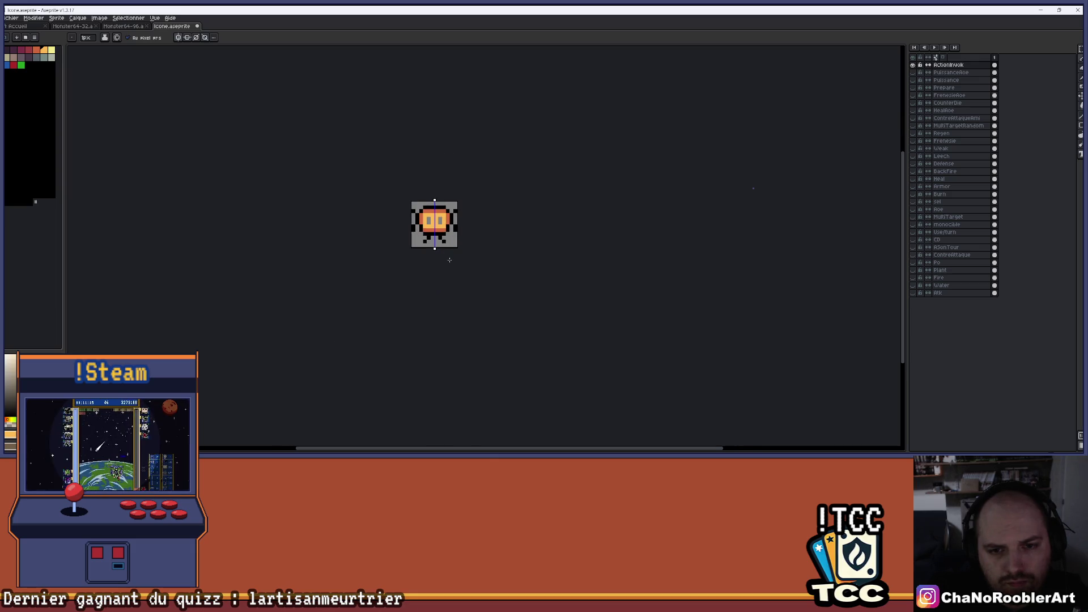
# - Try repainting the face's lower band and sides light orange, then undo it
pyautogui.scroll(-3, 434, 230)
pyautogui.scroll(5, 441, 238)
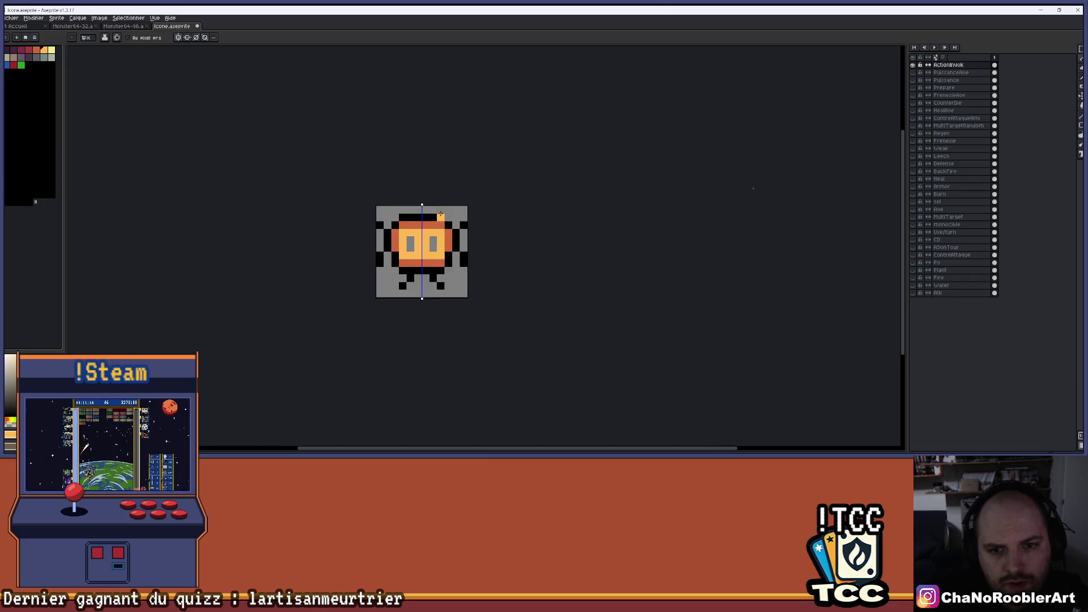
pyautogui.moveTo(443, 239); pyautogui.dragTo(452, 239)
pyautogui.moveTo(442, 291)
pyautogui.mouseDown()
pyautogui.moveTo(374, 291)
pyautogui.moveTo(358, 239)
pyautogui.moveTo(403, 215)
pyautogui.moveTo(465, 215)
pyautogui.mouseUp()
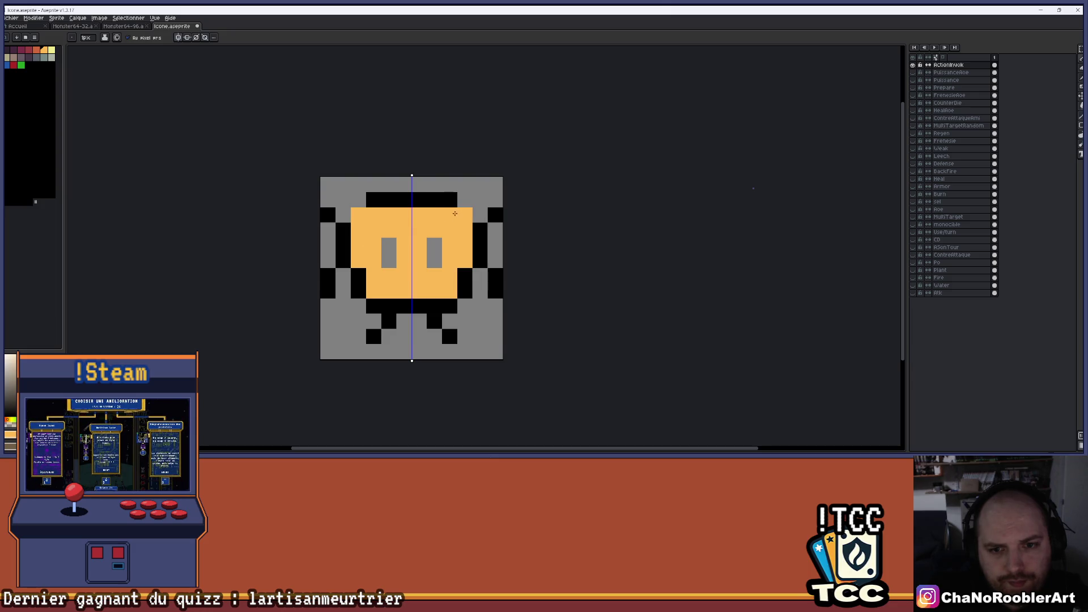
pyautogui.hotkey('ctrl', 'z')
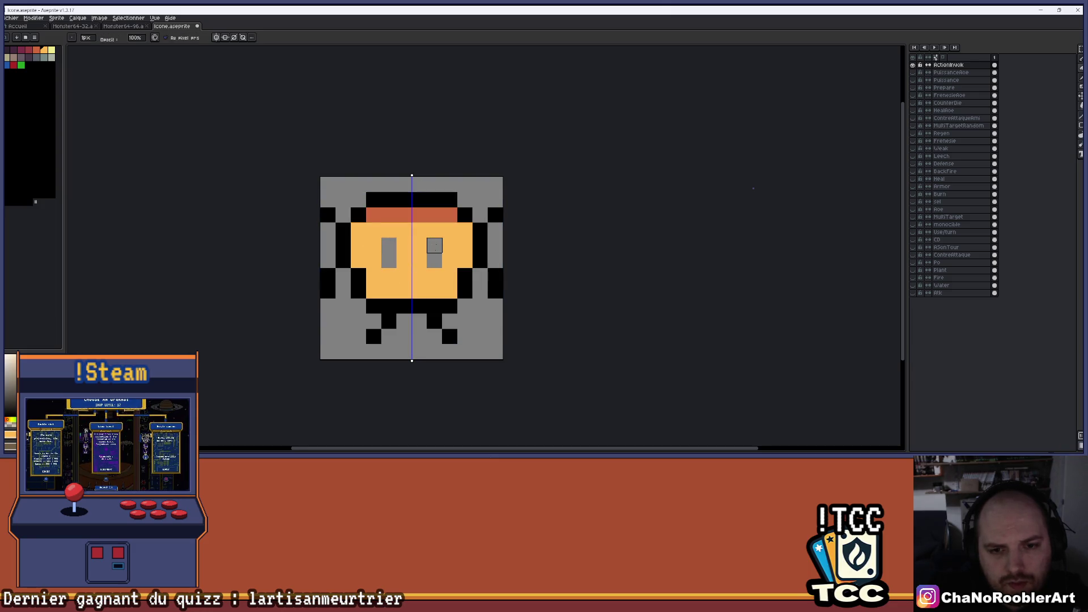
# - Bucket-fill the face with the band's red colour, discarding a trial light-orange fill
pyautogui.keyDown('alt'); pyautogui.click(407, 214); pyautogui.keyUp('alt')
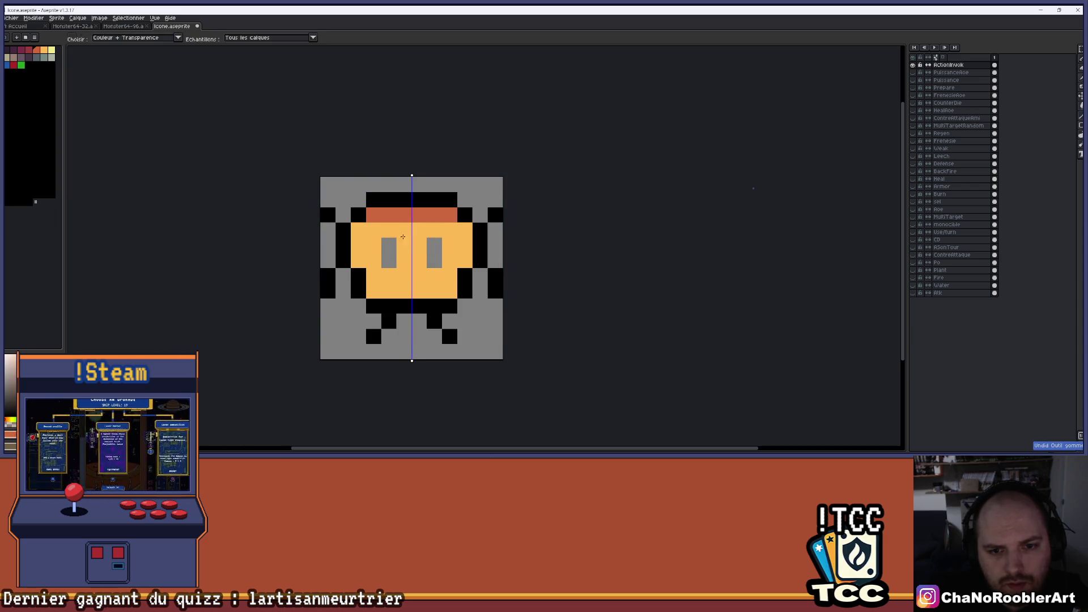
pyautogui.press('g')
pyautogui.click(399, 235)
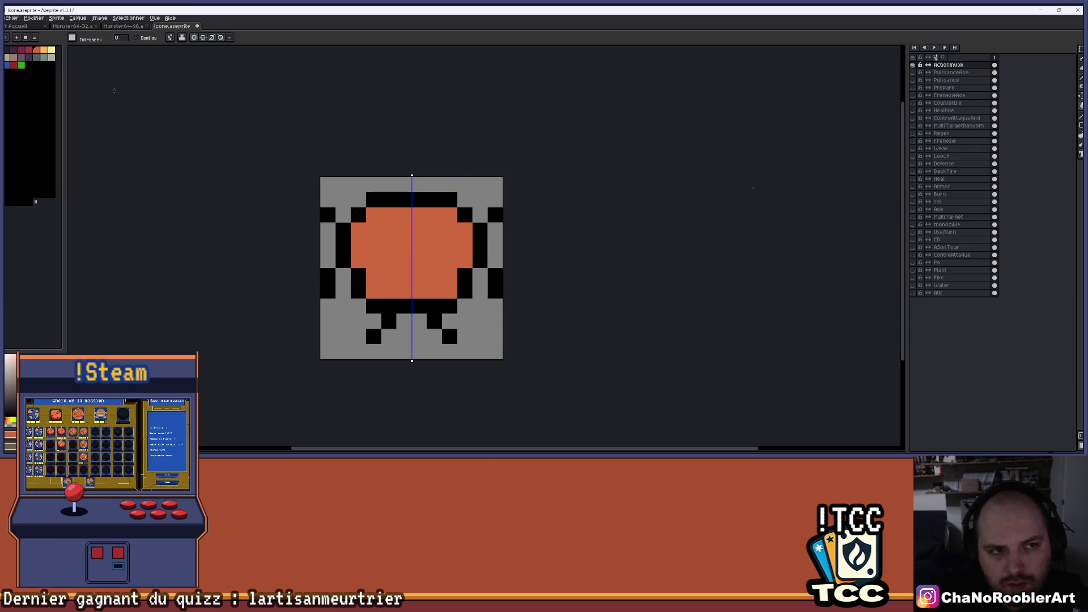
pyautogui.click(44, 51)
pyautogui.click(374, 244)
pyautogui.press('b')
pyautogui.hotkey('ctrl', 'z')
# - Draw two mirrored pale yellow eyes, undoing the stray corner pixels and joining stroke
pyautogui.moveTo(390, 245); pyautogui.dragTo(390, 261)
pyautogui.scroll(-3, 400, 249)
pyautogui.scroll(3, 465, 281)
pyautogui.scroll(-1, 475, 288)
pyautogui.scroll(1, 442, 311)
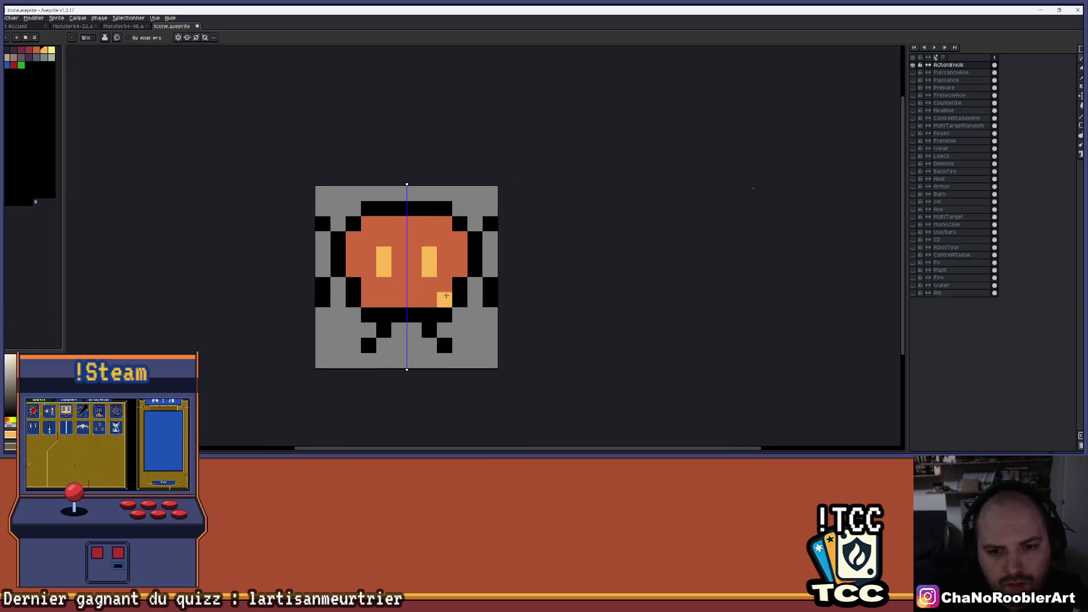
pyautogui.scroll(-2, 443, 297)
pyautogui.hotkey('ctrl', 'z')
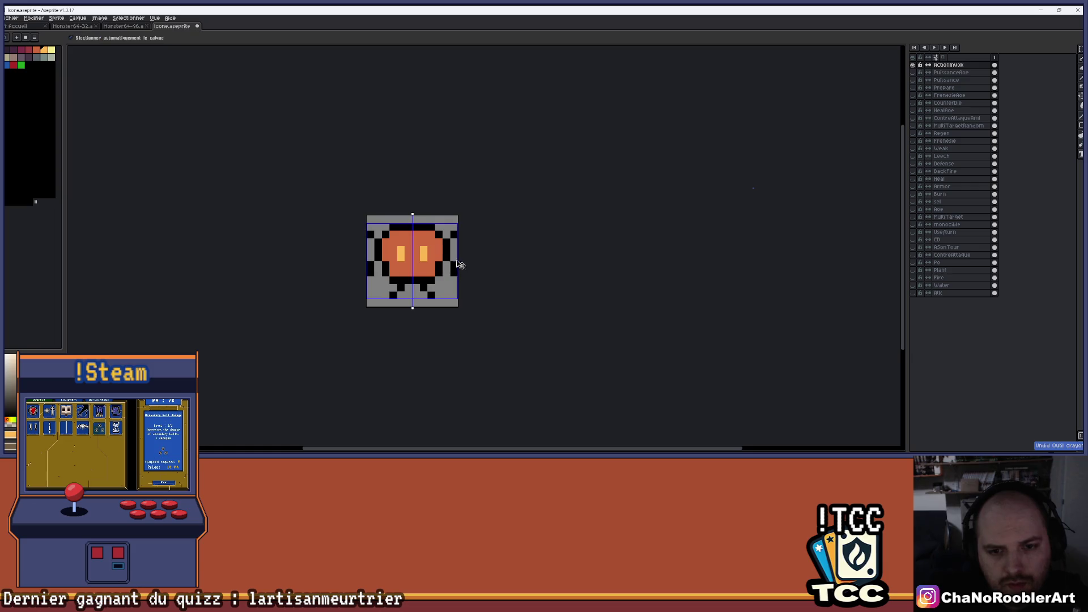
pyautogui.scroll(3, 390, 230)
pyautogui.moveTo(421, 277)
pyautogui.mouseDown()
pyautogui.moveTo(447, 277)
pyautogui.moveTo(421, 297)
pyautogui.mouseUp()
pyautogui.hotkey('ctrl', 'z')
pyautogui.scroll(-1, 486, 190)
pyautogui.moveTo(585, 199)
pyautogui.mouseDown()
pyautogui.moveTo(581, 173)
pyautogui.moveTo(509, 182)
pyautogui.moveTo(523, 175)
pyautogui.mouseUp()
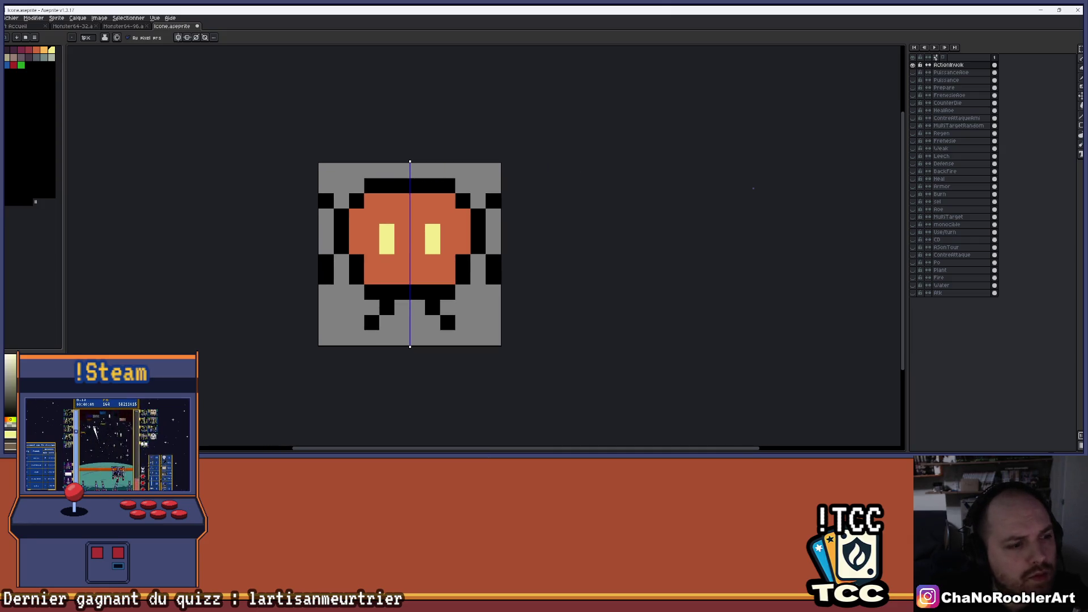
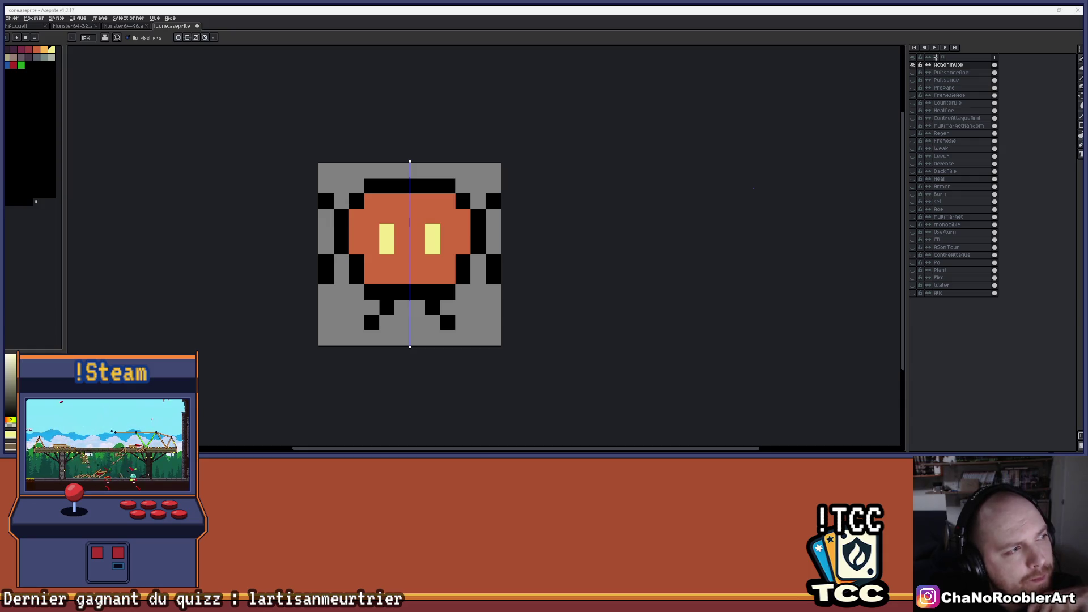
# - Undo back to the bare black outline, then fill the icon's grey interior black with the Paint Bucket
pyautogui.hotkey('ctrl', 'z')
pyautogui.hotkey('ctrl', 'z')
pyautogui.hotkey('ctrl', 'z')
pyautogui.moveTo(409, 239); pyautogui.dragTo(486, 315)
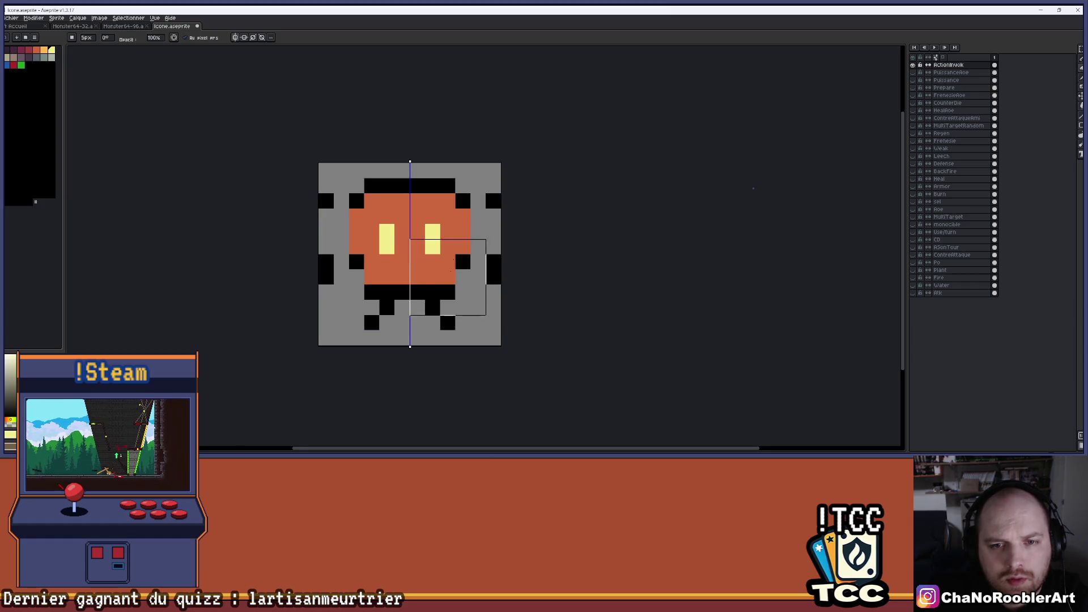
pyautogui.hotkey('ctrl', 'z')
pyautogui.hotkey('ctrl', 'z')
pyautogui.hotkey('ctrl', 'z')
pyautogui.hotkey('ctrl', 'z')
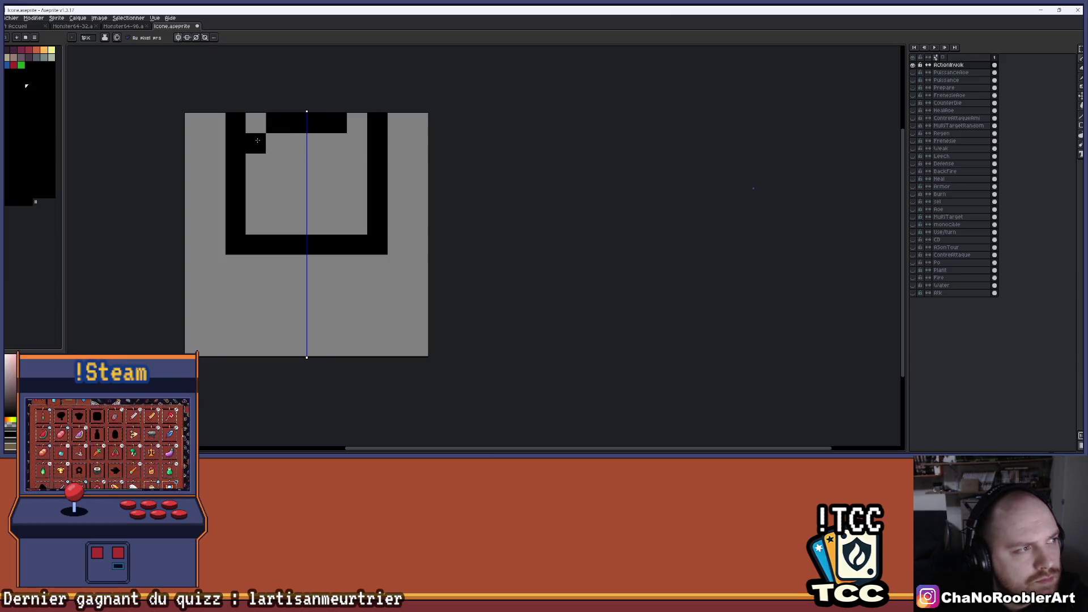
pyautogui.moveTo(257, 141); pyautogui.dragTo(352, 145)
pyautogui.press('g')
pyautogui.click(349, 181)
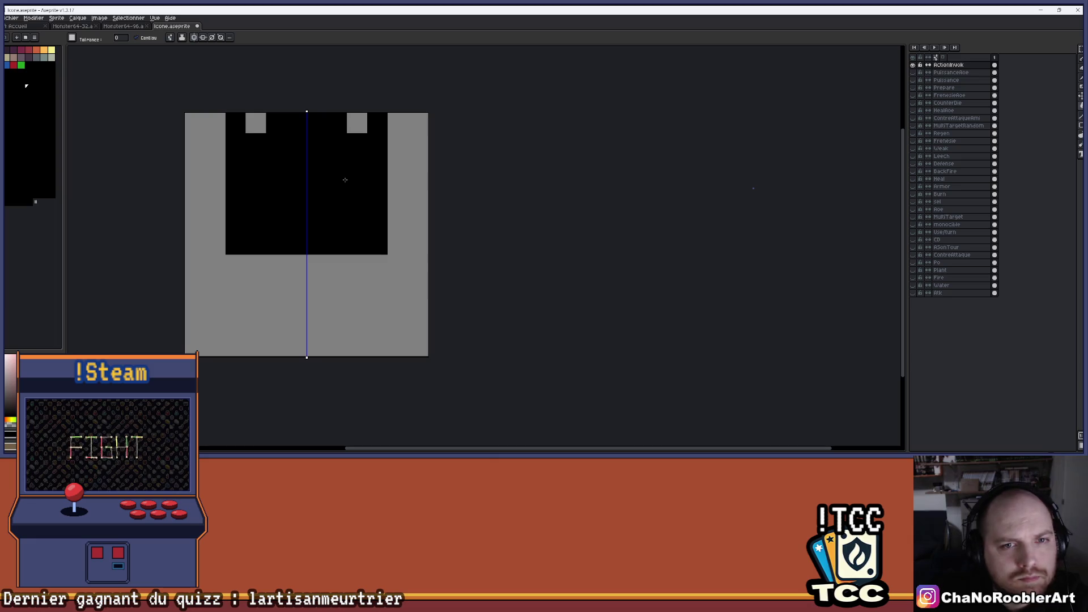
# - Draw mirrored grey mouth and cheek pixels with a 1-pixel Pencil
pyautogui.press('b')
pyautogui.press('-')
pyautogui.press('-')
pyautogui.press('-')
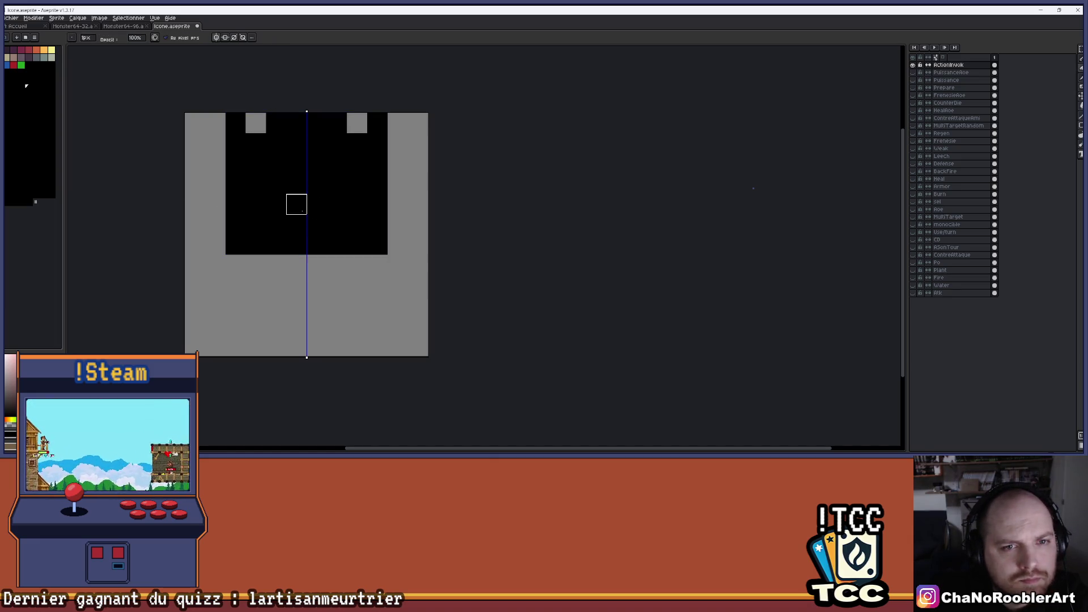
pyautogui.click(296, 204)
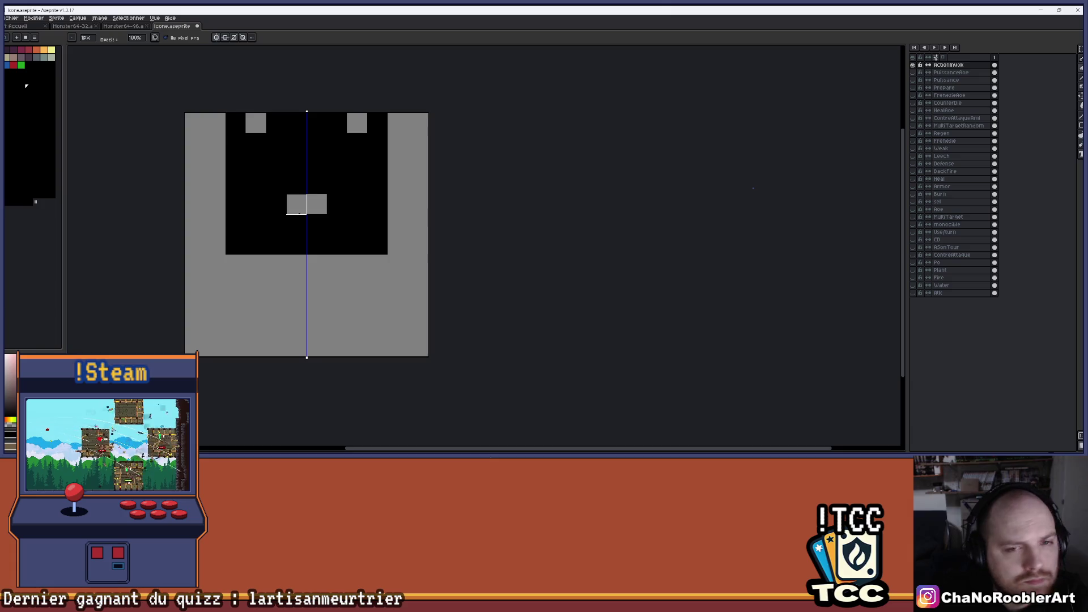
pyautogui.click(276, 204)
pyautogui.click(357, 184)
pyautogui.scroll(-1, 379, 145)
pyautogui.scroll(-1, 379, 145)
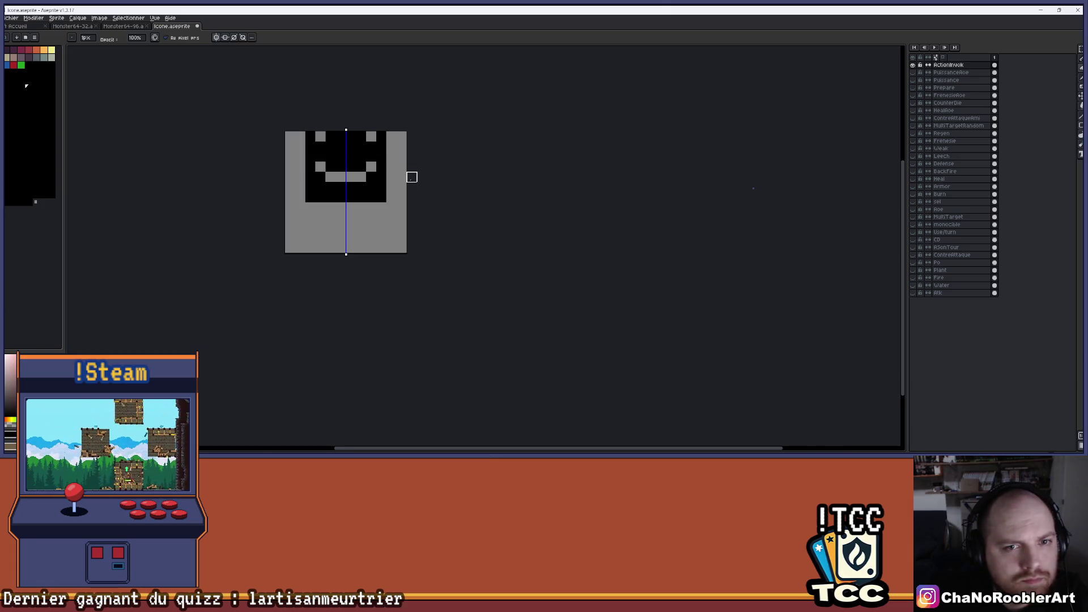
pyautogui.scroll(2, 380, 188)
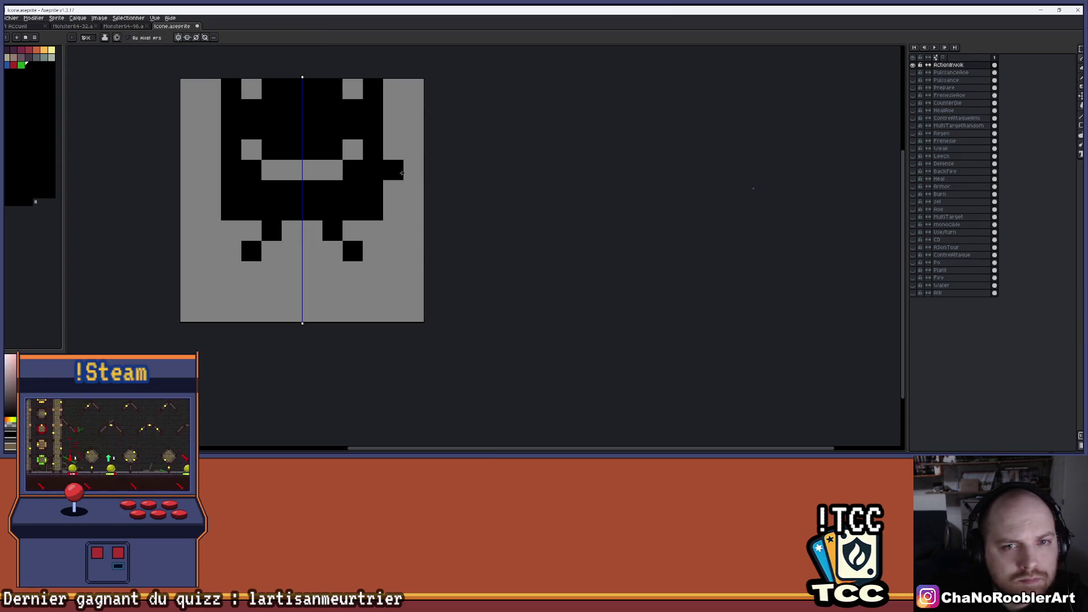
pyautogui.scroll(-2, 491, 178)
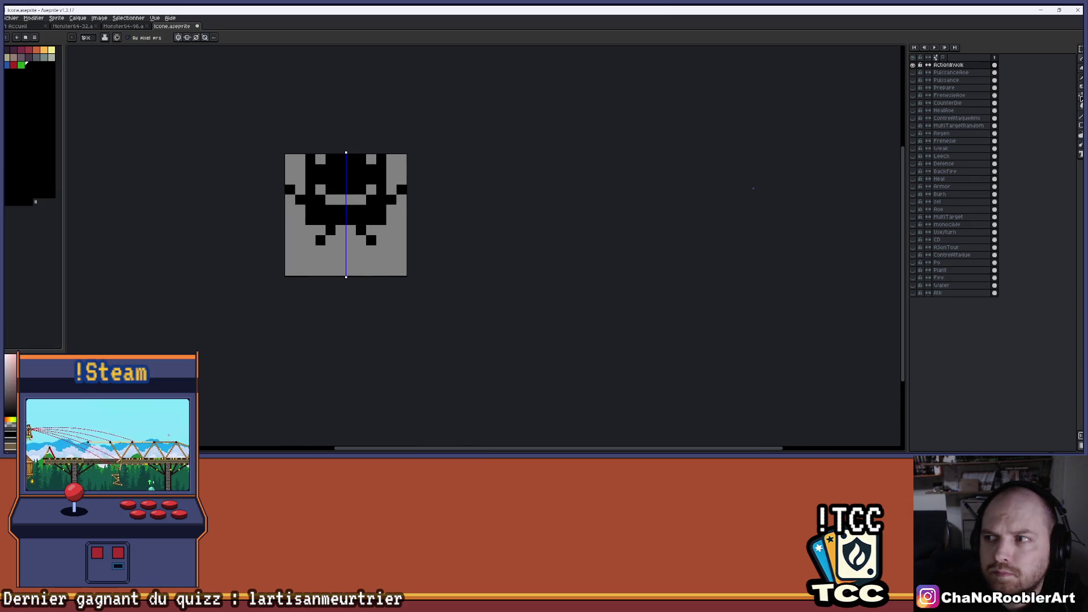
# - Nudge the black monster shape down one pixel row with the Move tool
pyautogui.press('v')
pyautogui.moveTo(358, 216); pyautogui.dragTo(358, 228)
pyautogui.hotkey('ctrl', 'z')
pyautogui.hotkey('ctrl', 'y')
pyautogui.scroll(2, 379, 217)
# - Add a grey pixel above each eye
pyautogui.press('i')
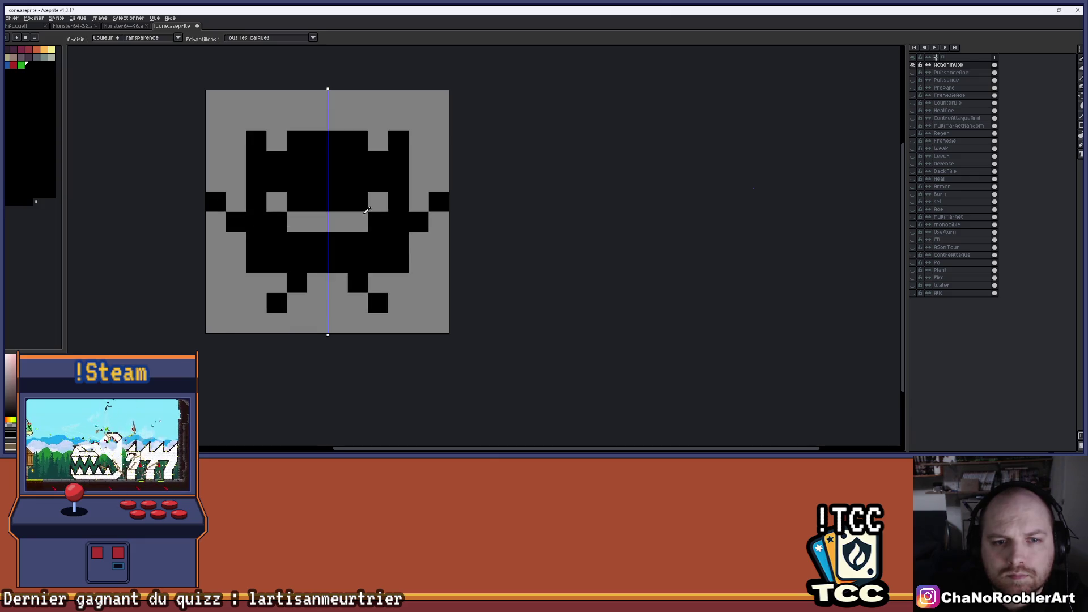
pyautogui.press('b')
pyautogui.click(379, 182)
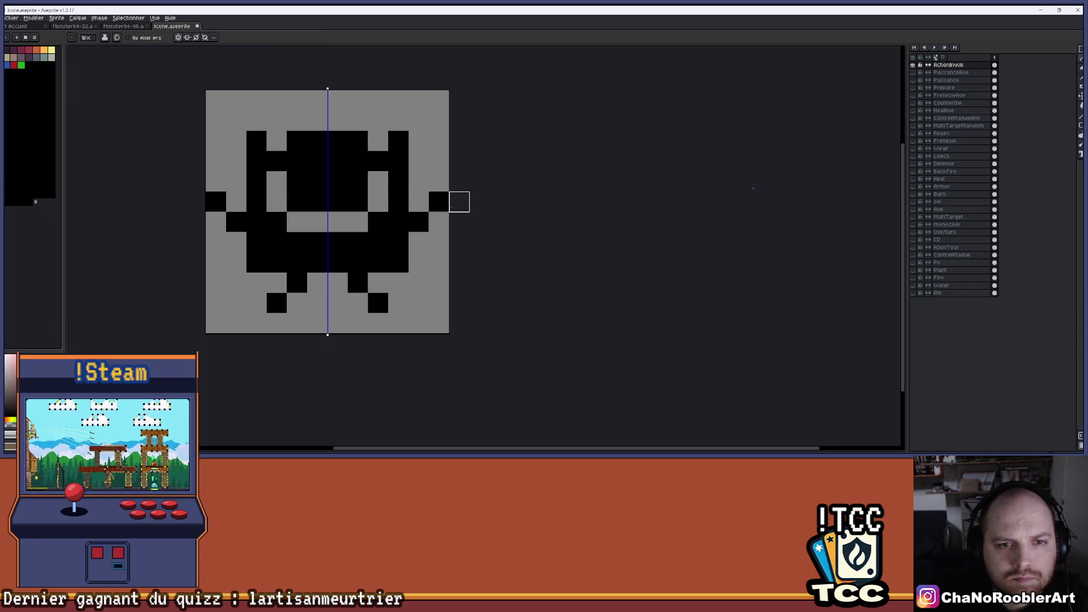
pyautogui.scroll(-2, 459, 201)
pyautogui.moveTo(448, 187); pyautogui.dragTo(407, 180)
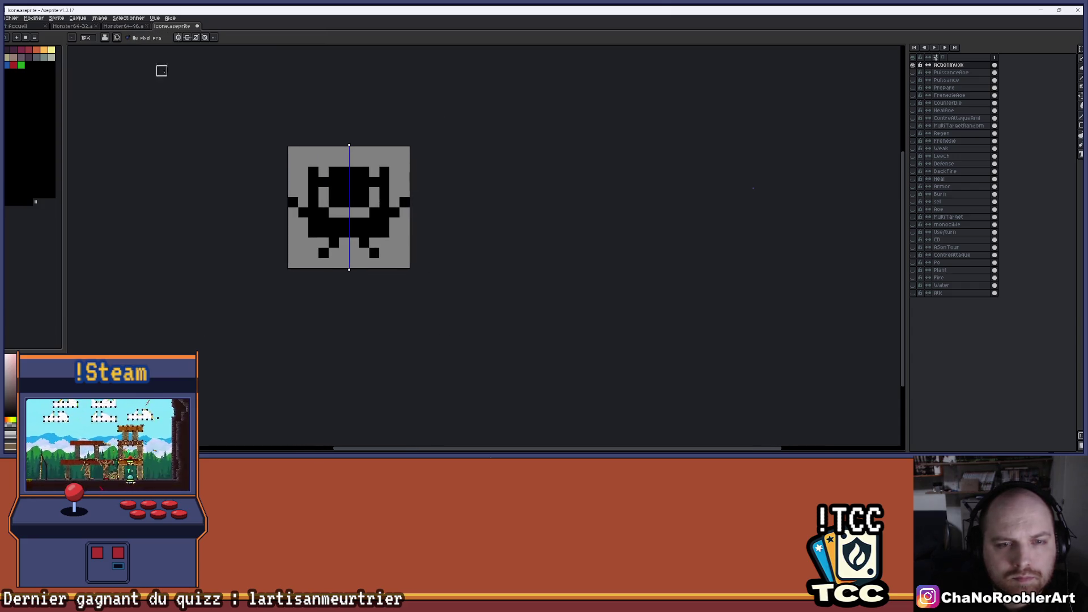
pyautogui.scroll(-2, 365, 136)
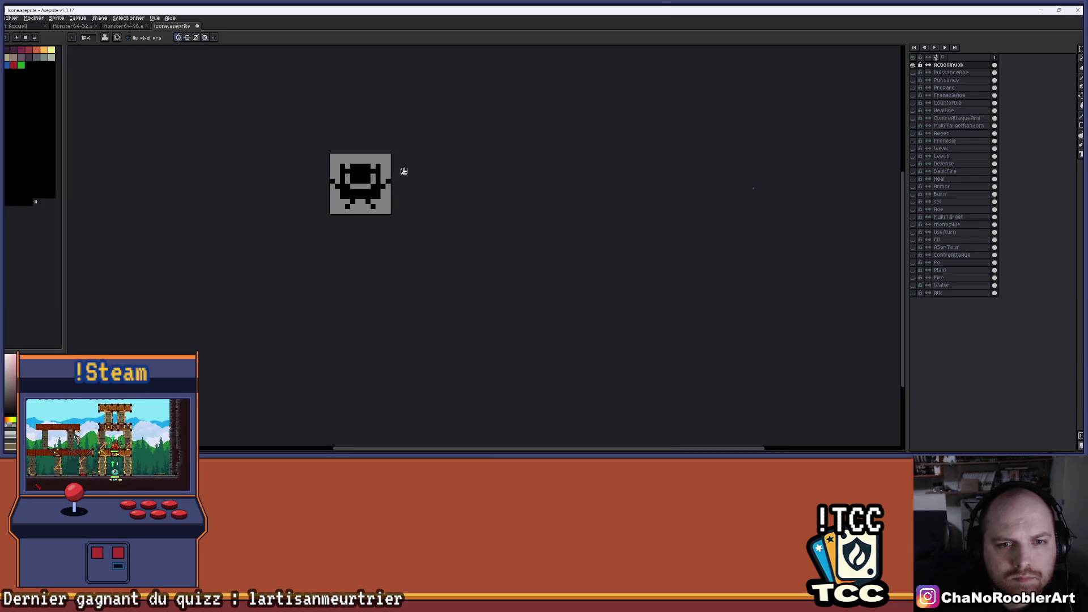
pyautogui.scroll(2, 375, 187)
pyautogui.scroll(1, 375, 187)
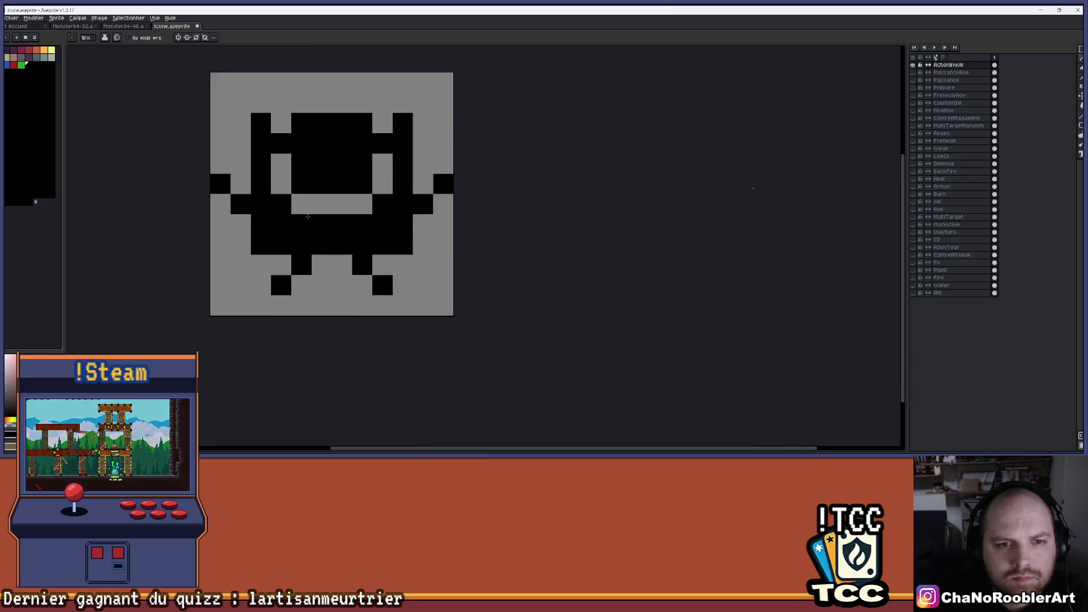
# - Erase the mouth row back to grey
pyautogui.press('e')
pyautogui.moveTo(362, 223); pyautogui.dragTo(297, 224)
pyautogui.scroll(-3, 354, 213)
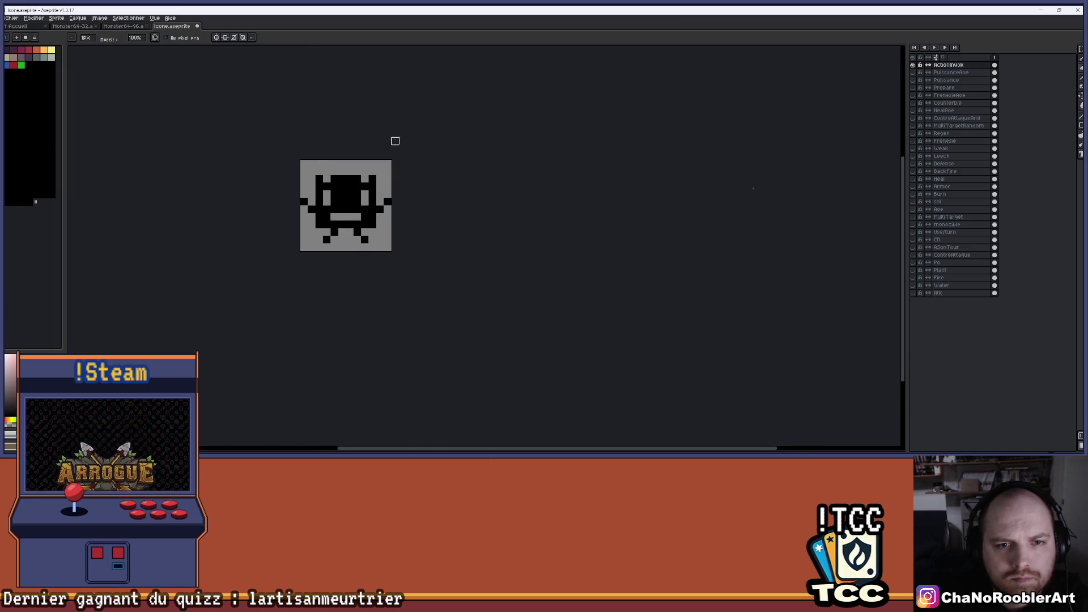
pyautogui.scroll(-1, 395, 141)
pyautogui.moveTo(382, 146); pyautogui.dragTo(368, 157)
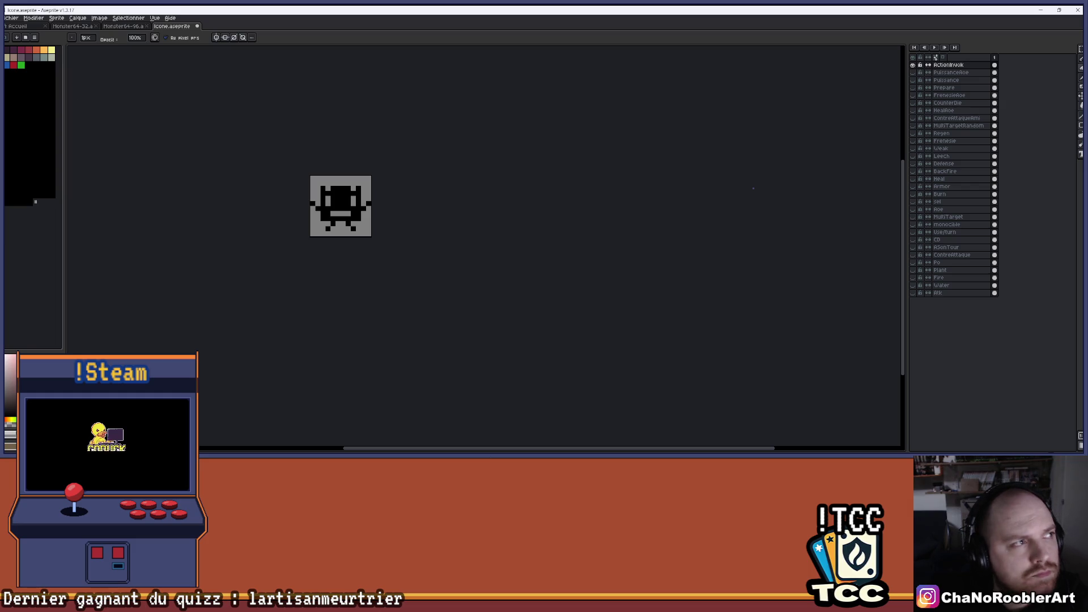
pyautogui.scroll(2, 329, 196)
pyautogui.moveTo(385, 197)
pyautogui.mouseDown()
pyautogui.moveTo(341, 162)
pyautogui.moveTo(358, 198)
pyautogui.mouseUp()
# - Draw a black row across the top of the head and an ear pixel at its upper right
pyautogui.press('v')
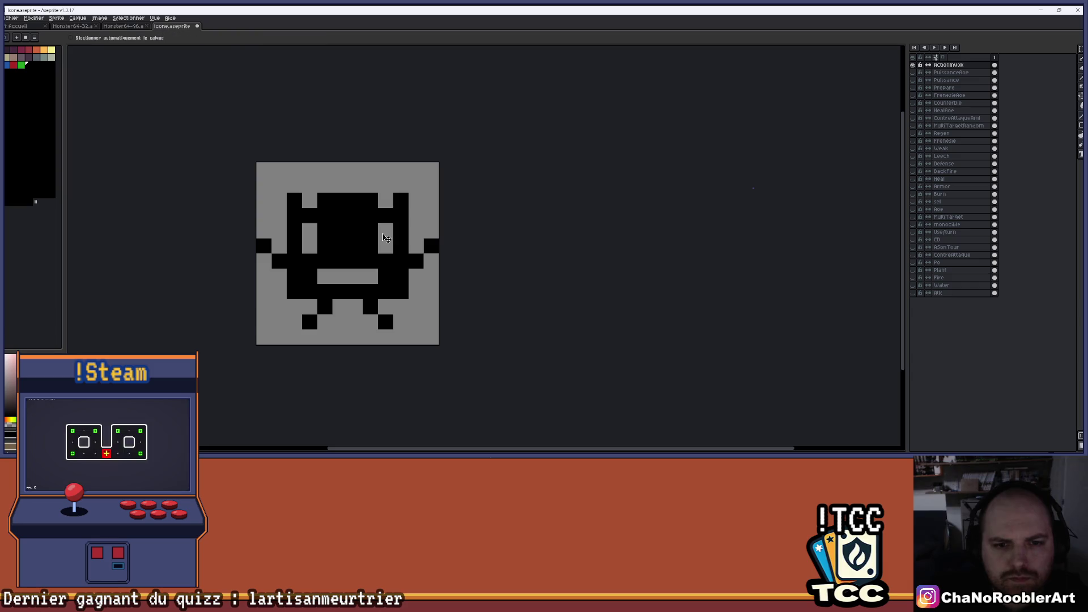
pyautogui.press('b')
pyautogui.moveTo(325, 185); pyautogui.dragTo(363, 189)
pyautogui.click(398, 188)
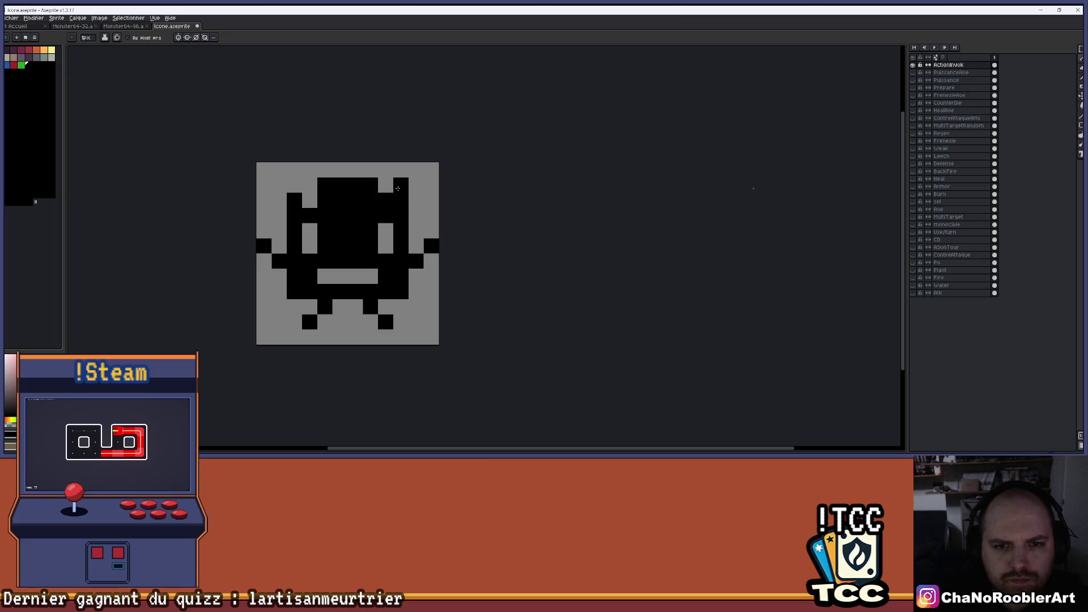
# - Sample a colour from the sprite and blacken one matching pixel in each eye as a notch
pyautogui.press('i')
pyautogui.click(380, 232)
pyautogui.press('b')
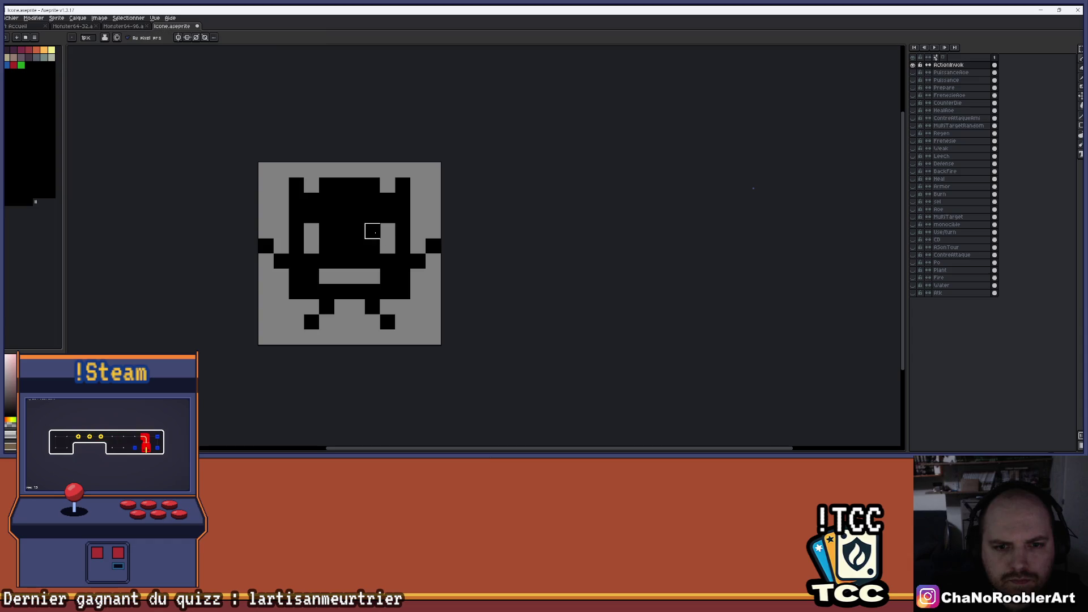
pyautogui.scroll(-1, 387, 200)
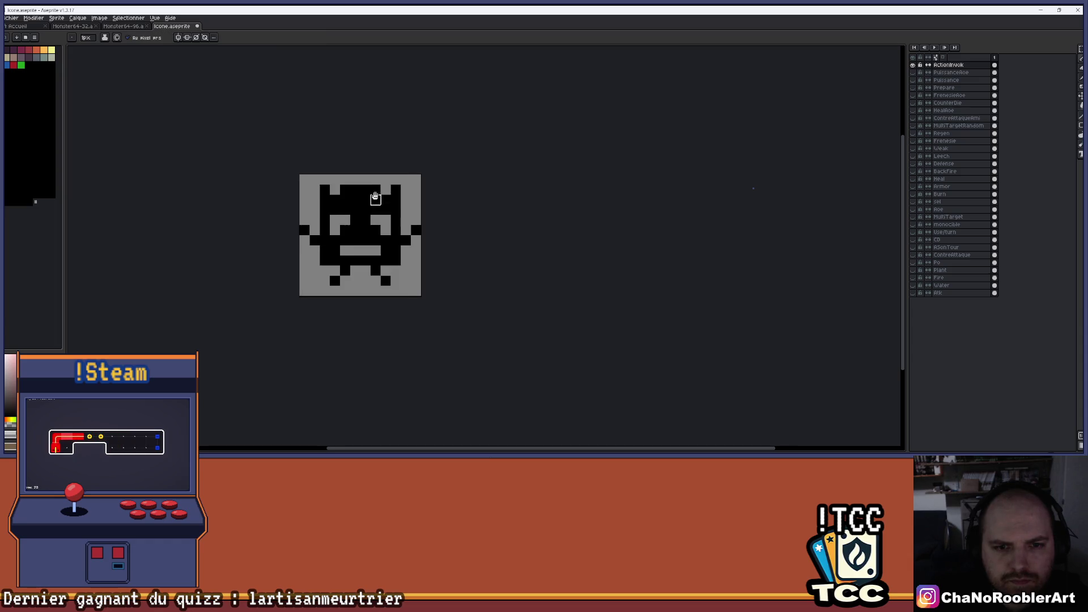
pyautogui.scroll(1, 373, 222)
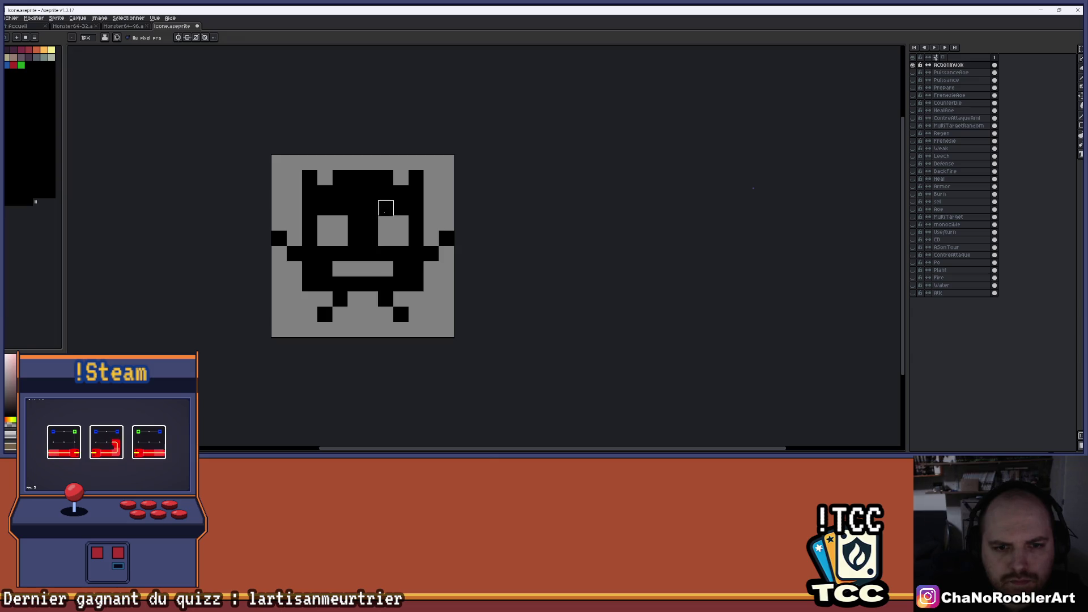
pyautogui.click(340, 238)
pyautogui.click(386, 238)
pyautogui.moveTo(399, 196)
pyautogui.mouseDown()
pyautogui.moveTo(313, 211)
pyautogui.moveTo(390, 206)
pyautogui.mouseUp()
# - Paint orange across the eye row and face, undoing the stray orange strokes
pyautogui.click(36, 50)
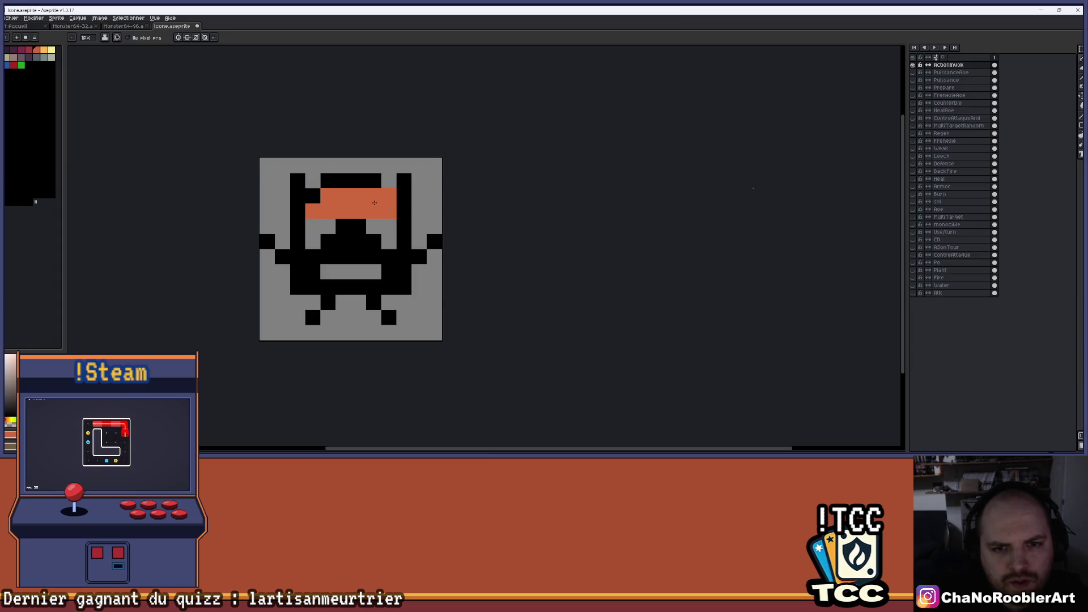
pyautogui.rightClick(389, 195)
pyautogui.click(358, 226)
pyautogui.moveTo(343, 226)
pyautogui.mouseDown()
pyautogui.moveTo(321, 256)
pyautogui.moveTo(377, 243)
pyautogui.moveTo(370, 252)
pyautogui.mouseUp()
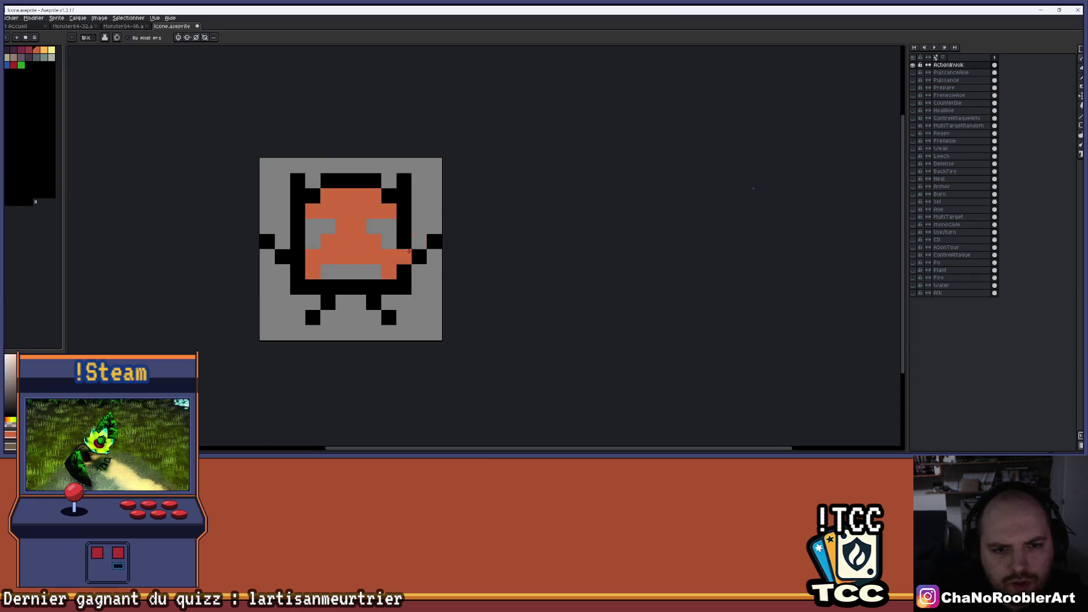
pyautogui.scroll(-2, 413, 242)
pyautogui.scroll(3, 404, 232)
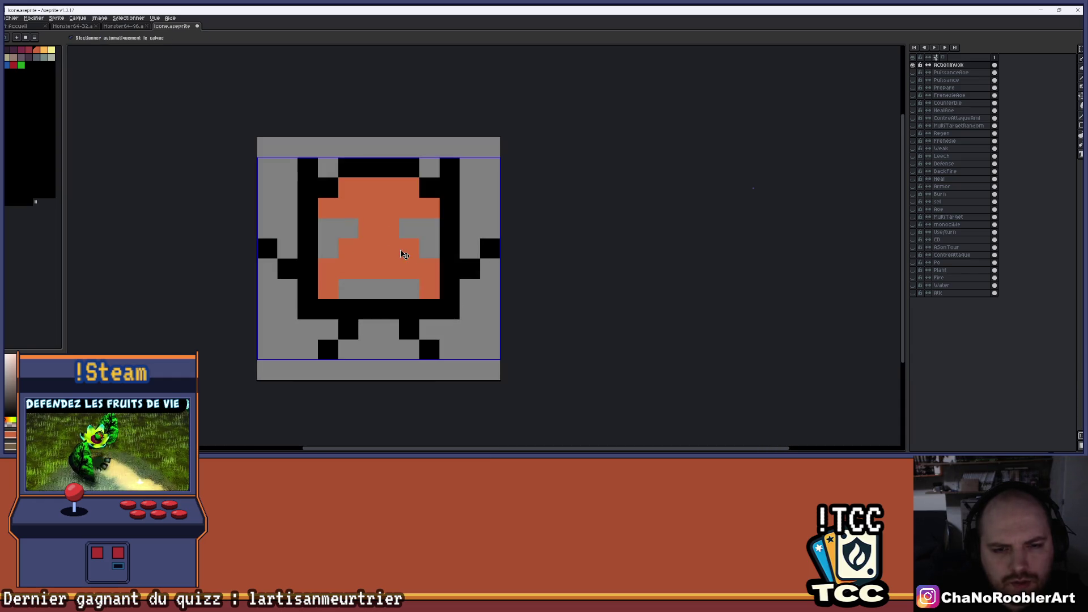
pyautogui.hotkey('ctrl', 'z')
pyautogui.hotkey('ctrl', 'z')
pyautogui.hotkey('ctrl', 'z')
pyautogui.hotkey('ctrl', 'z')
pyautogui.hotkey('ctrl', 'z')
pyautogui.press('b')
pyautogui.moveTo(409, 249); pyautogui.dragTo(429, 249)
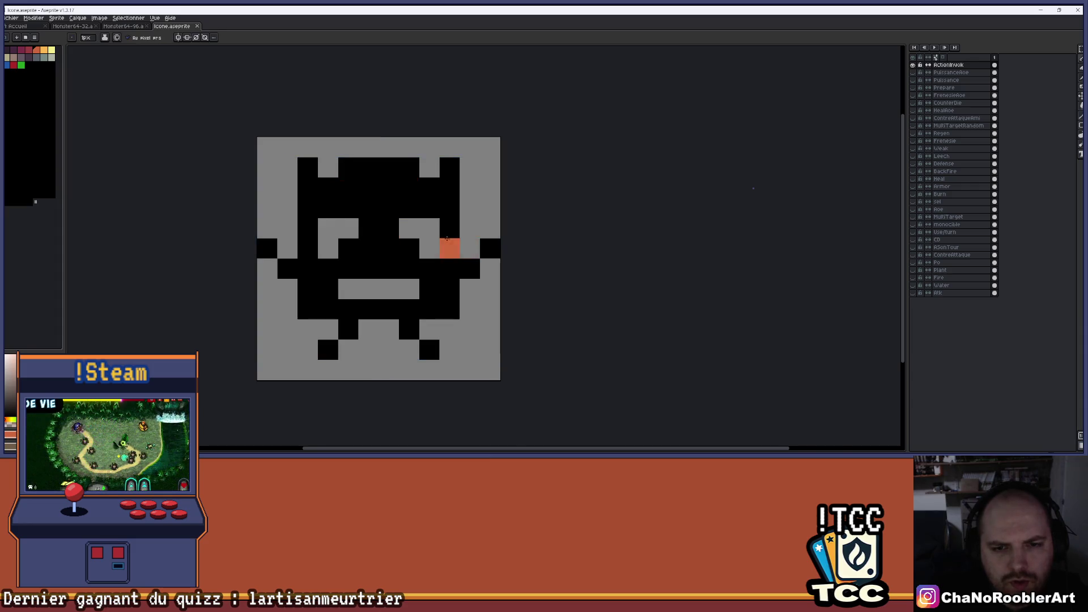
pyautogui.scroll(1, 429, 249)
pyautogui.hotkey('ctrl', 'z')
# - Shift the left eye's orange pixel left and add pale yellow eye highlights
pyautogui.click(264, 228)
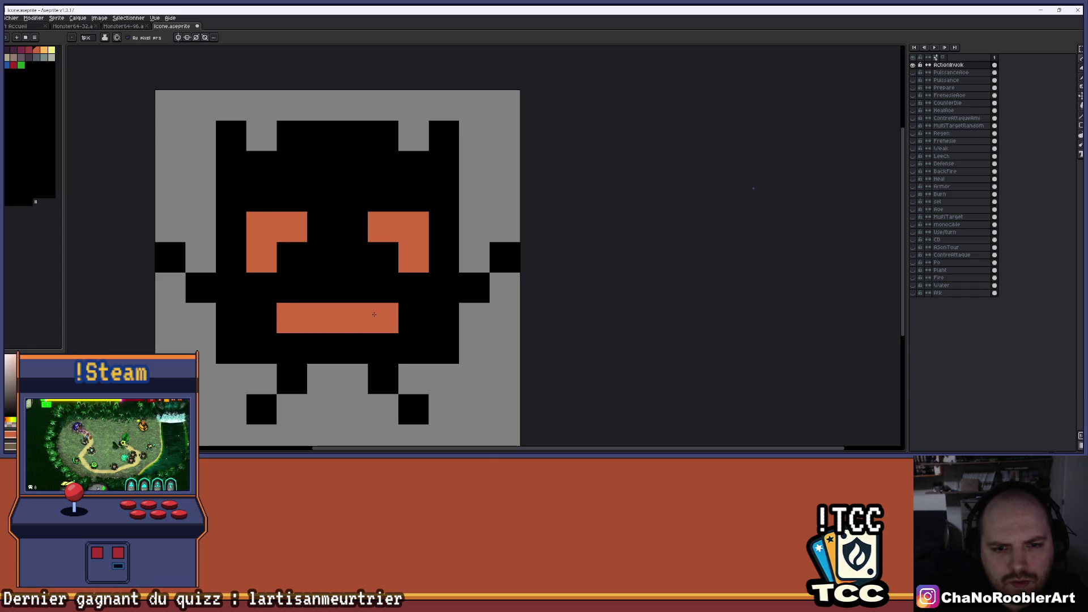
pyautogui.scroll(-3, 374, 314)
pyautogui.scroll(2, 363, 255)
pyautogui.click(51, 50)
pyautogui.click(338, 261)
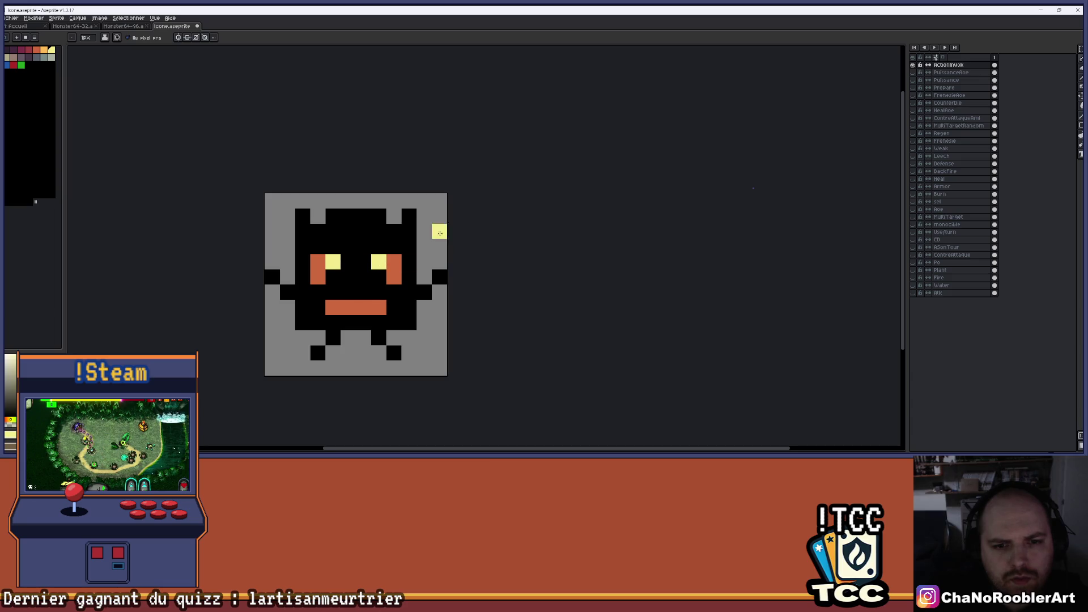
pyautogui.scroll(-3, 440, 233)
pyautogui.hotkey('ctrl', 'z')
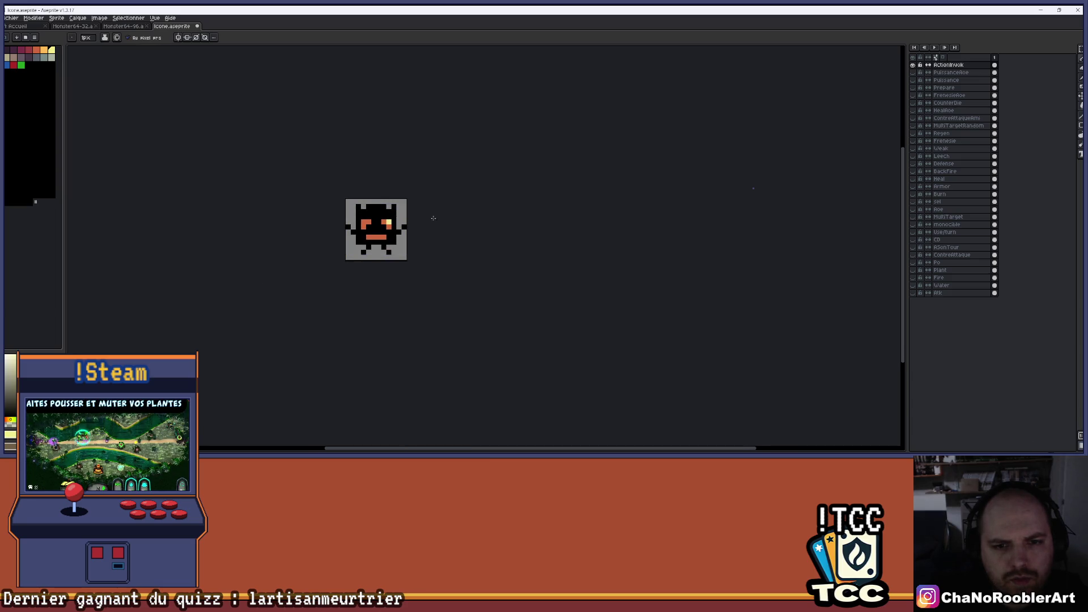
pyautogui.scroll(-1, 436, 217)
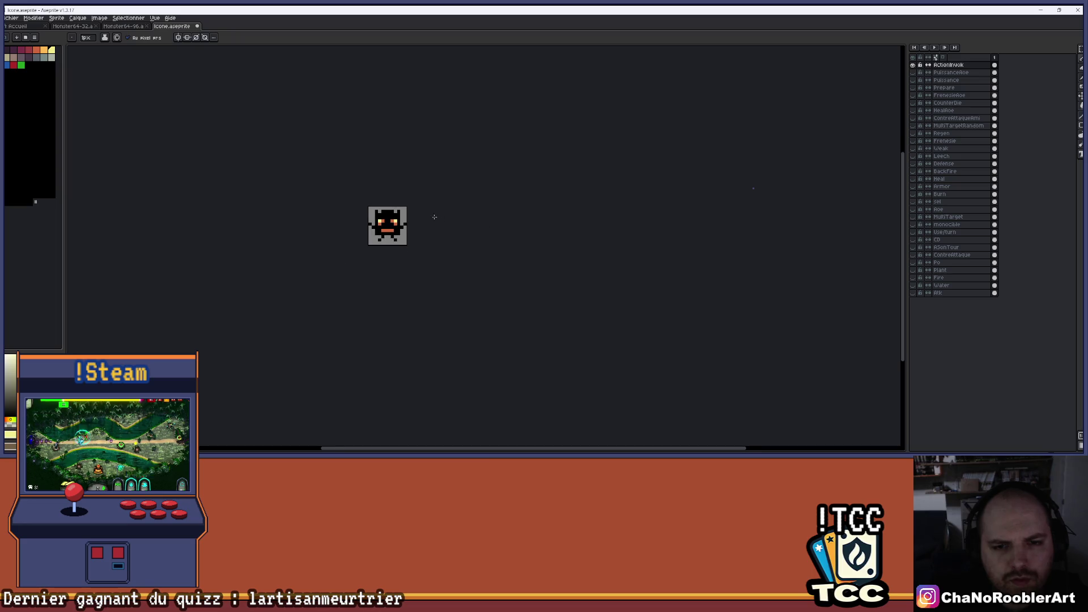
# - Touch up the mouth with orange side pixels, a black corner and a yellow middle pixel
pyautogui.scroll(4, 419, 226)
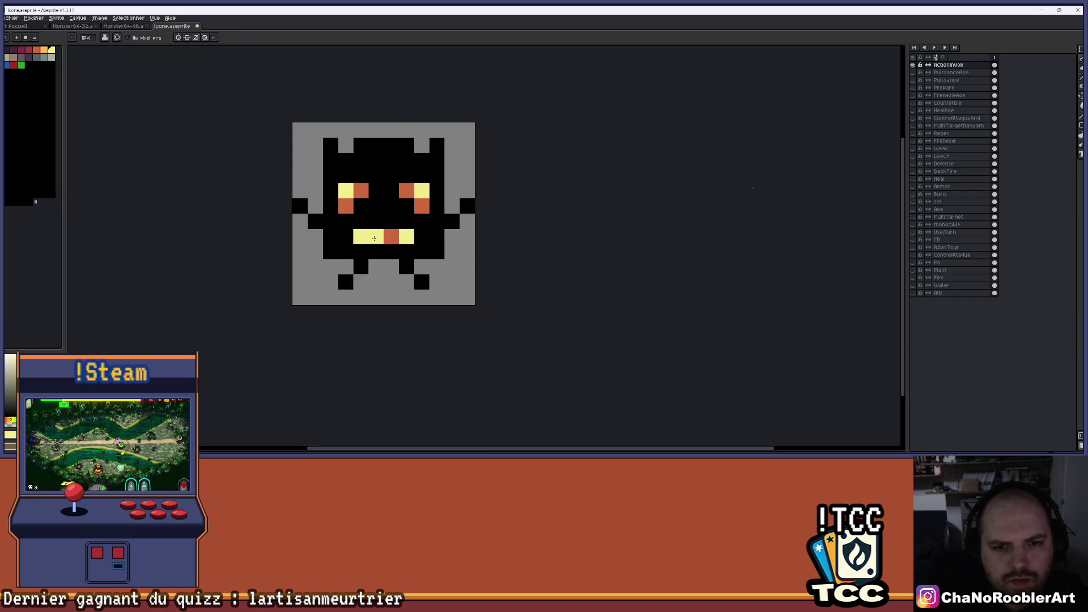
pyautogui.moveTo(390, 243); pyautogui.dragTo(360, 237)
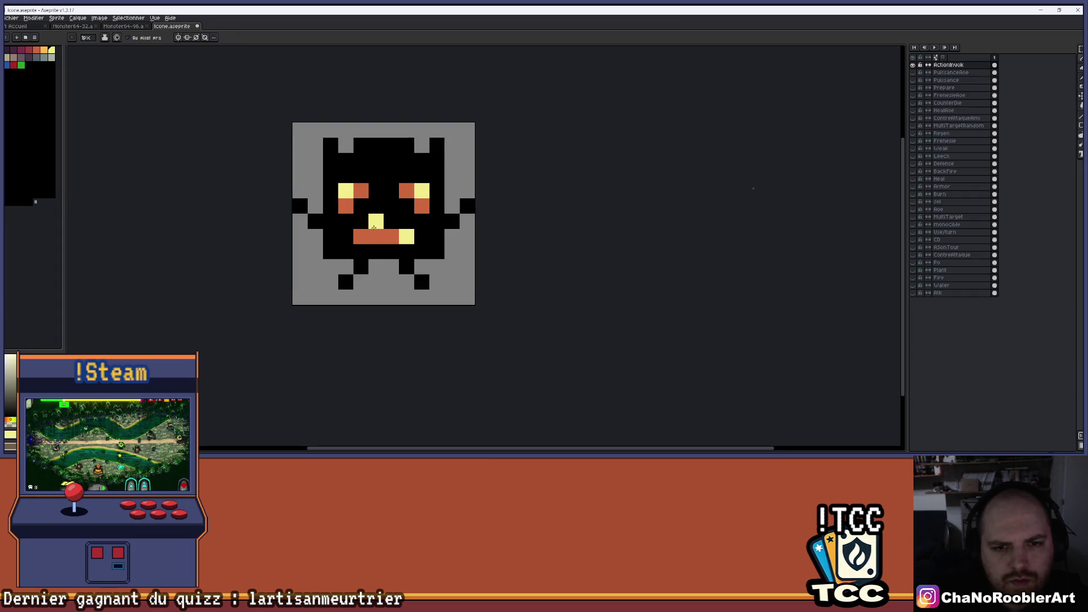
pyautogui.click(420, 246)
pyautogui.scroll(-3, 420, 246)
pyautogui.scroll(3, 407, 222)
pyautogui.click(407, 223)
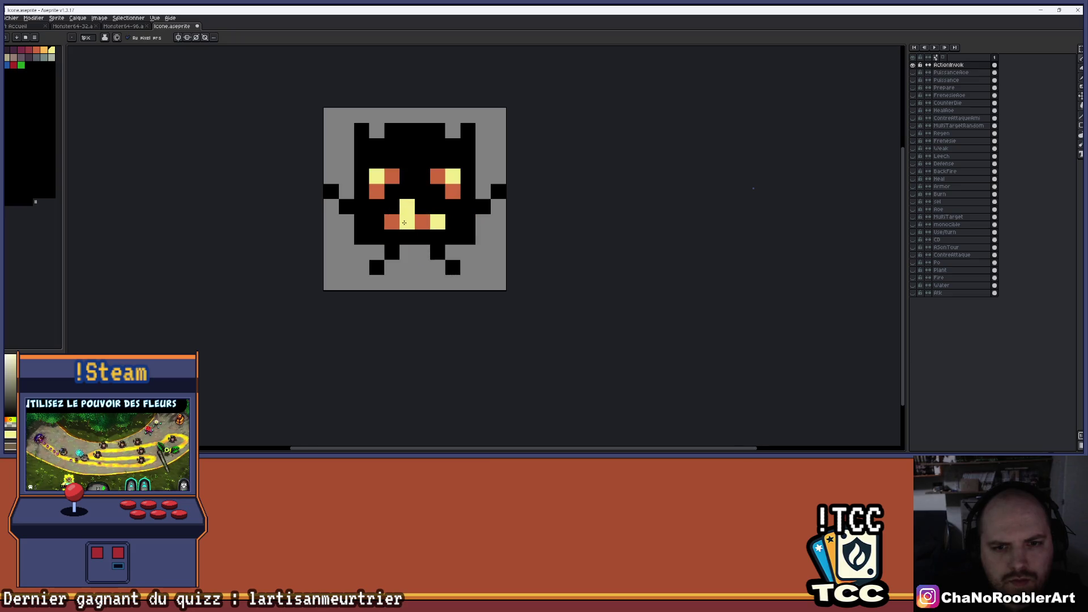
pyautogui.scroll(-3, 419, 240)
pyautogui.moveTo(457, 248); pyautogui.dragTo(432, 259)
pyautogui.hotkey('ctrl', 'z')
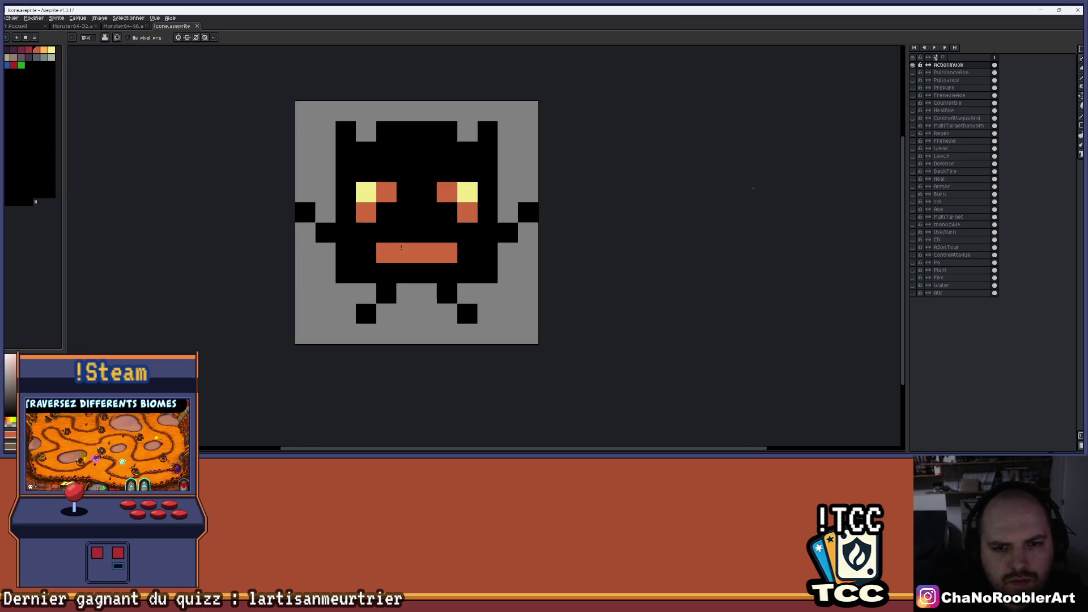
pyautogui.scroll(3, 378, 247)
pyautogui.moveTo(356, 285)
pyautogui.mouseDown()
pyautogui.moveTo(335, 255)
pyautogui.moveTo(454, 260)
pyautogui.mouseUp()
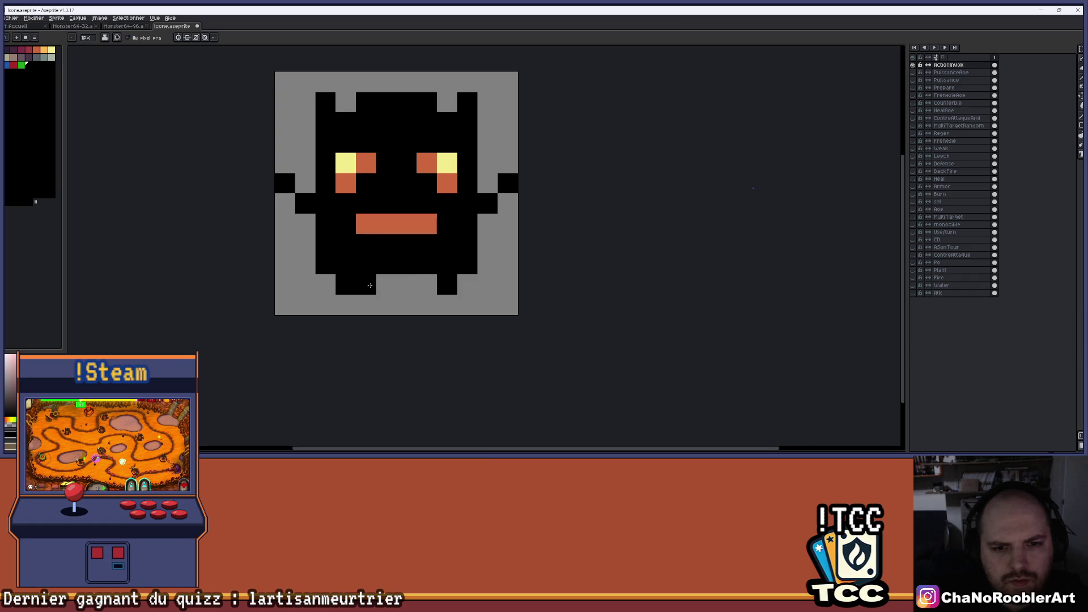
pyautogui.hotkey('ctrl', 'z')
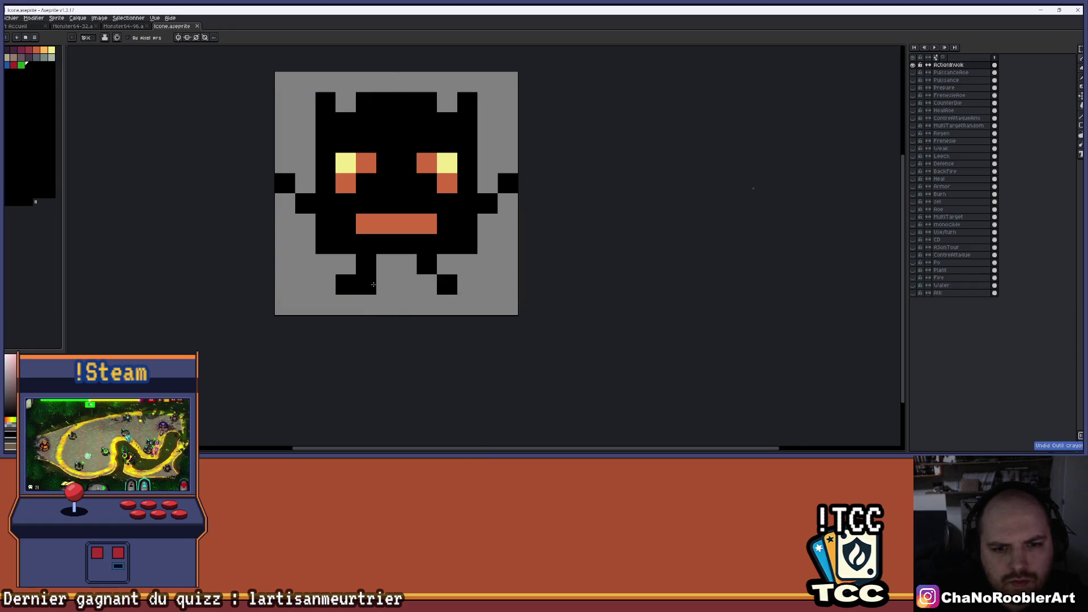
# - Redraw the lower body row and feet in black, erasing the stray right-foot pixel
pyautogui.click(377, 286)
pyautogui.moveTo(334, 264); pyautogui.dragTo(487, 264)
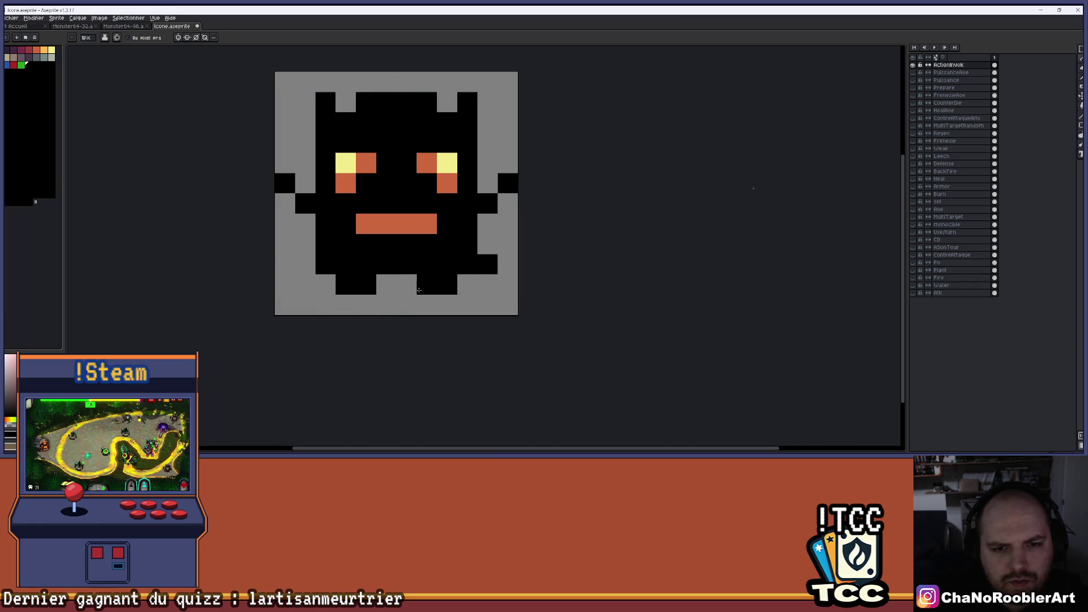
pyautogui.click(346, 304)
pyautogui.click(447, 305)
pyautogui.hotkey('ctrl', 'z')
pyautogui.click(429, 289)
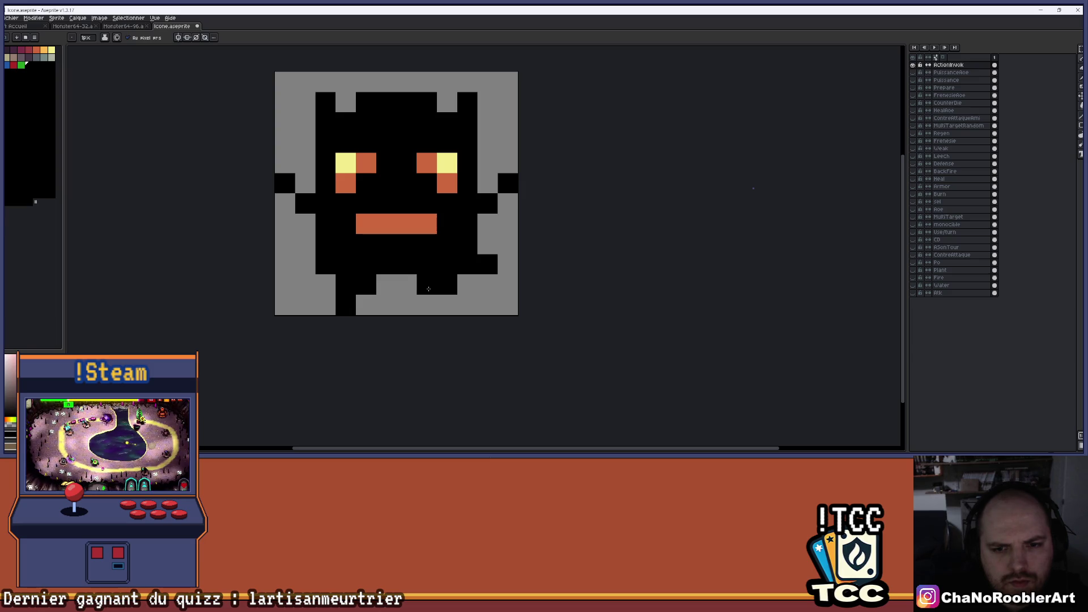
pyautogui.press('e')
pyautogui.click(447, 285)
pyautogui.scroll(-3, 347, 285)
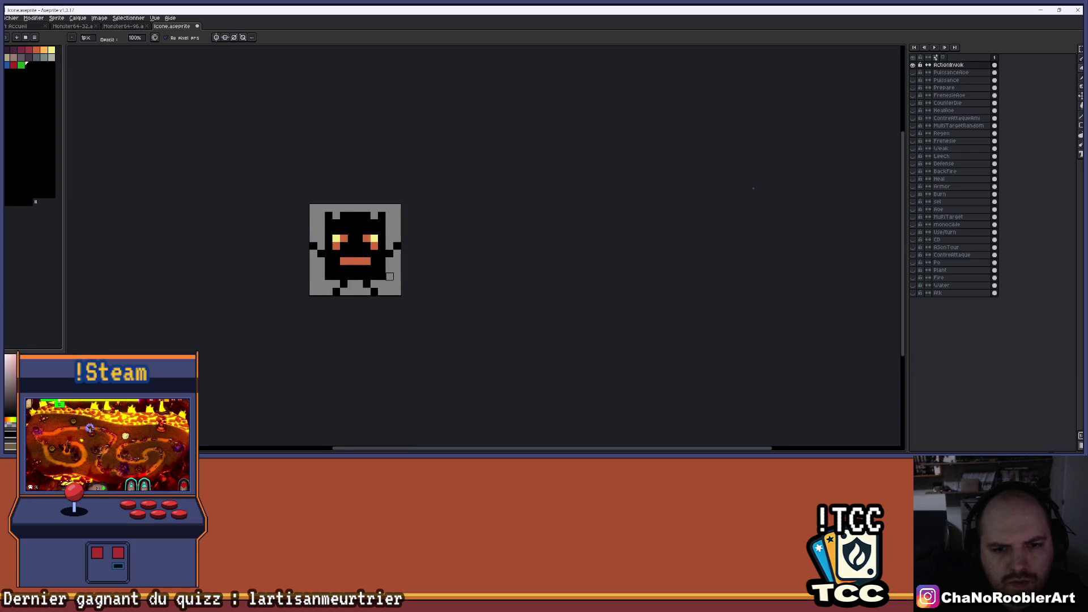
# - Try orange and black drop pixels under the mouth, moving the drop to its centre
pyautogui.scroll(2, 365, 273)
pyautogui.press('b')
pyautogui.click(370, 267)
pyautogui.scroll(-2, 383, 272)
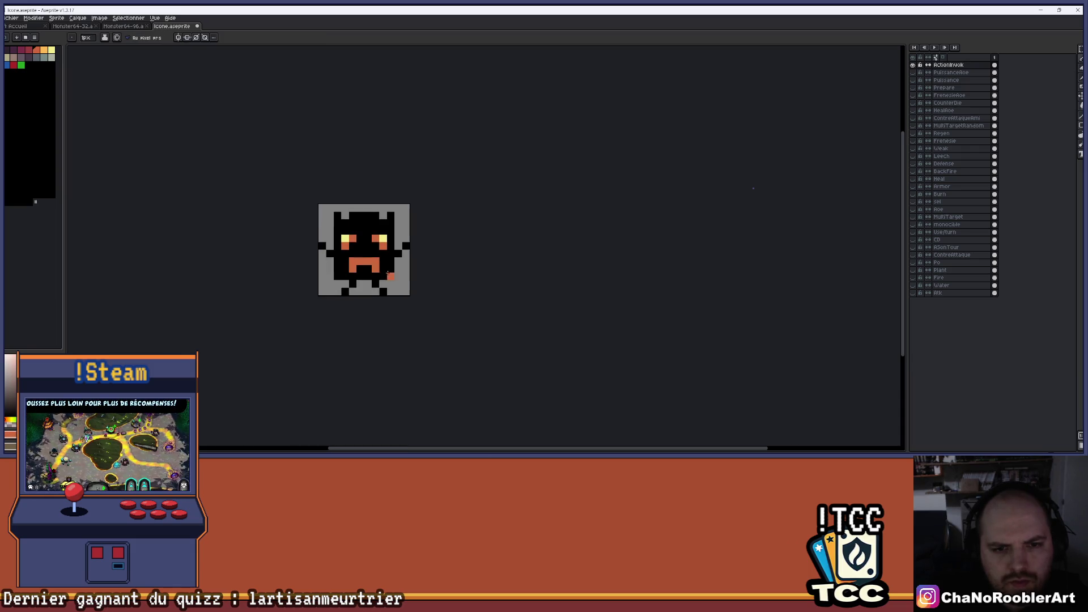
pyautogui.scroll(1, 399, 272)
pyautogui.press('e')
pyautogui.click(338, 270)
pyautogui.press('b')
pyautogui.scroll(-2, 397, 272)
pyautogui.scroll(1, 401, 275)
pyautogui.scroll(2, 402, 276)
pyautogui.rightClick(353, 262)
pyautogui.click(335, 262)
pyautogui.scroll(-2, 397, 275)
# - Blacken the mouth's drop pixel, add a yellow pixel beside it, then undo that change
pyautogui.press('v')
pyautogui.press('b')
pyautogui.rightClick(383, 270)
pyautogui.click(390, 270)
pyautogui.scroll(2, 391, 269)
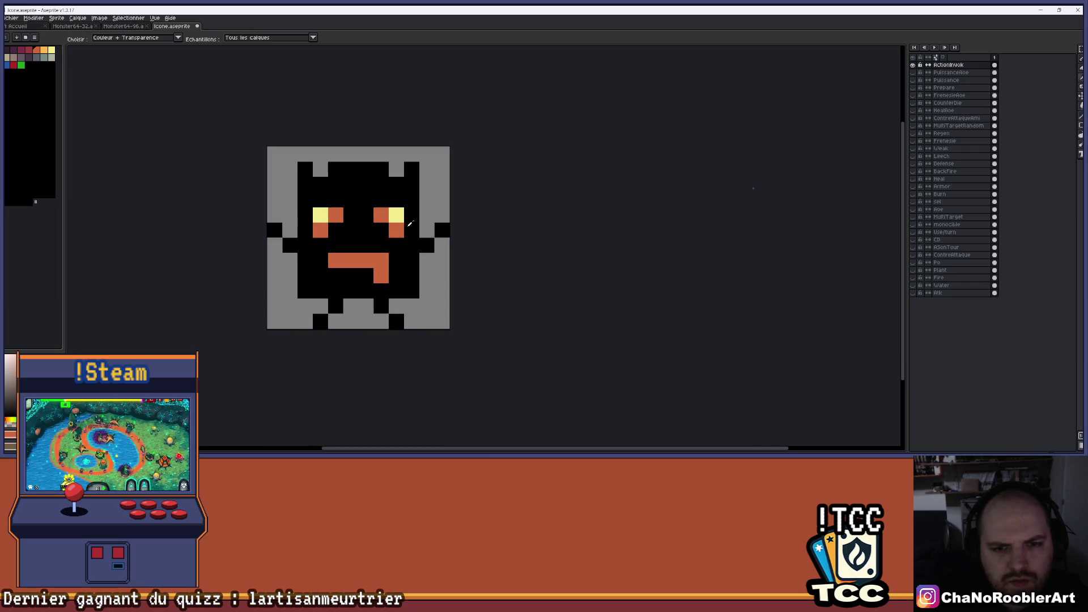
pyautogui.scroll(-2, 412, 278)
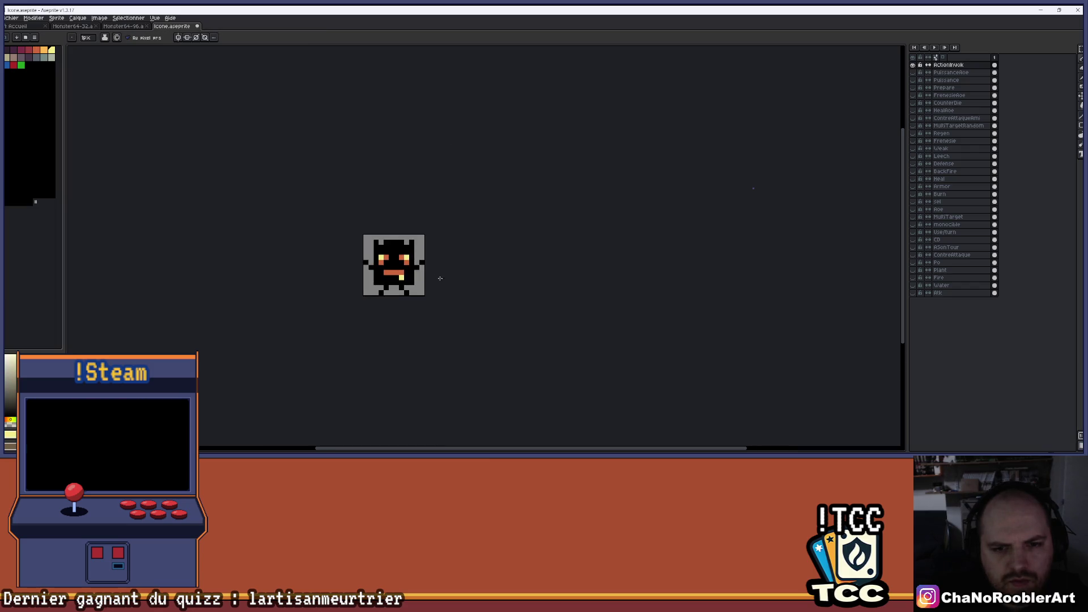
pyautogui.scroll(-1, 421, 273)
pyautogui.scroll(1, 400, 275)
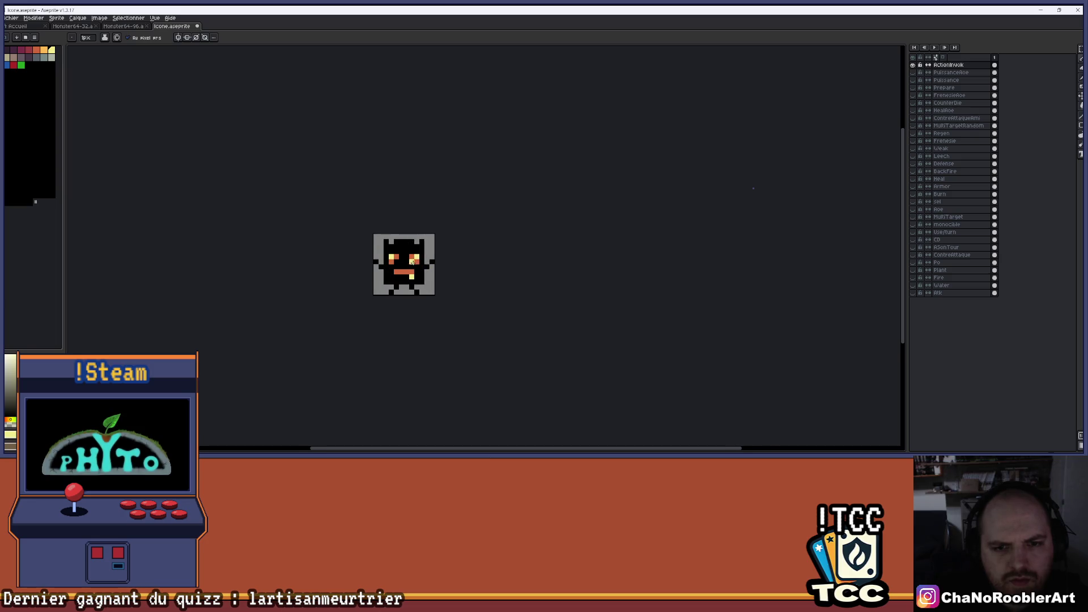
pyautogui.scroll(2, 412, 262)
pyautogui.press('v')
pyautogui.hotkey('ctrl', 'z')
pyautogui.scroll(-3, 441, 277)
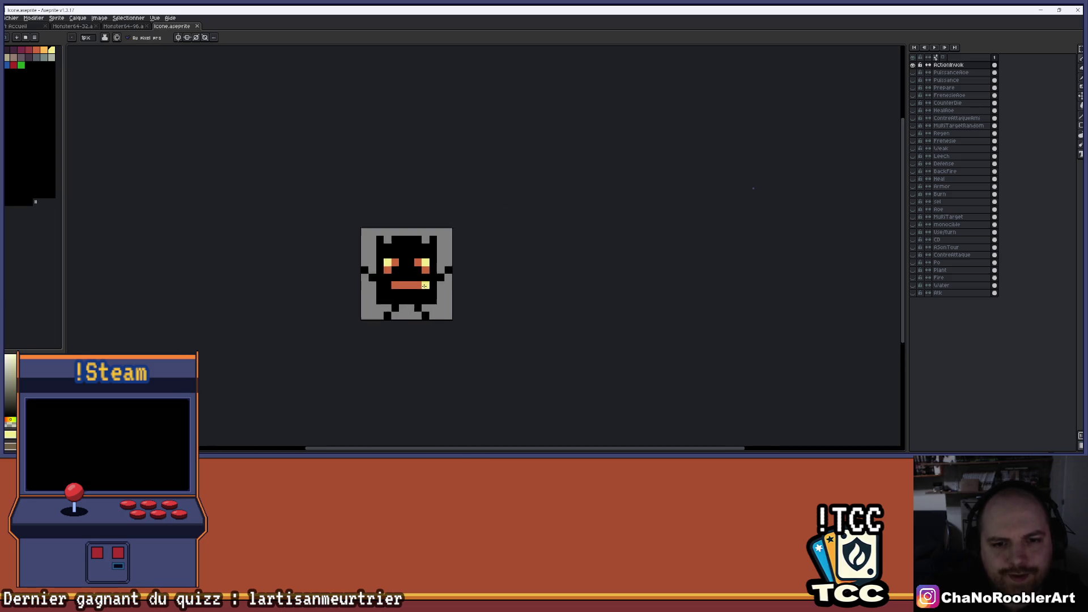
# - Erase a stray black pixel from the sprite
pyautogui.press('b')
pyautogui.scroll(-1, 440, 309)
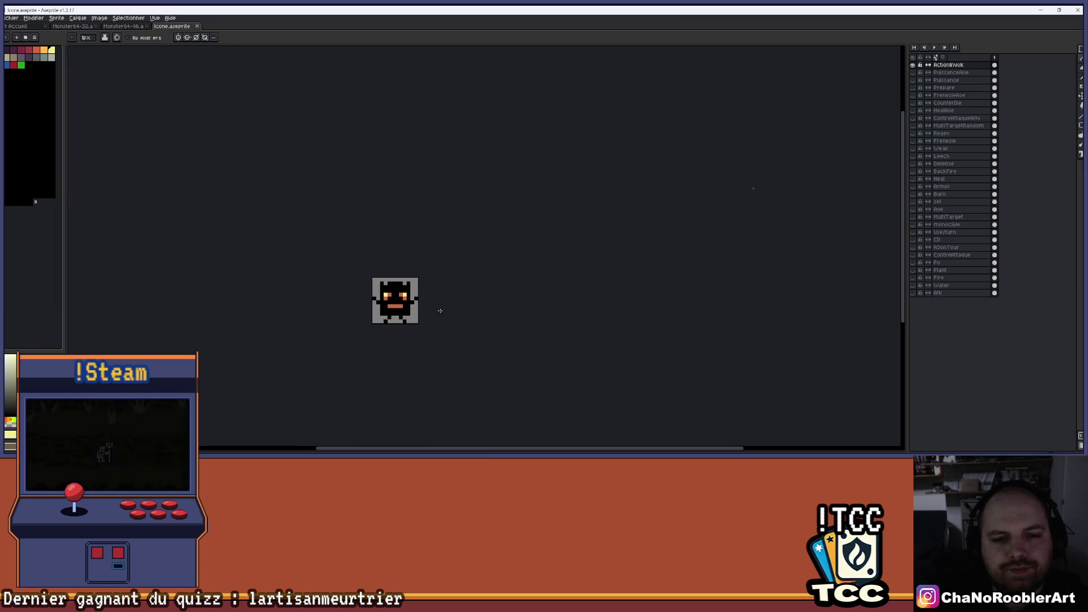
pyautogui.scroll(2, 412, 286)
pyautogui.press('e')
pyautogui.click(310, 285)
pyautogui.scroll(-3, 389, 340)
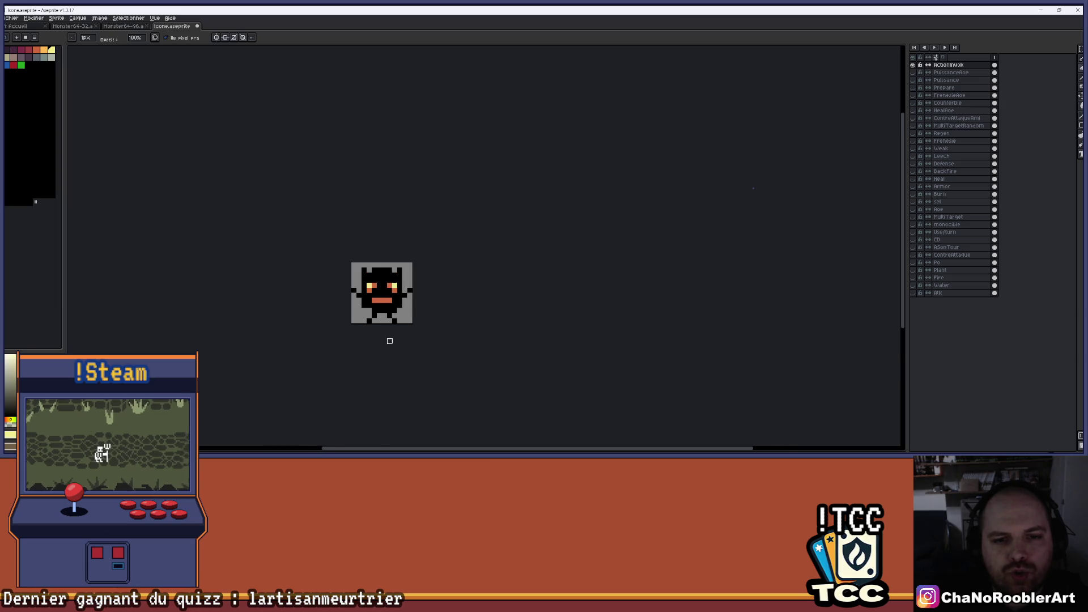
pyautogui.scroll(3, 340, 317)
pyautogui.scroll(-3, 381, 307)
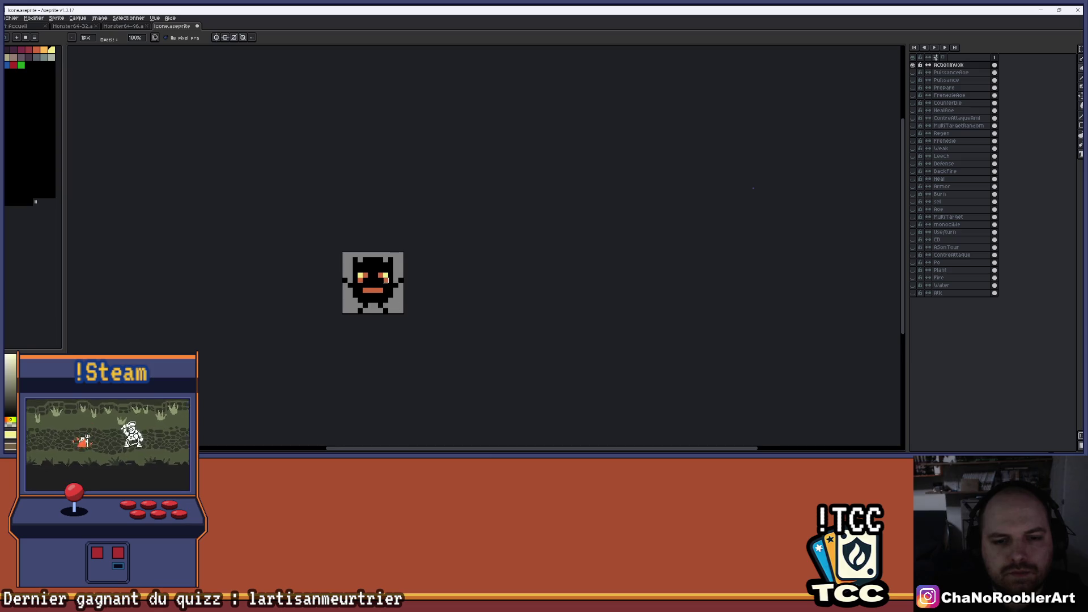
pyautogui.scroll(2, 397, 306)
# - Add orange frown pixels below both mouth ends, then undo them
pyautogui.press('i')
pyautogui.press('b')
pyautogui.click(391, 329)
pyautogui.click(315, 329)
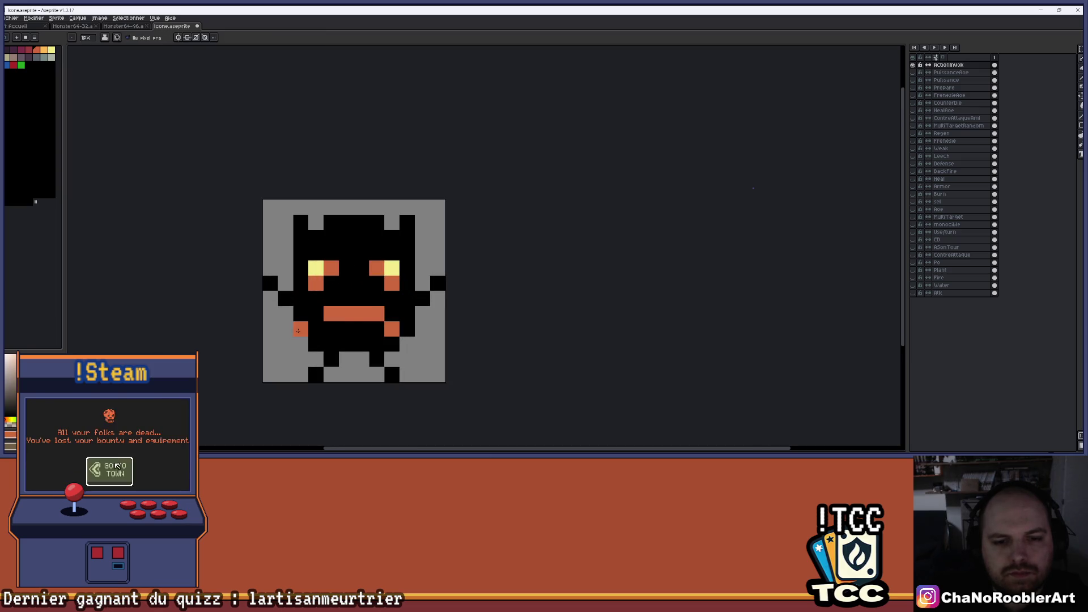
pyautogui.scroll(-2, 442, 295)
pyautogui.scroll(-1, 439, 294)
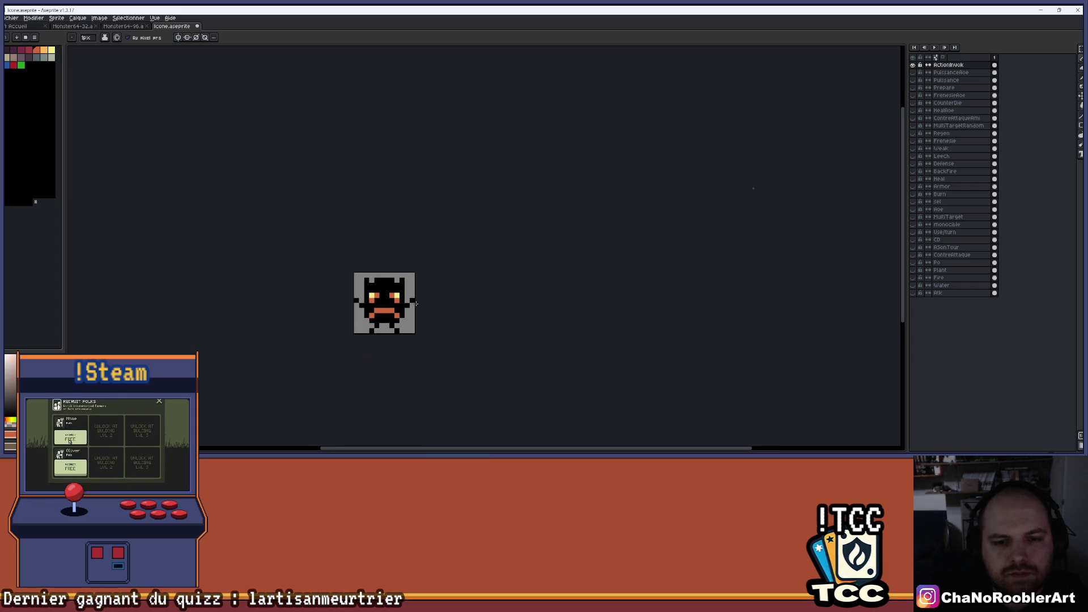
pyautogui.scroll(2, 415, 304)
pyautogui.press('v')
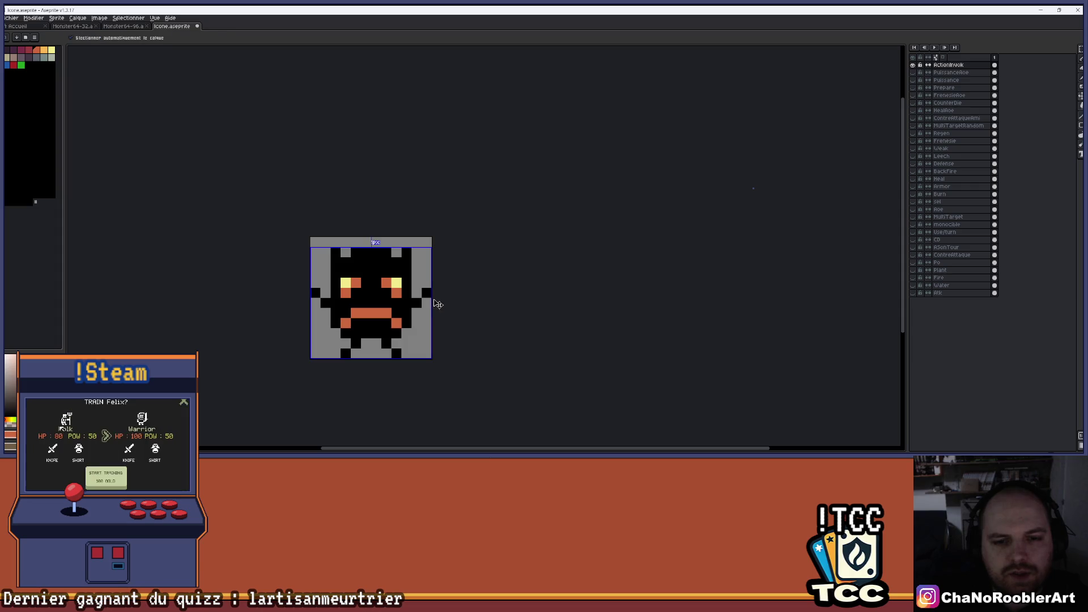
pyautogui.hotkey('ctrl', 'z')
pyautogui.hotkey('ctrl', 'z')
pyautogui.press('b')
# - Fill the eyes out into orange squares with a yellow lower inner pixel each
pyautogui.scroll(2, 394, 278)
pyautogui.click(394, 278)
pyautogui.click(387, 313)
pyautogui.click(327, 313)
pyautogui.scroll(-3, 351, 306)
pyautogui.scroll(2, 350, 291)
pyautogui.keyDown('alt'); pyautogui.click(343, 310); pyautogui.keyUp('alt')
pyautogui.click(357, 325)
pyautogui.click(403, 326)
pyautogui.keyDown('alt'); pyautogui.click(421, 323); pyautogui.keyUp('alt')
pyautogui.click(419, 312)
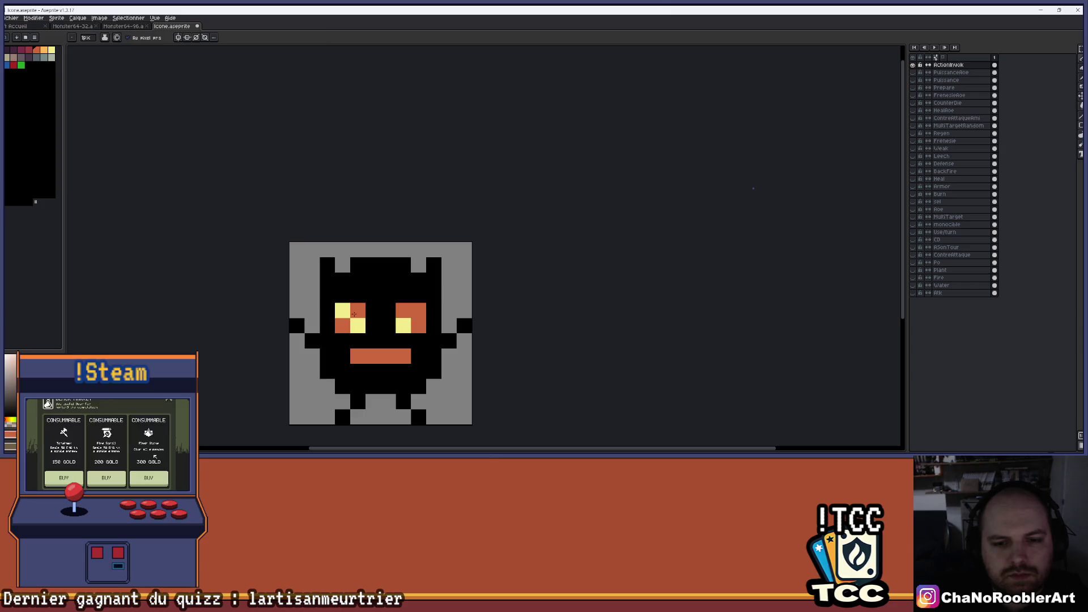
# - Recentre the sprite and test an orange pixel below the mouth's left end
pyautogui.scroll(-3, 353, 306)
pyautogui.moveTo(353, 306)
pyautogui.mouseDown()
pyautogui.moveTo(408, 284)
pyautogui.moveTo(435, 220)
pyautogui.moveTo(393, 224)
pyautogui.moveTo(410, 228)
pyautogui.mouseUp()
pyautogui.scroll(3, 393, 224)
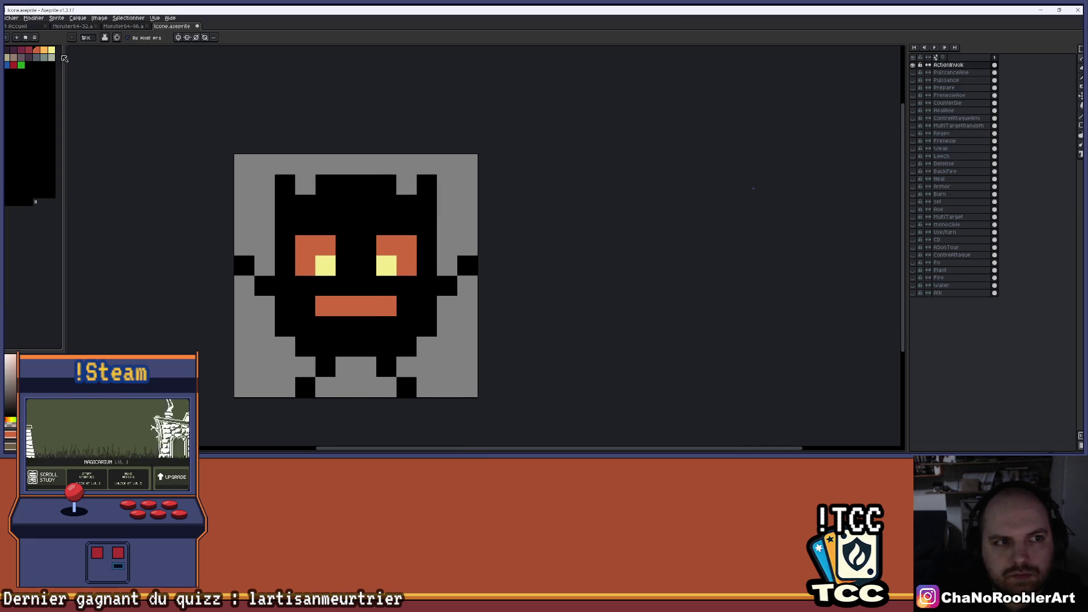
pyautogui.scroll(-3, 442, 250)
pyautogui.moveTo(475, 232); pyautogui.dragTo(418, 265)
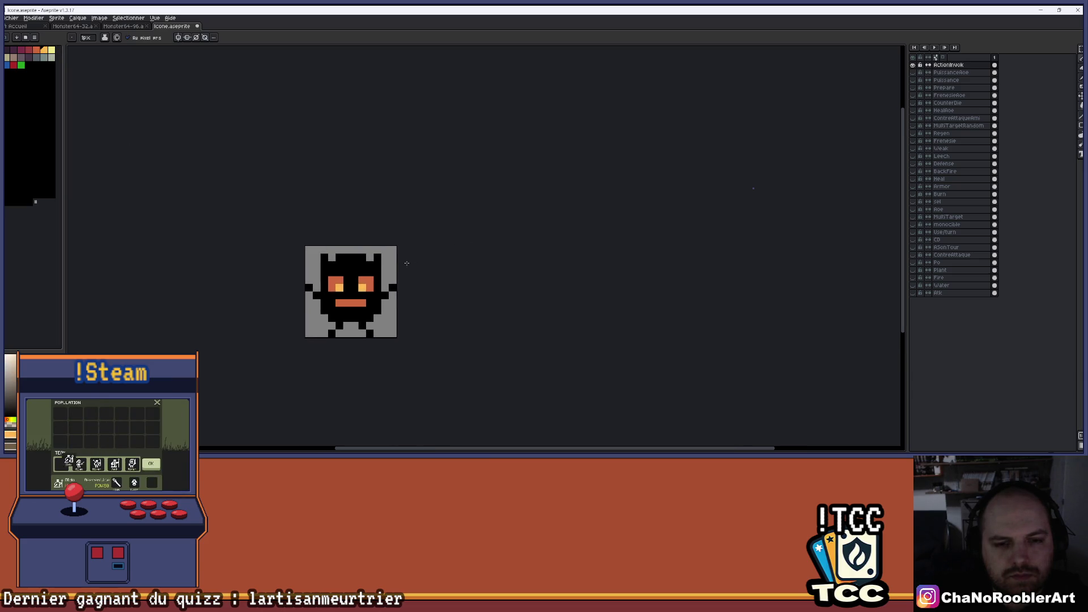
pyautogui.scroll(1, 379, 264)
pyautogui.scroll(1, 379, 265)
pyautogui.moveTo(358, 311); pyautogui.dragTo(373, 266)
pyautogui.keyDown('alt'); pyautogui.click(343, 297); pyautogui.keyUp('alt')
pyautogui.click(312, 312)
pyautogui.scroll(-3, 369, 319)
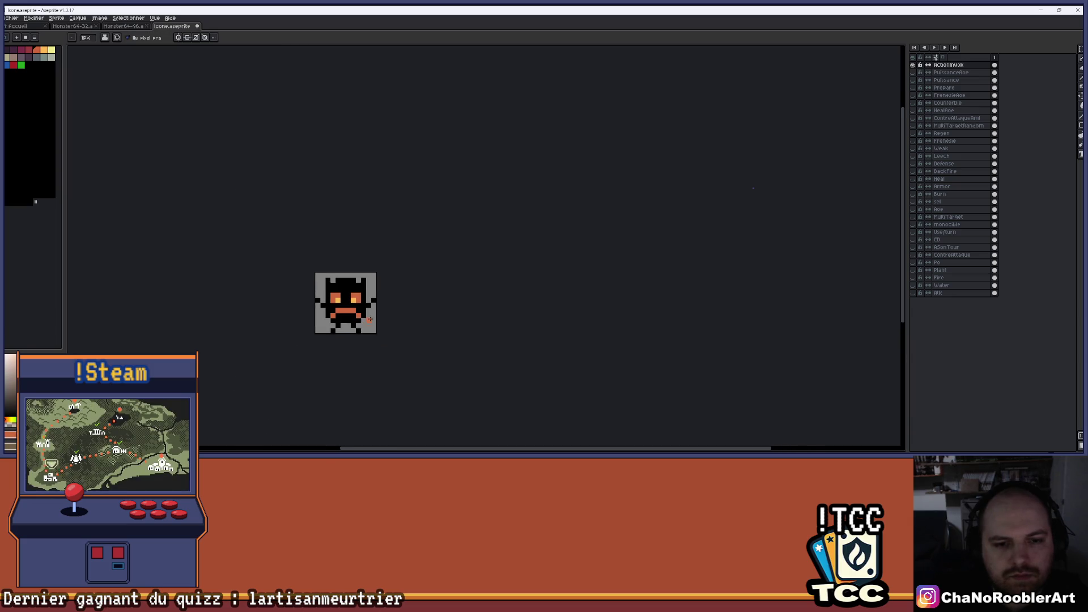
# - Undo the pixel under the mouth and save the icon file
pyautogui.press('v')
pyautogui.press('b')
pyautogui.hotkey('ctrl', 's')
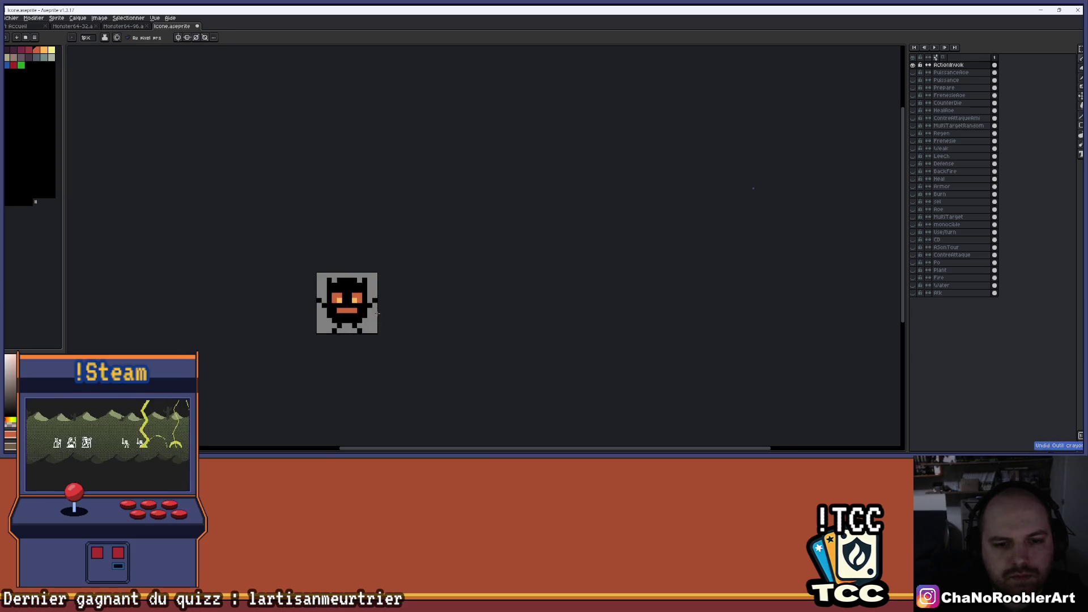
pyautogui.scroll(-1, 375, 280)
pyautogui.scroll(2, 368, 333)
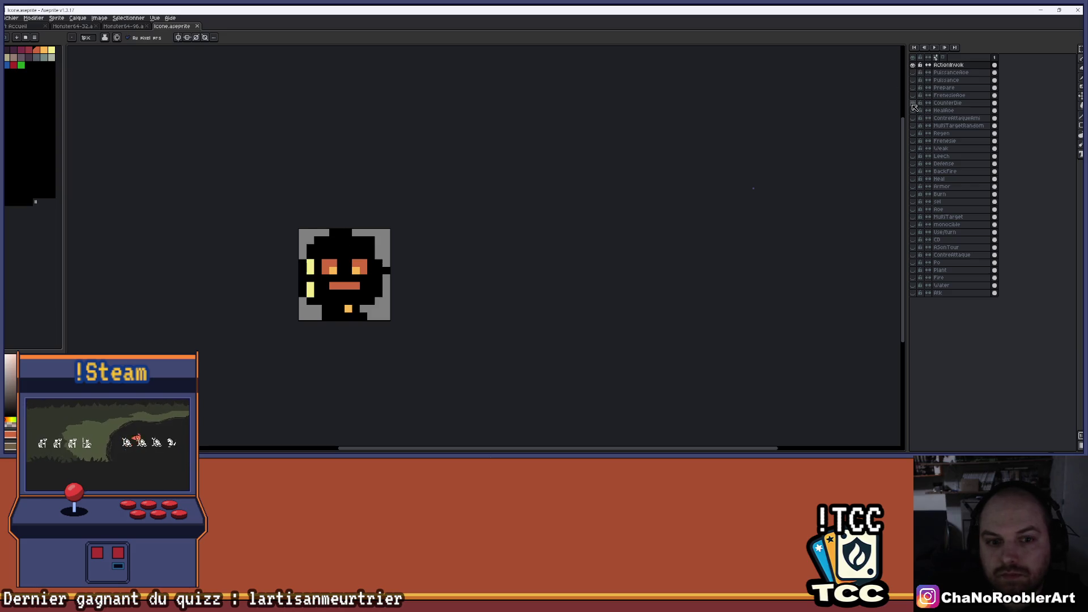
# - Preview the CounterDie skull layer in place of ActionInvok, then restore the monster
pyautogui.click(913, 64)
pyautogui.click(912, 103)
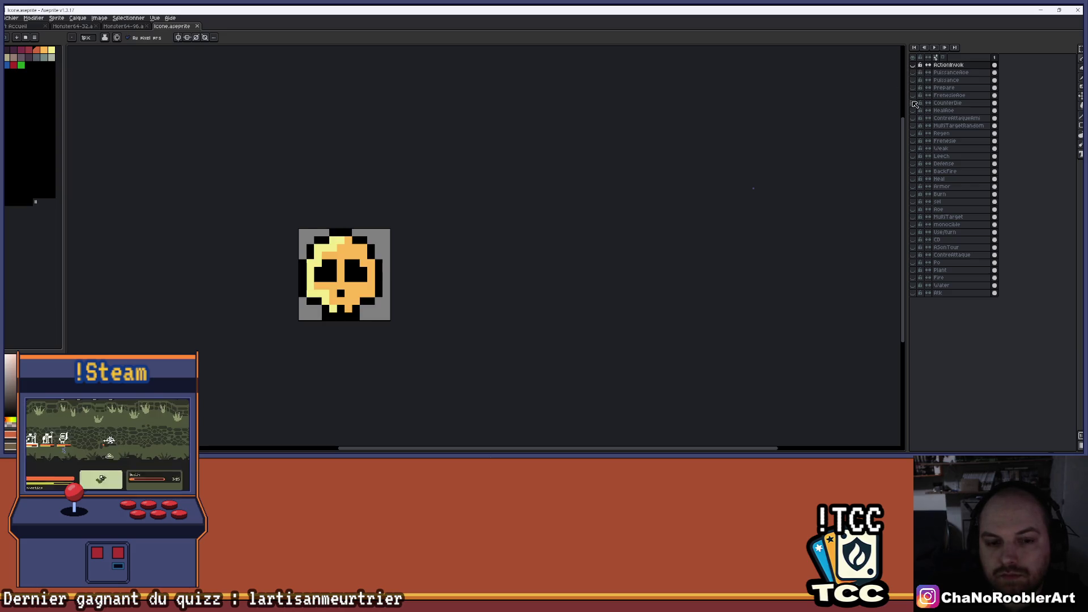
pyautogui.click(912, 103)
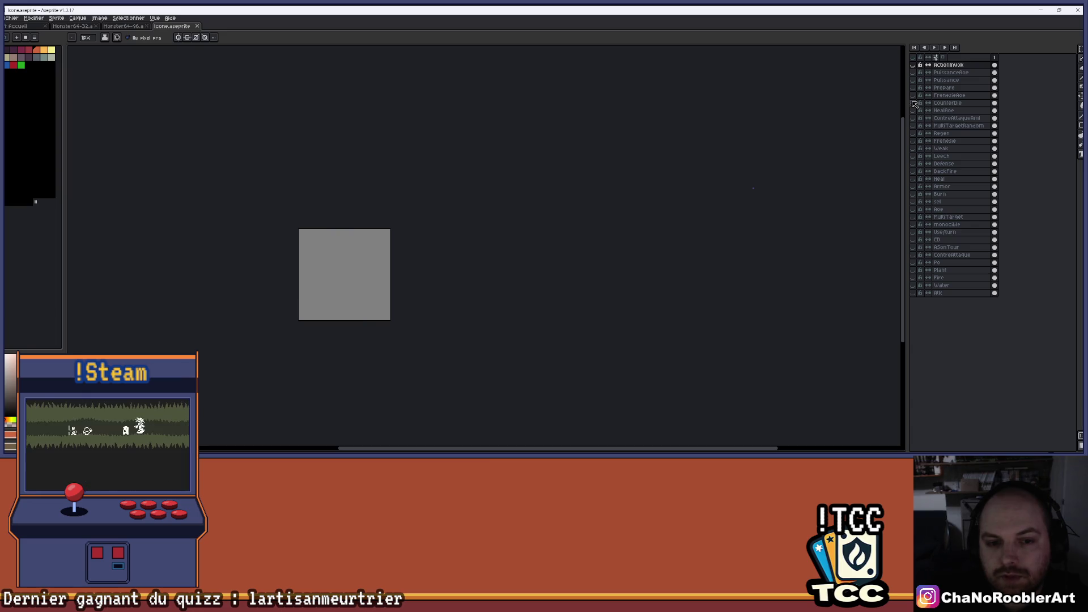
pyautogui.click(913, 65)
pyautogui.scroll(2, 287, 298)
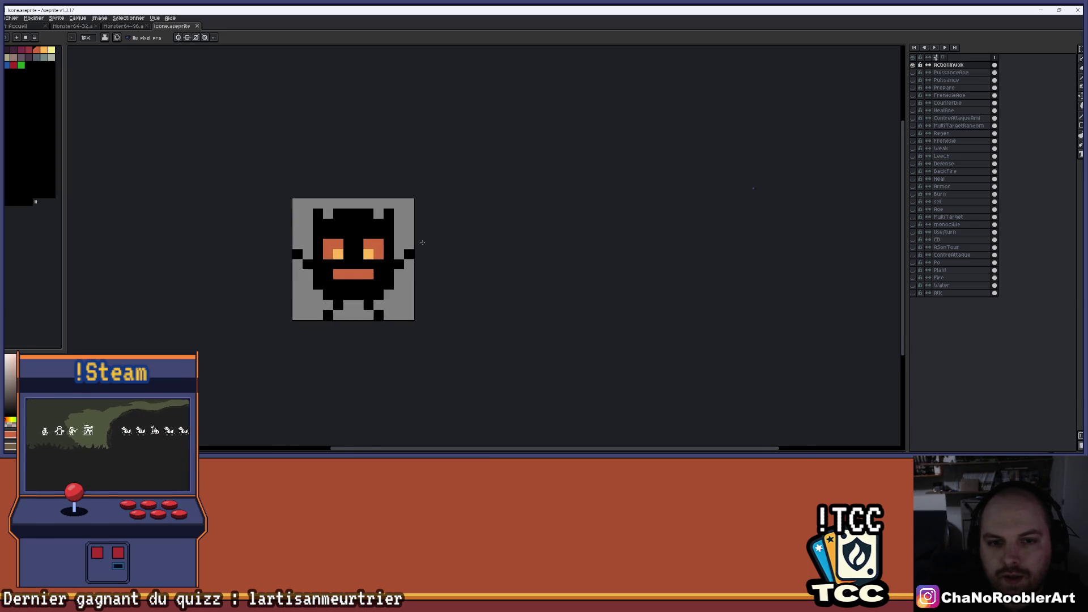
# - Preview the PuissanceAoe, Puissance, CounterDie and another icon layer one at a time
pyautogui.click(913, 65)
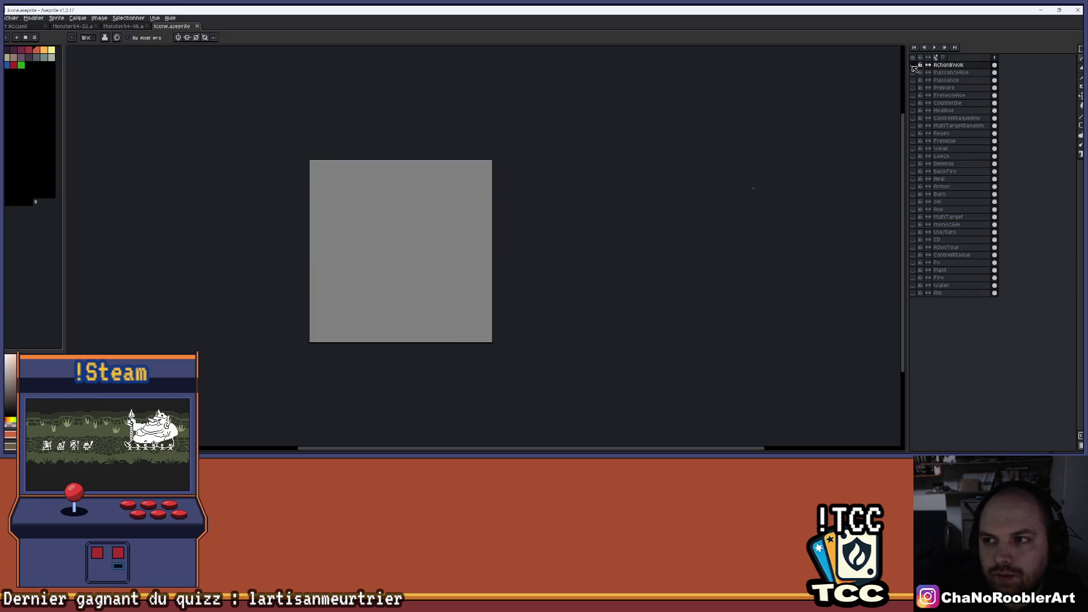
pyautogui.click(913, 72)
pyautogui.click(913, 72)
pyautogui.click(913, 80)
pyautogui.click(912, 79)
pyautogui.click(912, 102)
pyautogui.click(912, 103)
pyautogui.click(912, 118)
pyautogui.click(913, 118)
pyautogui.click(912, 65)
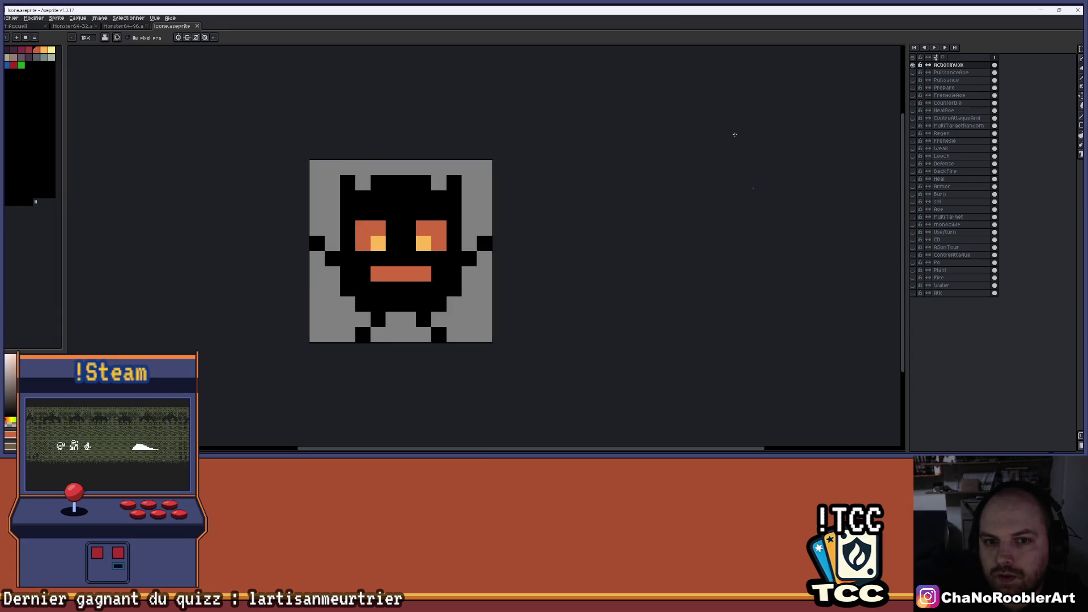
pyautogui.scroll(1, 452, 202)
# - Overlay CounterDie on the monster, then preview ContreAttaque with ActionInvok hidden
pyautogui.press('i')
pyautogui.press('b')
pyautogui.scroll(1, 408, 233)
pyautogui.scroll(-1, 408, 232)
pyautogui.moveTo(412, 199); pyautogui.dragTo(422, 180)
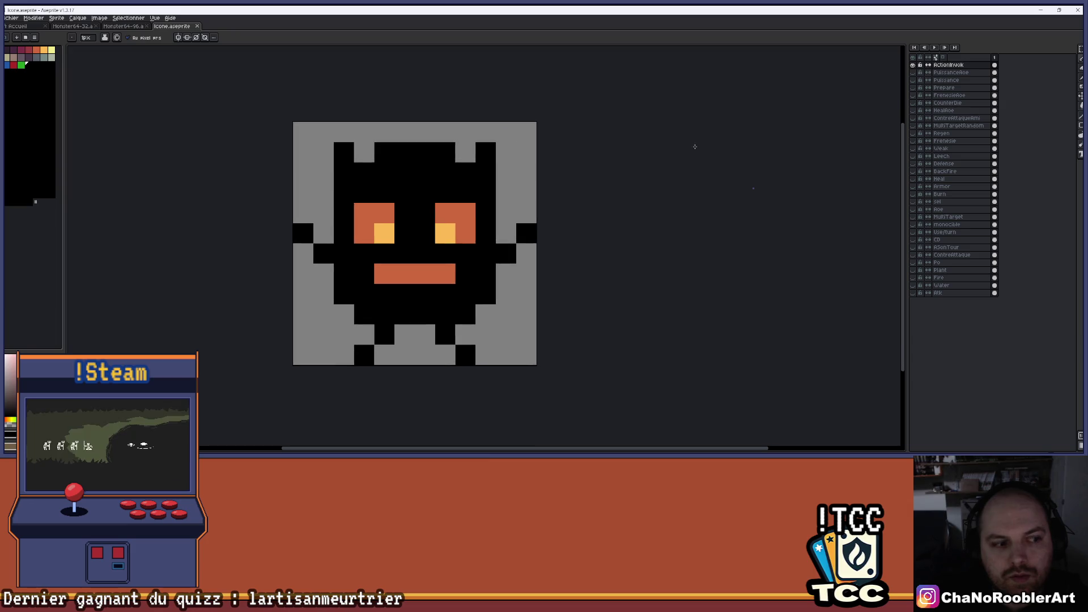
pyautogui.click(913, 103)
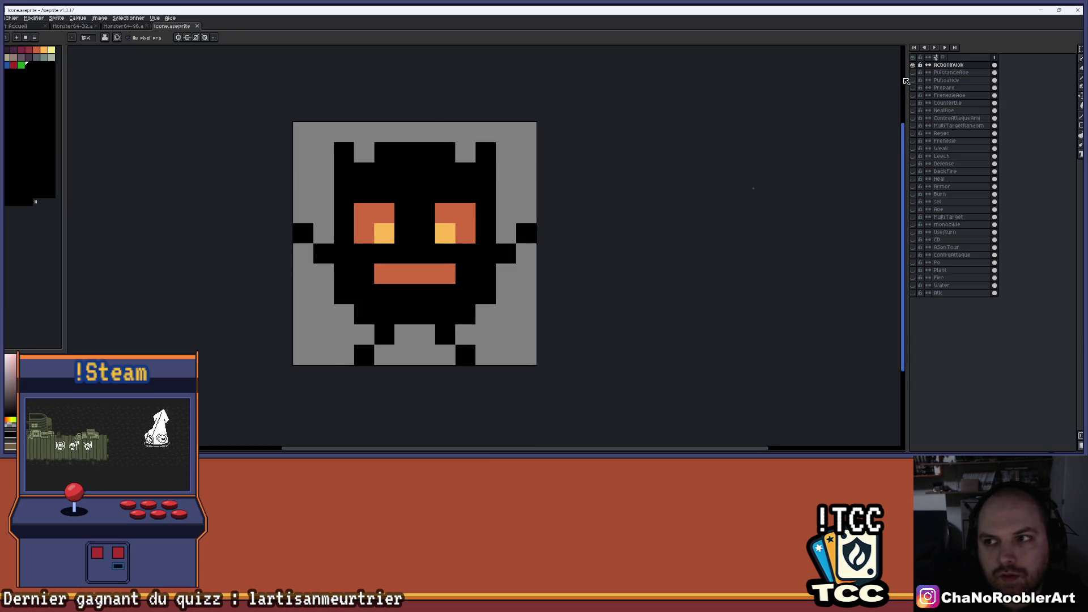
pyautogui.click(912, 64)
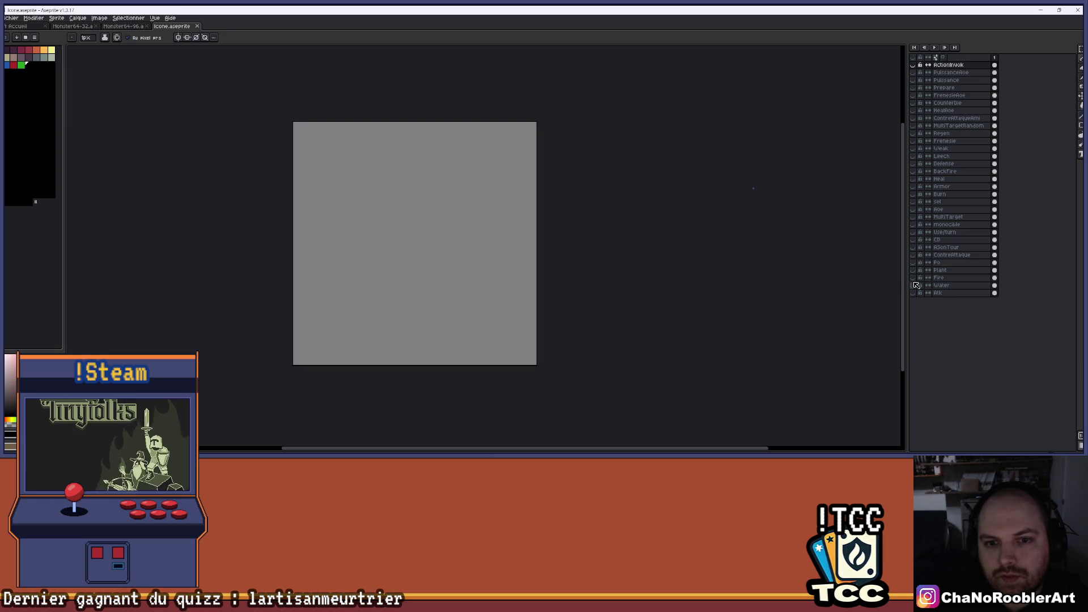
pyautogui.click(916, 255)
pyautogui.click(916, 256)
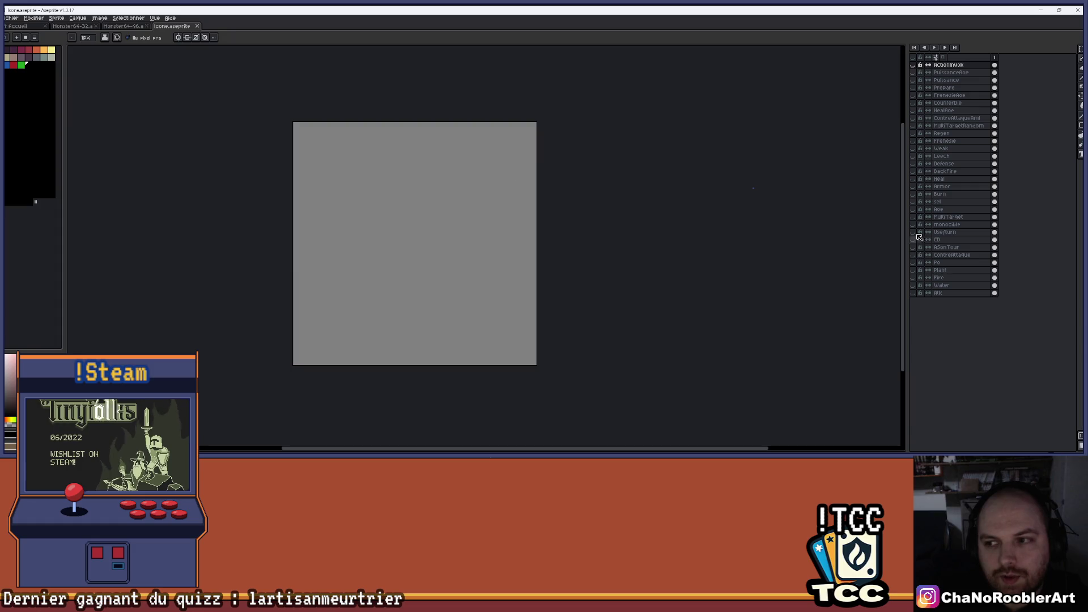
pyautogui.click(913, 65)
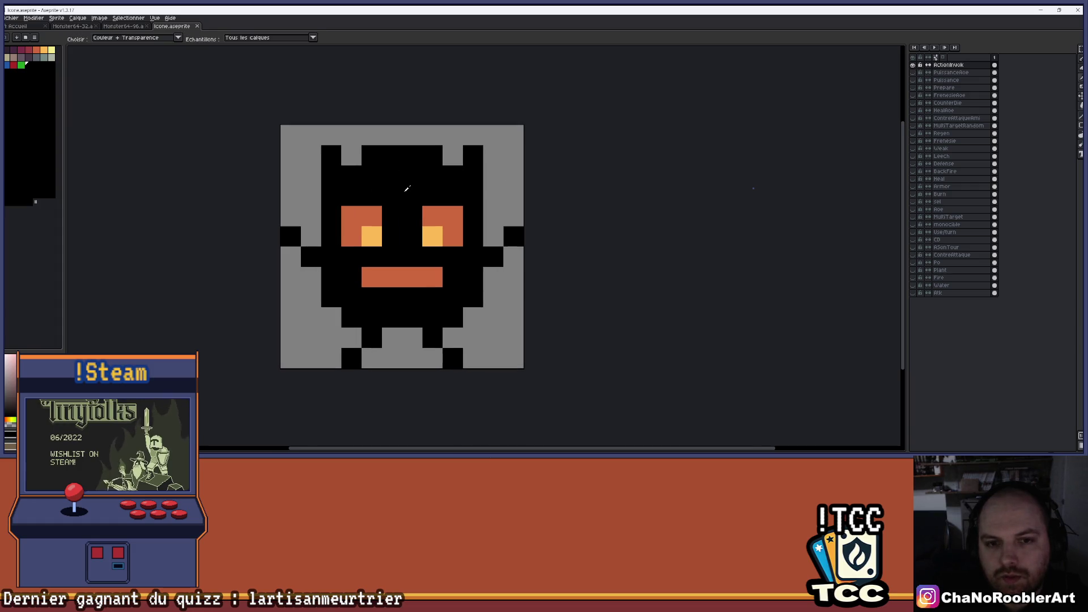
pyautogui.scroll(1, 442, 183)
pyautogui.click(21, 50)
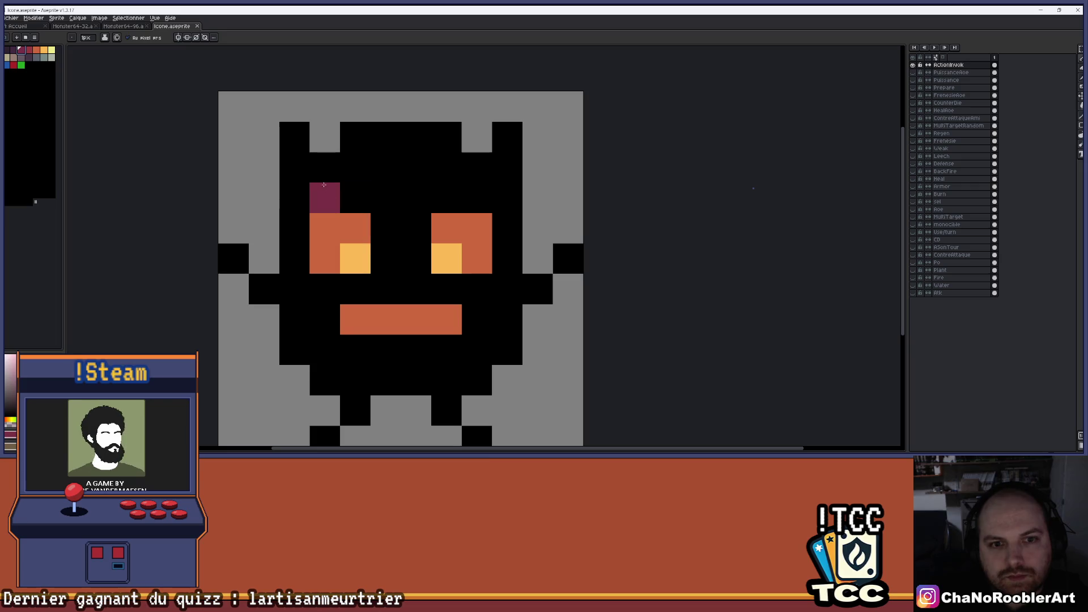
pyautogui.moveTo(324, 187)
pyautogui.mouseDown()
pyautogui.moveTo(425, 170)
pyautogui.moveTo(480, 176)
pyautogui.moveTo(477, 197)
pyautogui.mouseUp()
pyautogui.hotkey('ctrl', 'z')
pyautogui.moveTo(415, 167)
pyautogui.mouseDown()
pyautogui.moveTo(444, 164)
pyautogui.moveTo(474, 190)
pyautogui.moveTo(383, 198)
pyautogui.moveTo(386, 238)
pyautogui.moveTo(415, 233)
pyautogui.moveTo(415, 289)
pyautogui.mouseUp()
pyautogui.click(334, 287)
pyautogui.moveTo(335, 288)
pyautogui.mouseDown()
pyautogui.moveTo(476, 290)
pyautogui.moveTo(476, 320)
pyautogui.moveTo(448, 354)
pyautogui.moveTo(355, 349)
pyautogui.moveTo(333, 333)
pyautogui.moveTo(445, 377)
pyautogui.mouseUp()
pyautogui.scroll(-2, 448, 377)
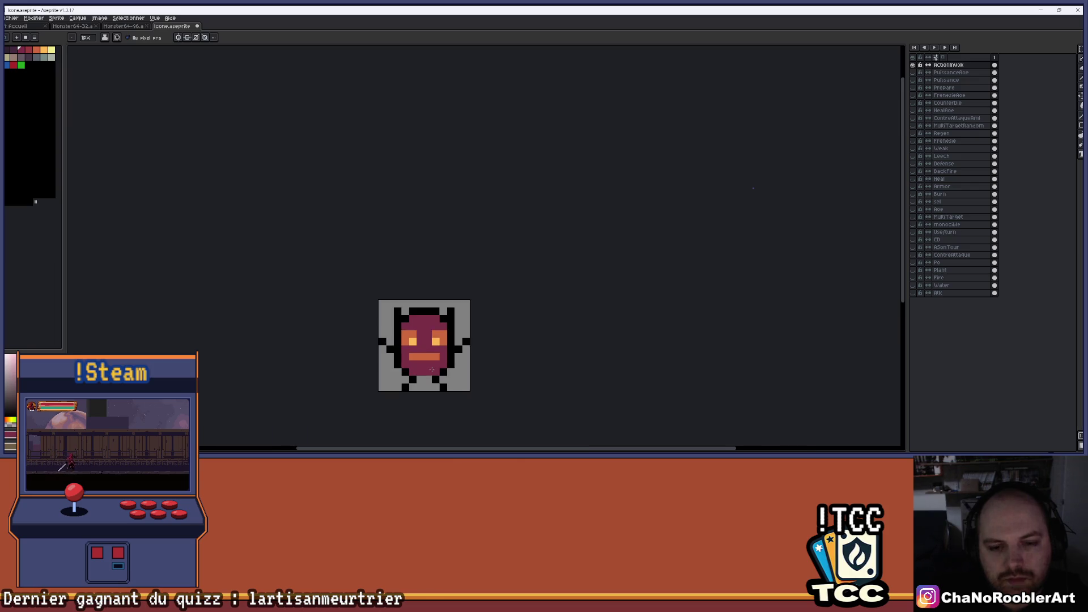
pyautogui.hotkey('ctrl', 'z')
pyautogui.scroll(1, 396, 312)
pyautogui.scroll(-2, 433, 306)
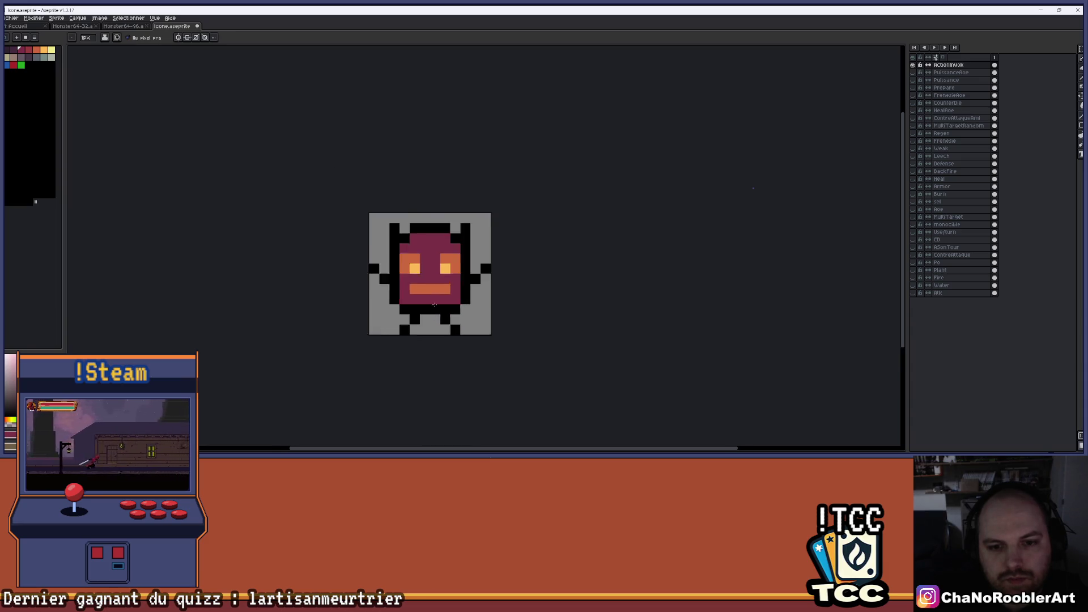
pyautogui.scroll(2, 439, 286)
pyautogui.scroll(-1, 466, 293)
pyautogui.scroll(1, 465, 283)
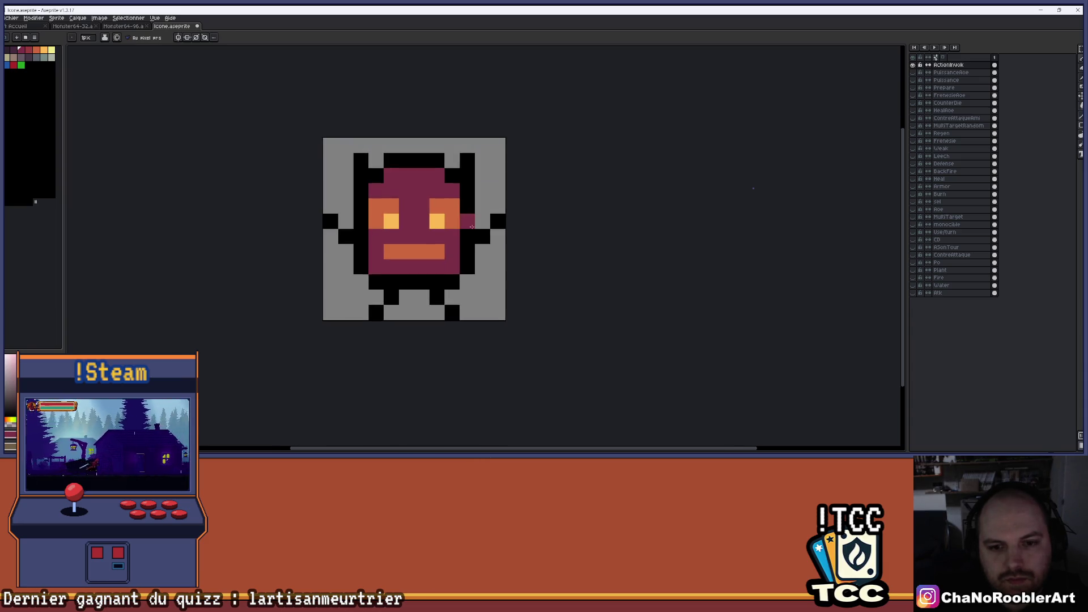
pyautogui.scroll(-3, 471, 263)
pyautogui.scroll(2, 452, 258)
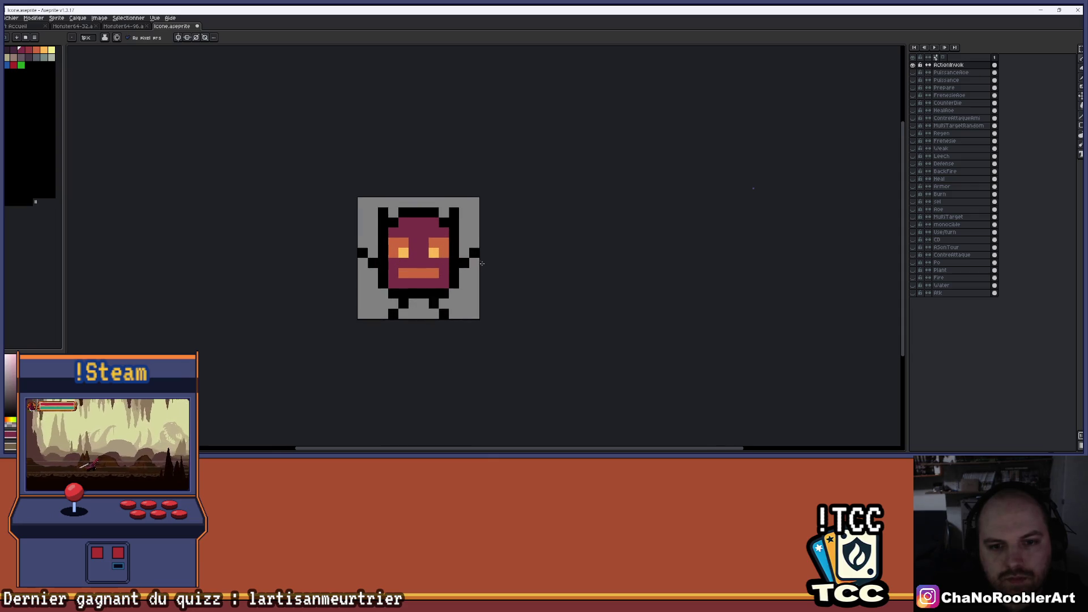
pyautogui.scroll(1, 473, 252)
pyautogui.keyDown('alt'); pyautogui.click(351, 289); pyautogui.keyUp('alt')
pyautogui.scroll(-2, 351, 290)
pyautogui.moveTo(428, 272); pyautogui.dragTo(472, 248)
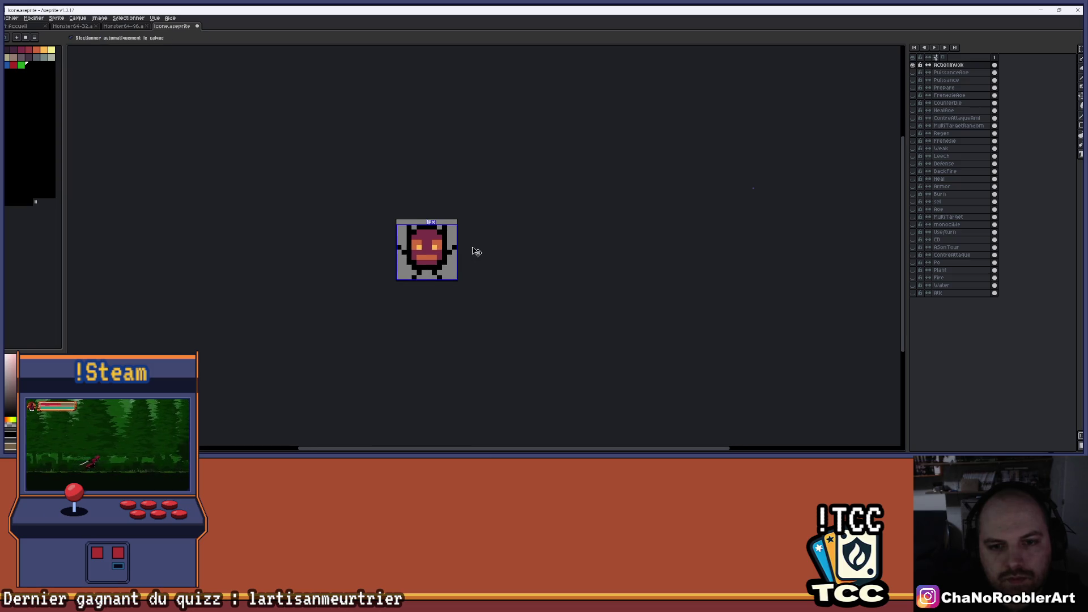
pyautogui.scroll(1, 460, 250)
pyautogui.click(360, 218)
pyautogui.click(36, 49)
pyautogui.press('g')
pyautogui.click(395, 226)
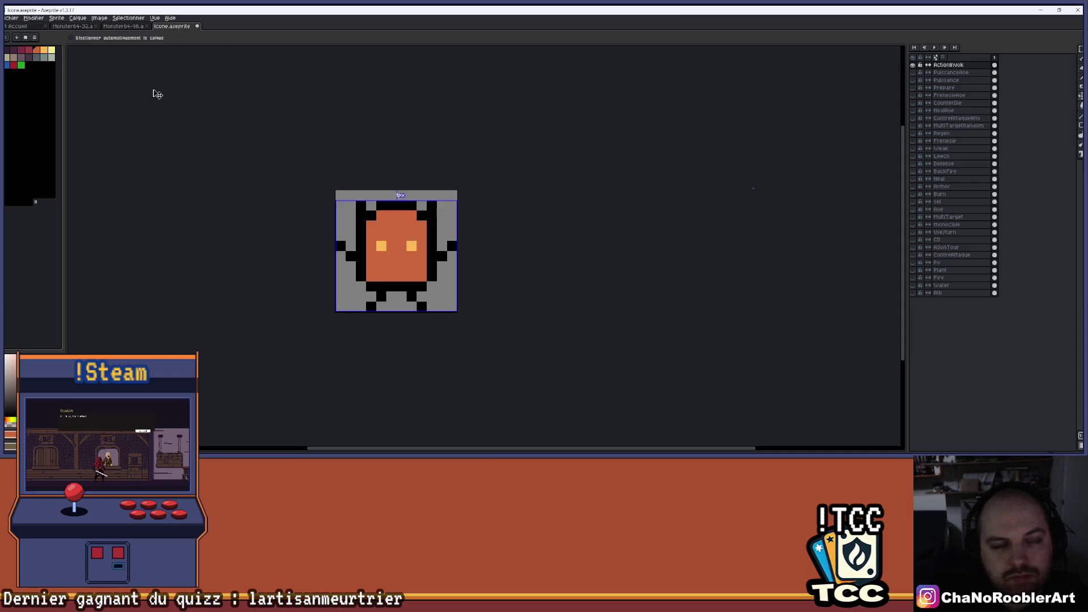
pyautogui.hotkey('ctrl', 'z')
pyautogui.click(51, 49)
pyautogui.press('b')
pyautogui.click(411, 226)
pyautogui.click(414, 221)
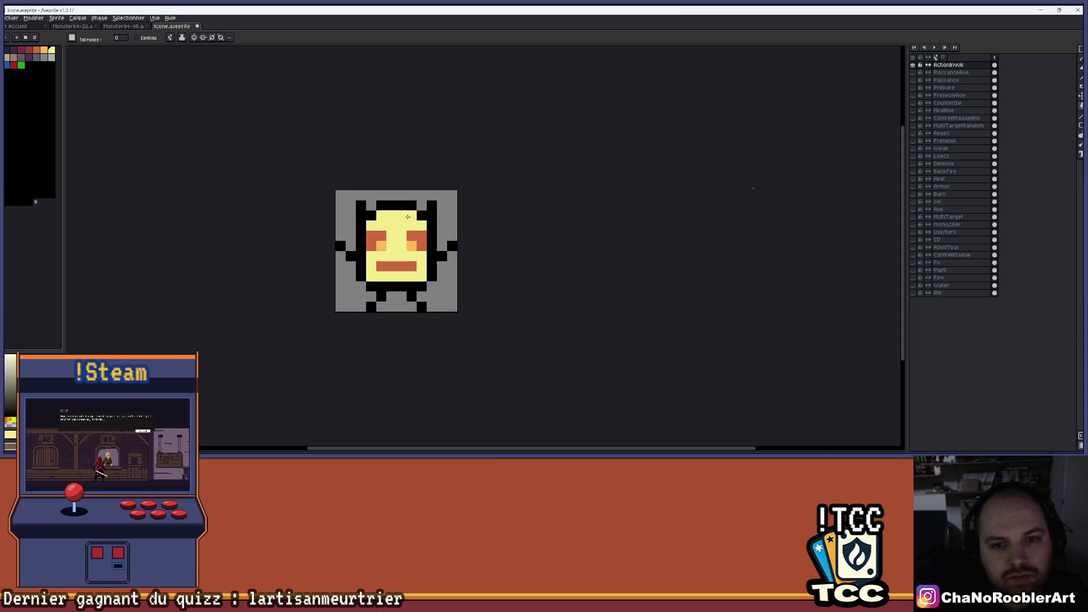
pyautogui.hotkey('ctrl', 'z')
pyautogui.click(36, 49)
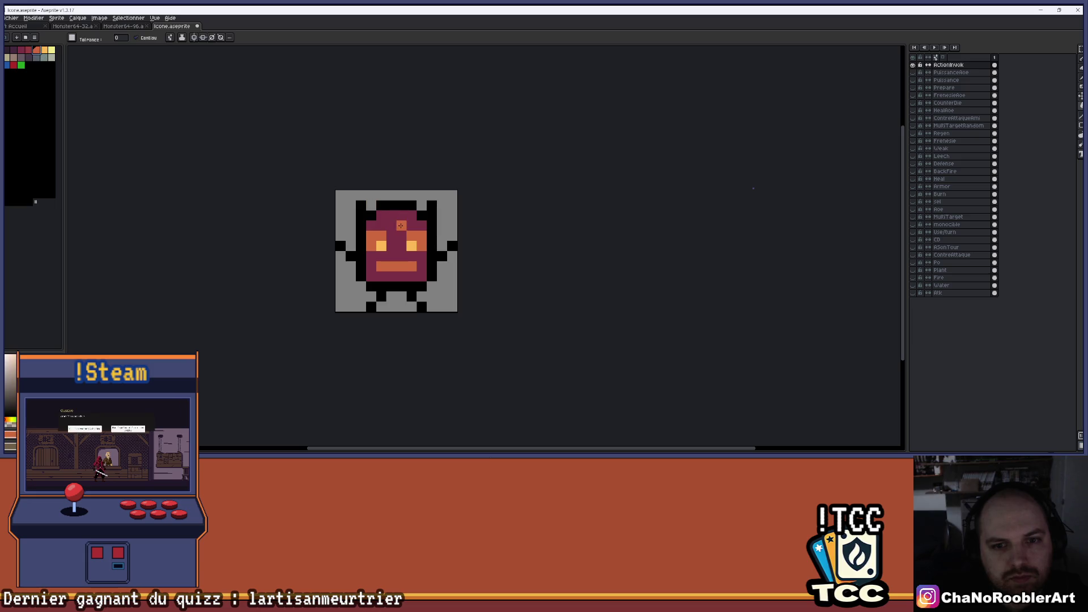
pyautogui.click(379, 234)
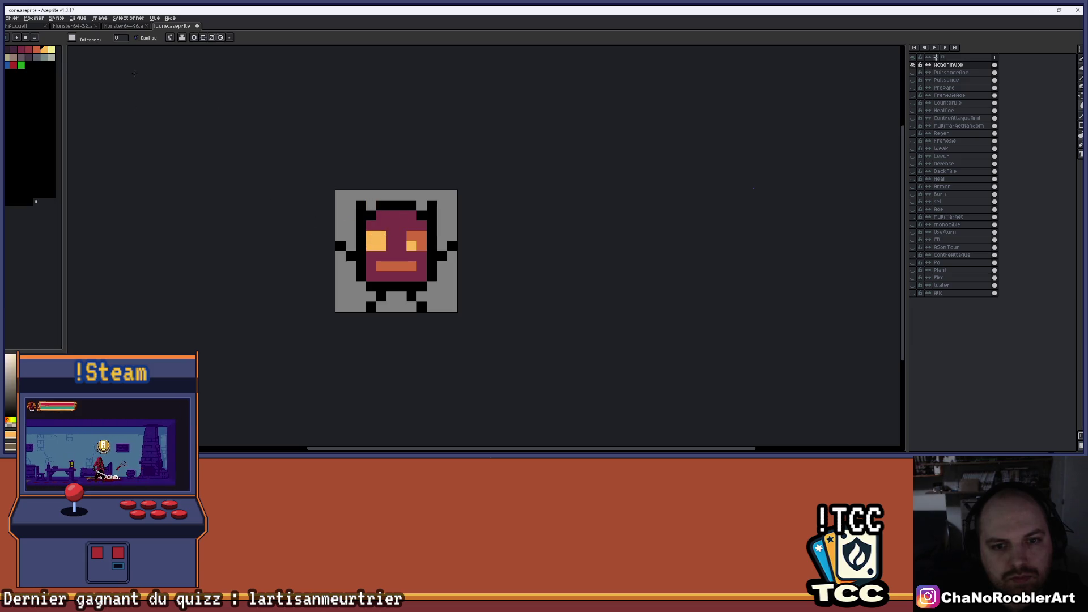
pyautogui.click(52, 50)
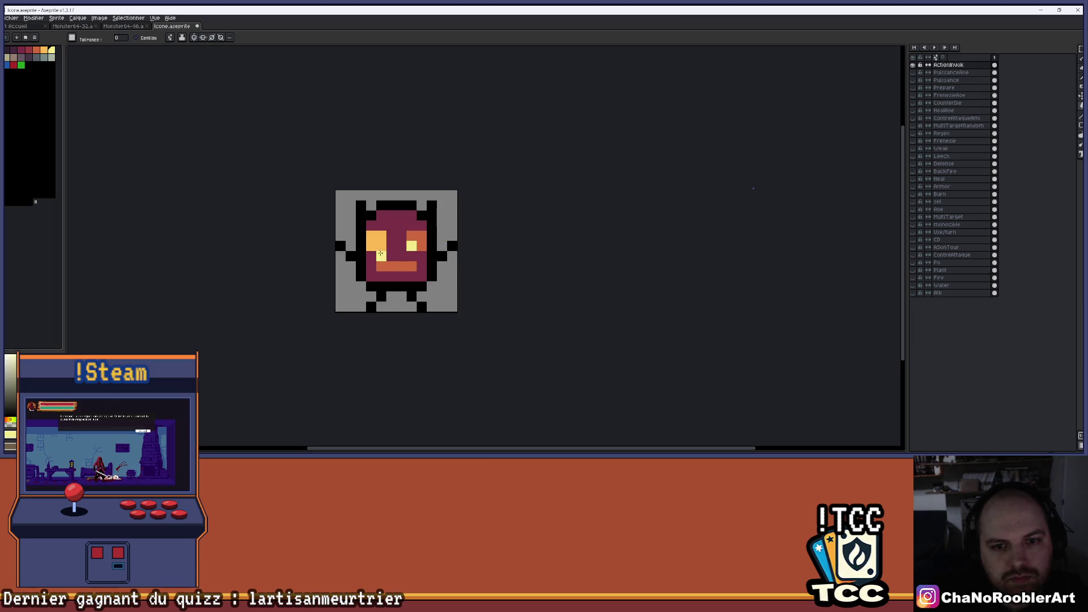
pyautogui.press('b')
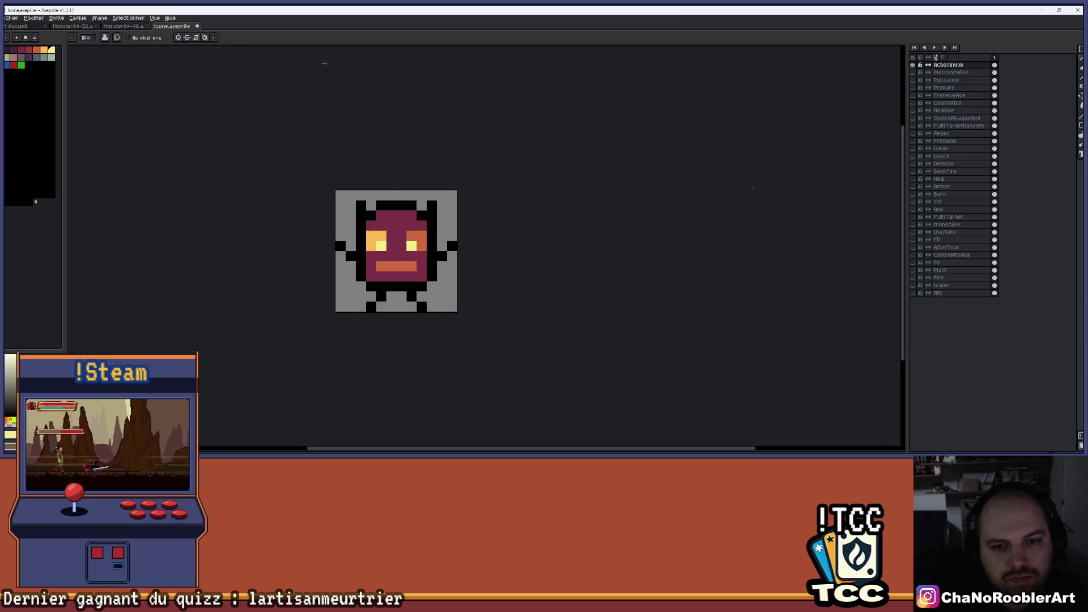
pyautogui.press('9')
pyautogui.click(416, 240)
pyautogui.moveTo(422, 235); pyautogui.dragTo(421, 248)
pyautogui.press('g')
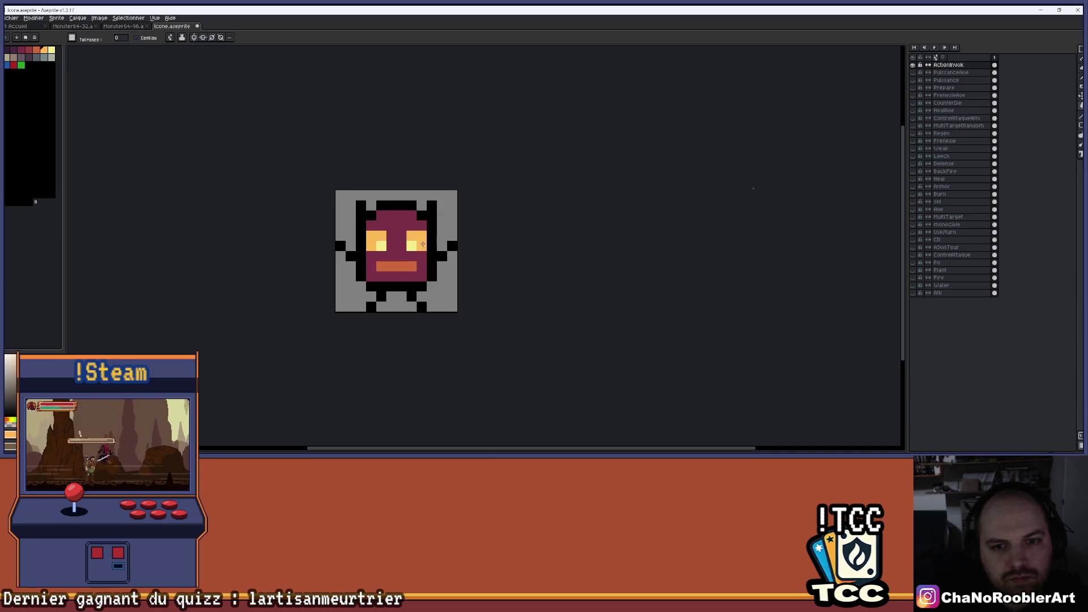
pyautogui.press('9')
pyautogui.click(406, 221)
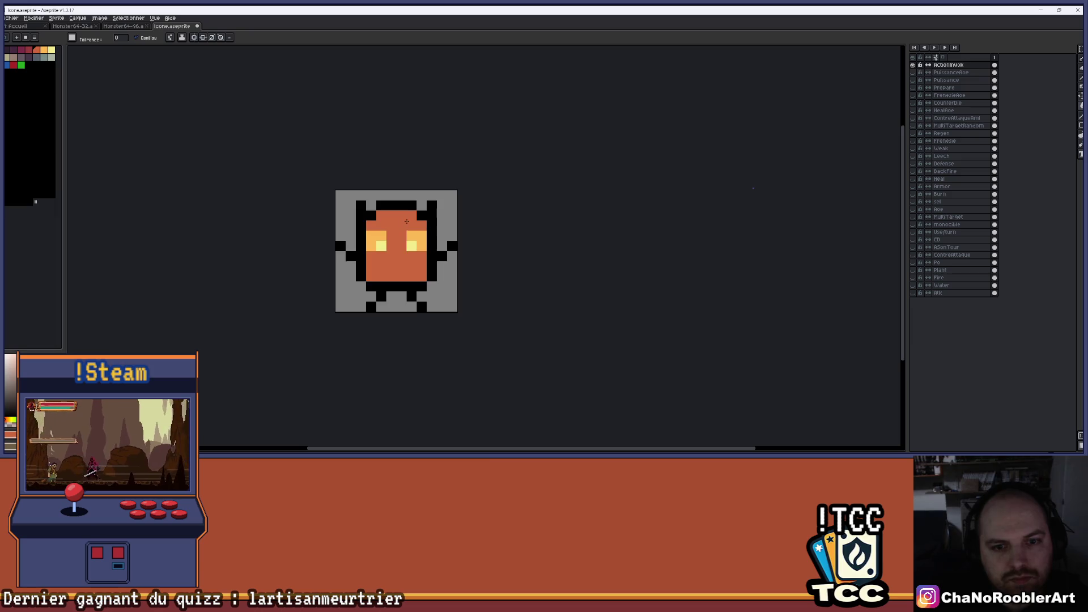
pyautogui.scroll(1, 413, 244)
pyautogui.click(365, 277)
pyautogui.click(395, 277)
pyautogui.hotkey('ctrl', 'z')
pyautogui.press('b')
pyautogui.moveTo(369, 281); pyautogui.dragTo(411, 278)
pyautogui.scroll(-3, 463, 271)
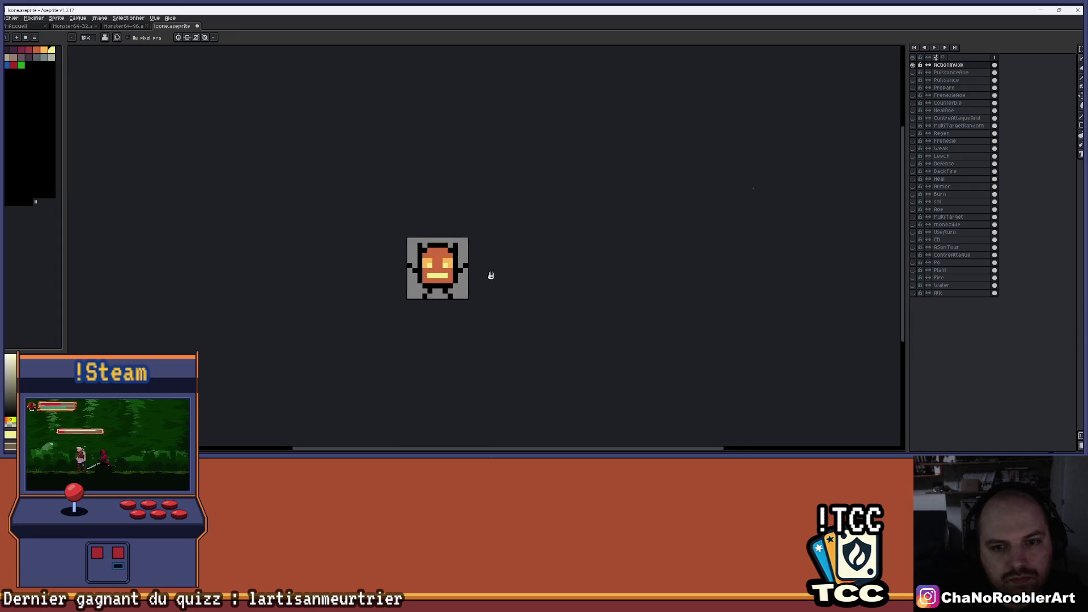
pyautogui.moveTo(488, 274); pyautogui.dragTo(403, 251)
pyautogui.scroll(-1, 404, 250)
pyautogui.press('v')
pyautogui.hotkey('ctrl', 'z')
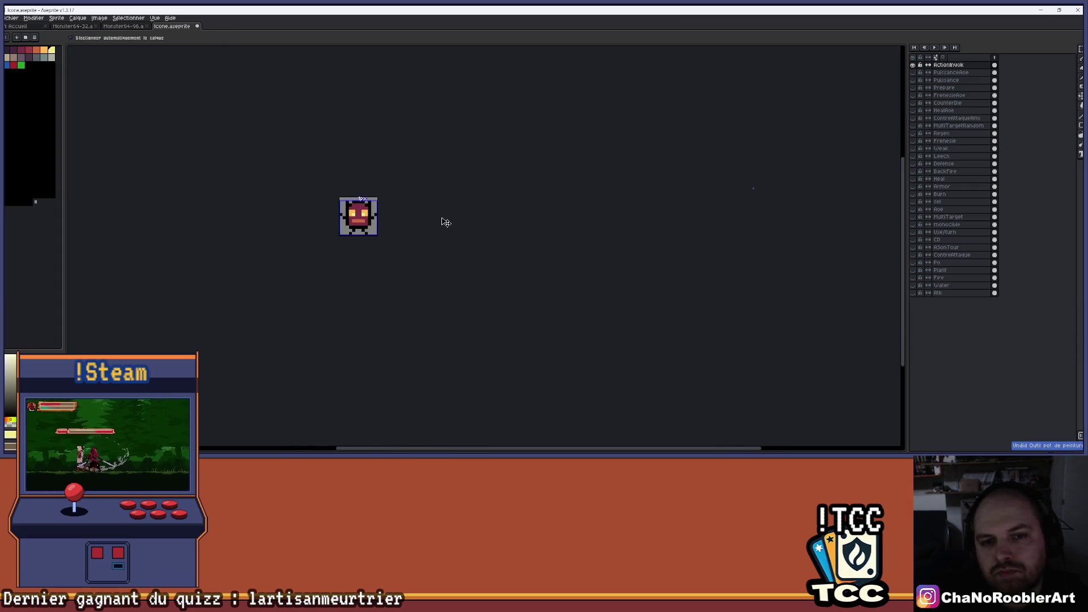
pyautogui.hotkey('ctrl', 'z')
pyautogui.hotkey('ctrl', 'z')
pyautogui.hotkey('ctrl', 'z')
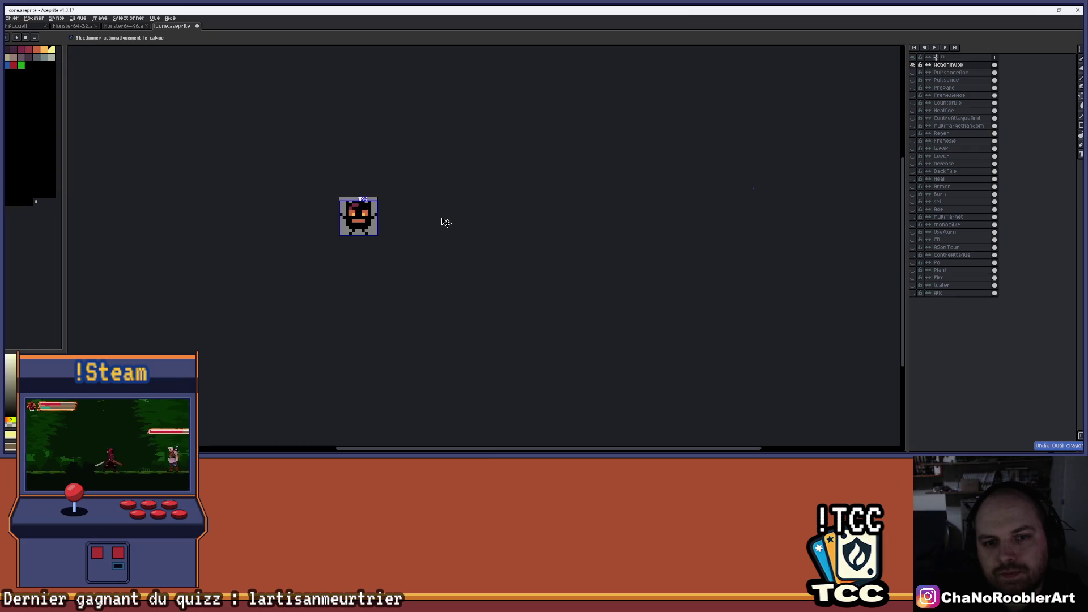
pyautogui.scroll(3, 429, 211)
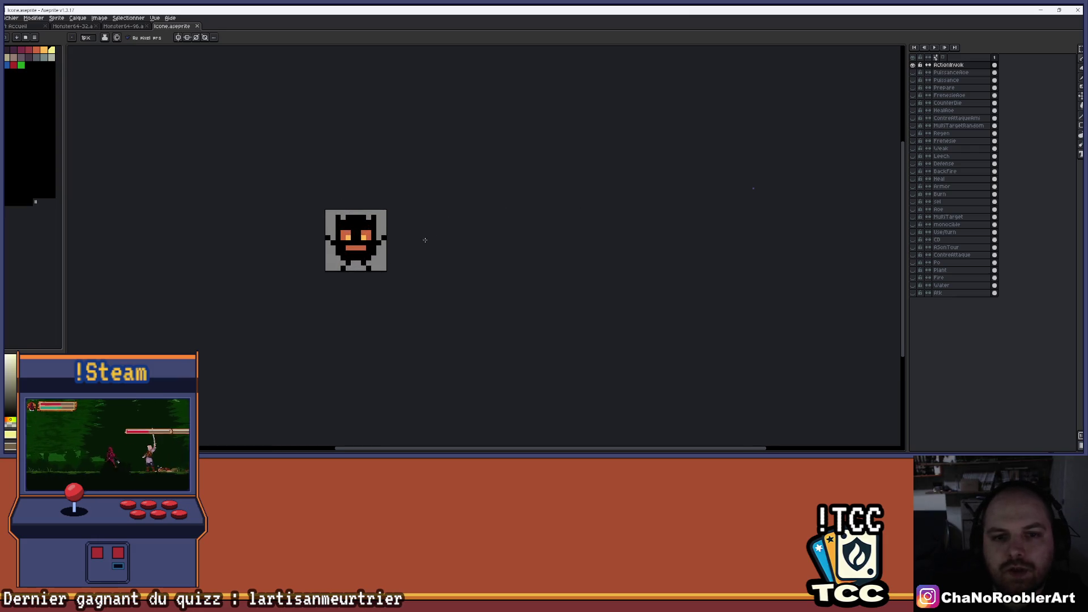
pyautogui.press('b')
pyautogui.moveTo(404, 201)
pyautogui.mouseDown()
pyautogui.moveTo(401, 163)
pyautogui.moveTo(418, 143)
pyautogui.mouseUp()
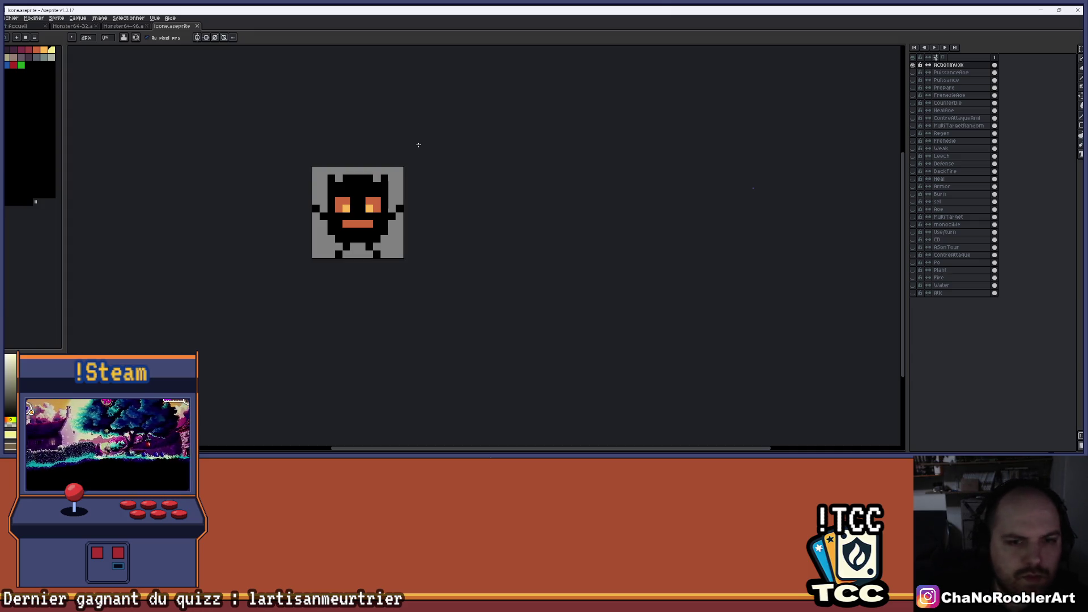
pyautogui.scroll(1, 457, 153)
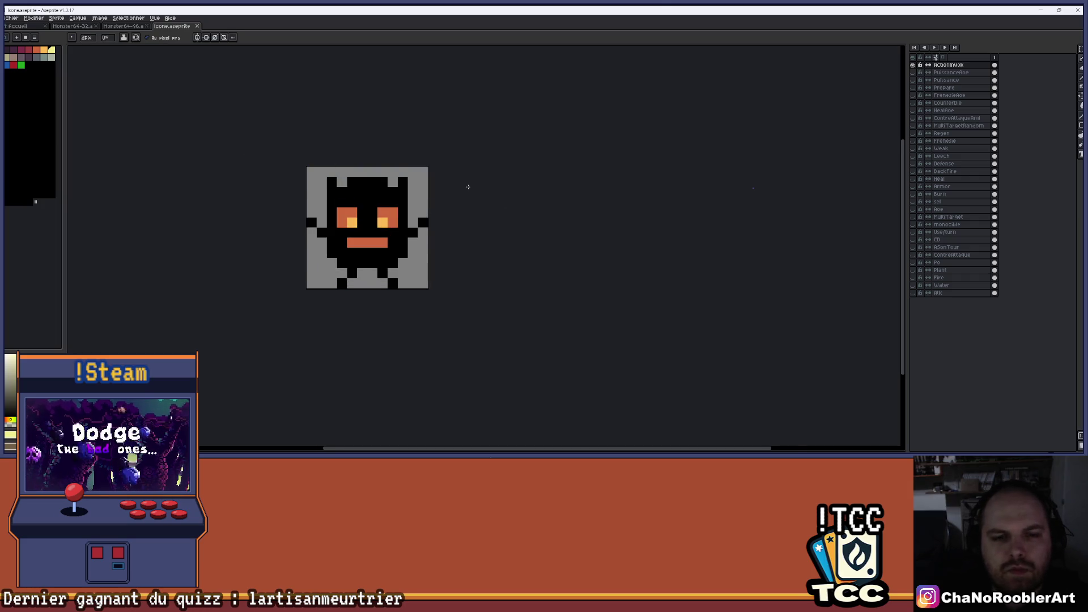
pyautogui.scroll(1, 465, 176)
pyautogui.scroll(-2, 474, 163)
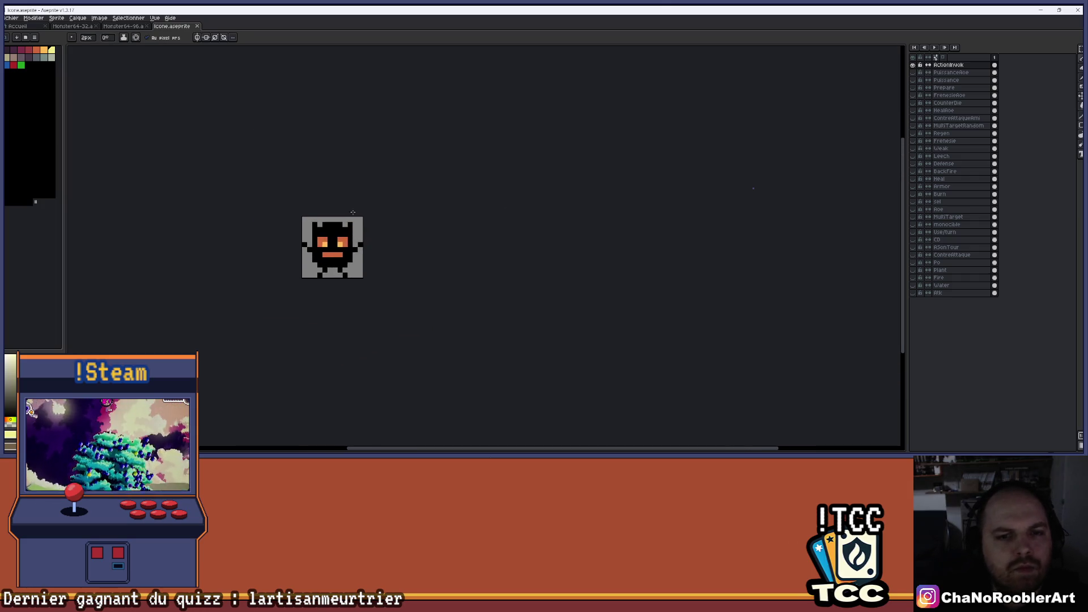
pyautogui.scroll(1, 311, 172)
# - Open Fichier > Exporter, dismiss the export settings, and close Aseprite
pyautogui.click(11, 18)
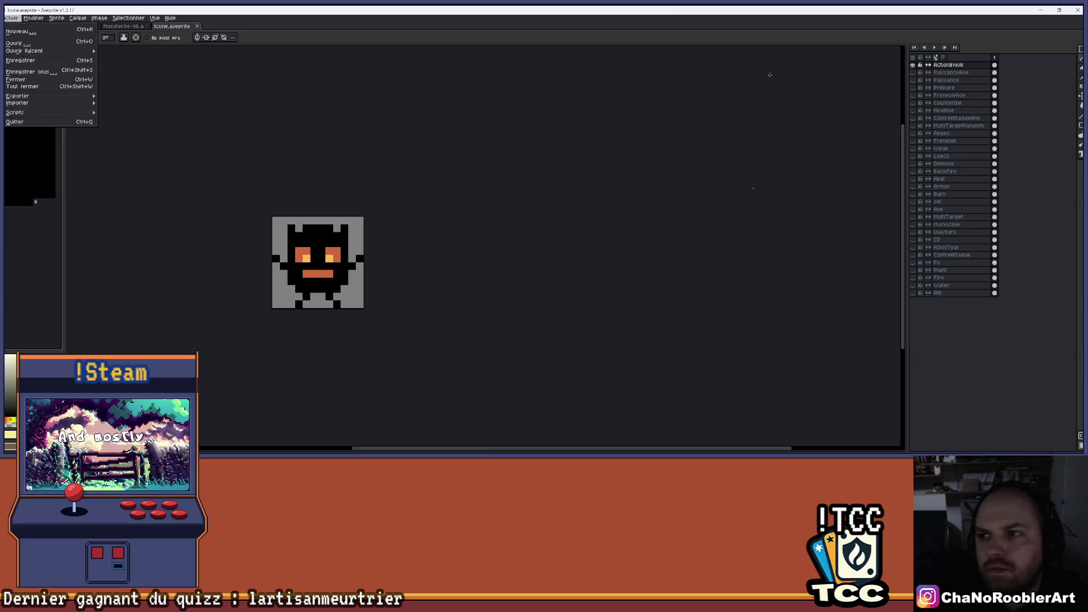
pyautogui.moveTo(62, 97)
pyautogui.click(136, 97)
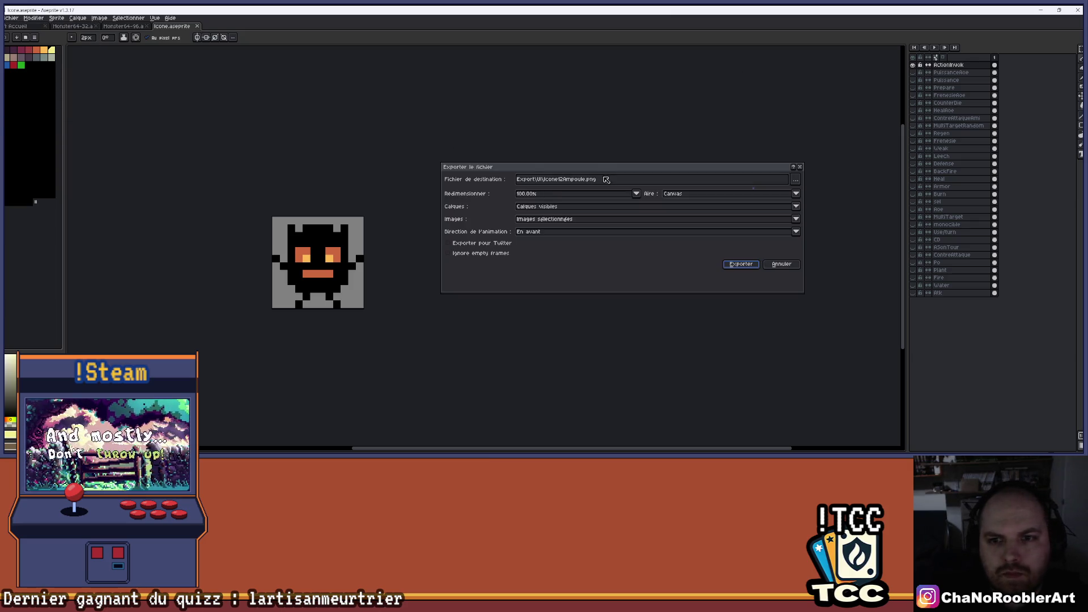
pyautogui.click(586, 180)
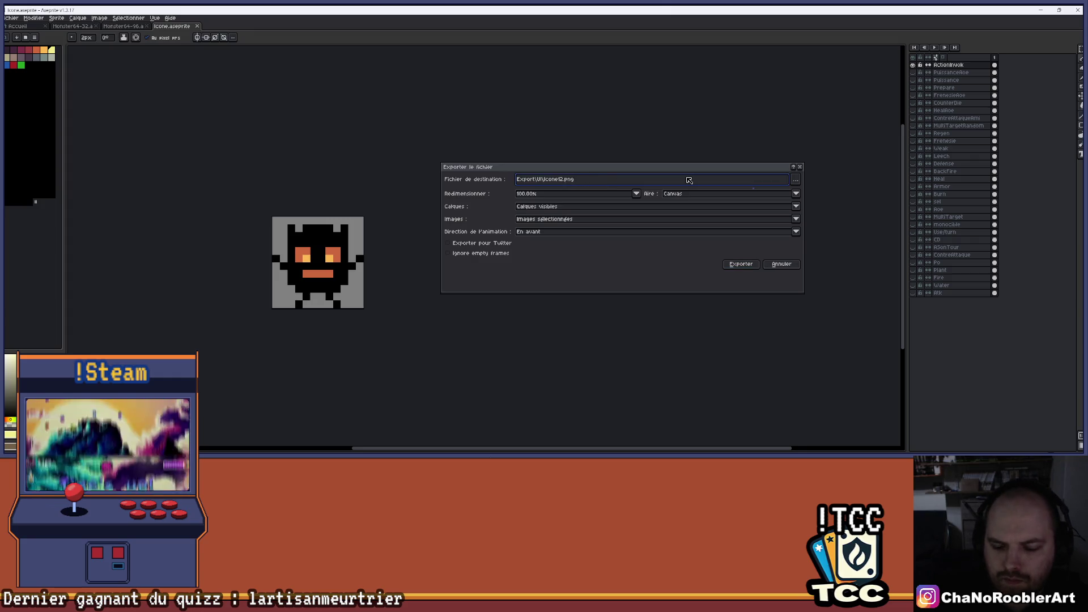
pyautogui.write('Invok')
pyautogui.press('Return')
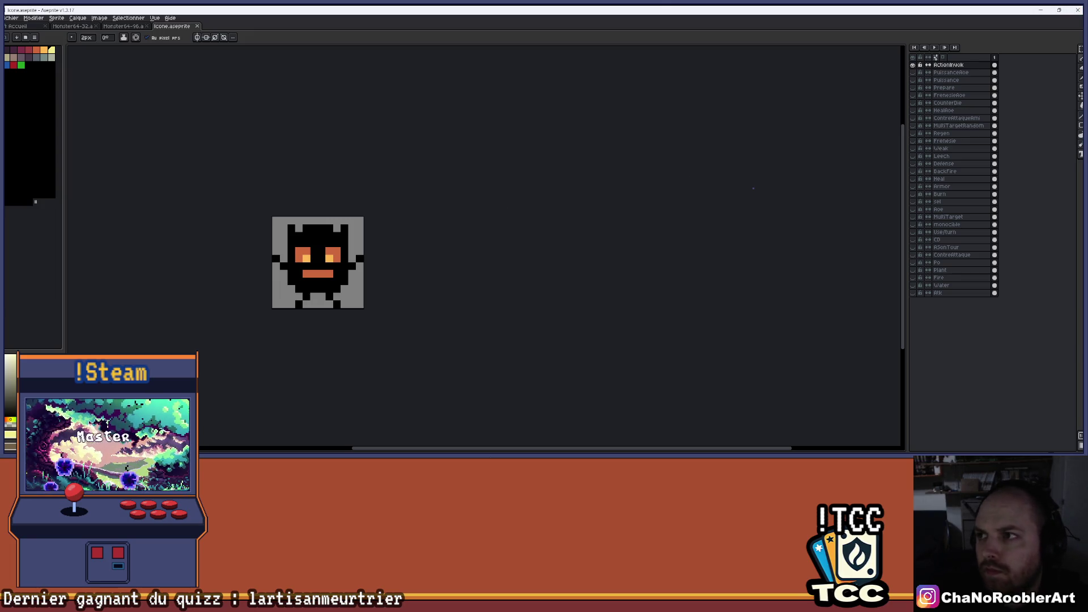
pyautogui.click(1077, 12)
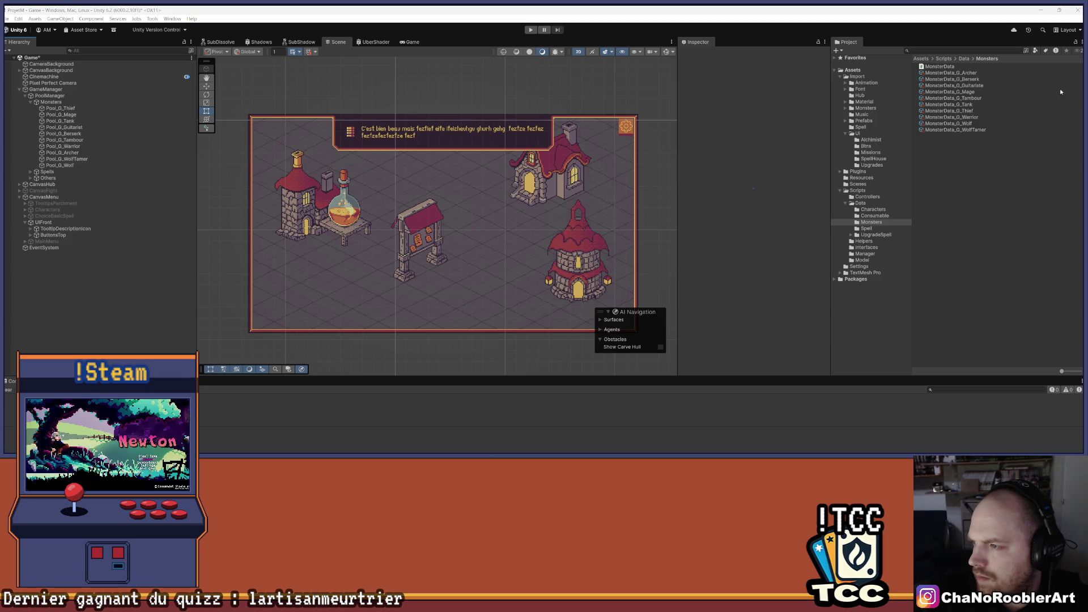
# - Browse to Assets/Import/UI and collapse the Icone12-4 sheet's sub-sprites
pyautogui.click(857, 76)
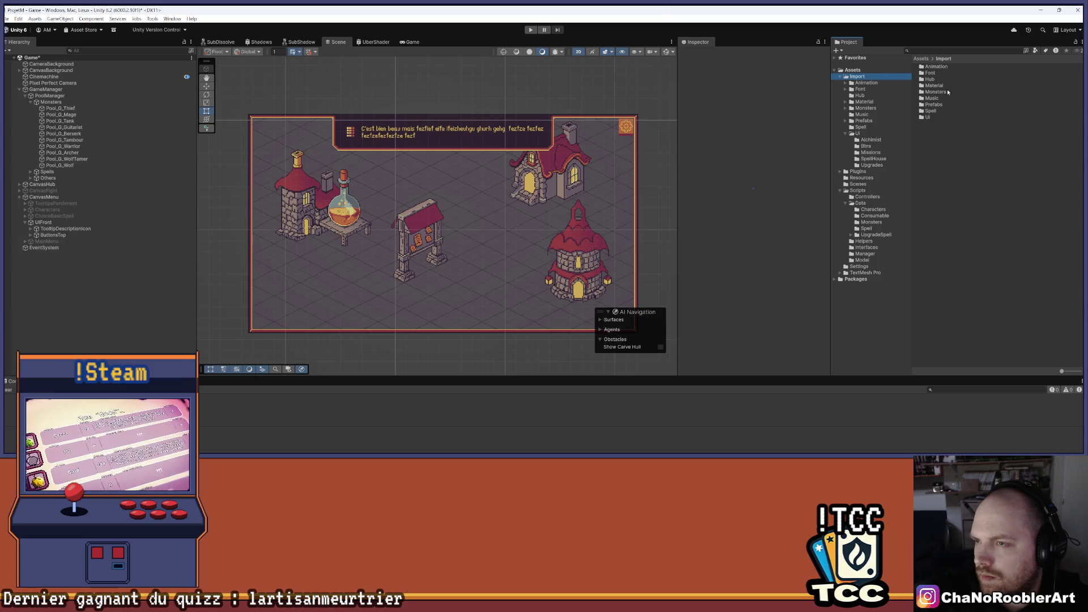
pyautogui.doubleClick(929, 117)
pyautogui.scroll(-10, 1045, 344)
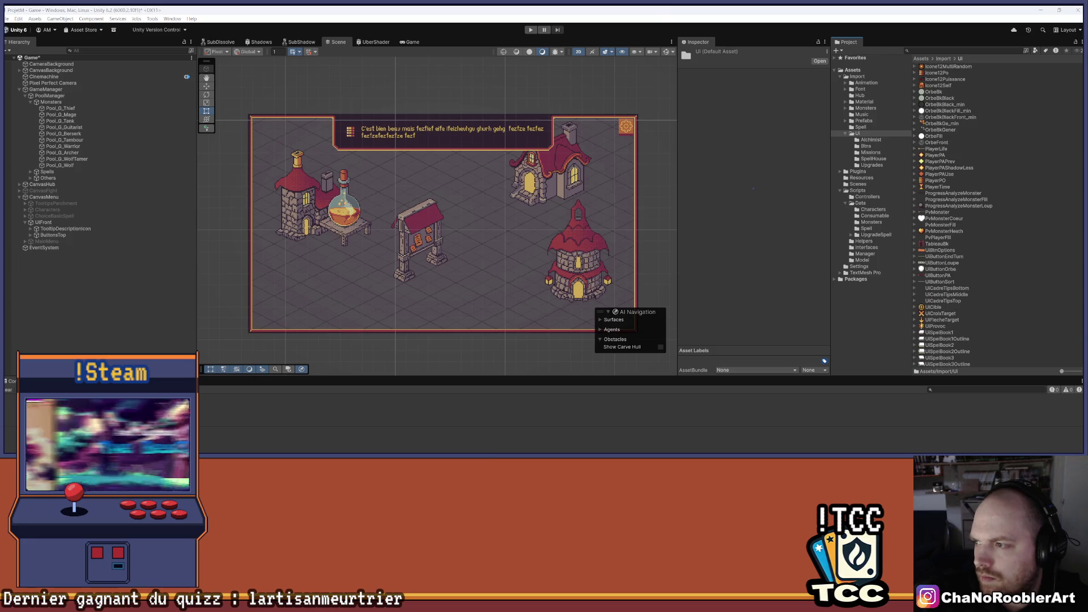
pyautogui.scroll(1, 1035, 137)
pyautogui.scroll(10, 1026, 150)
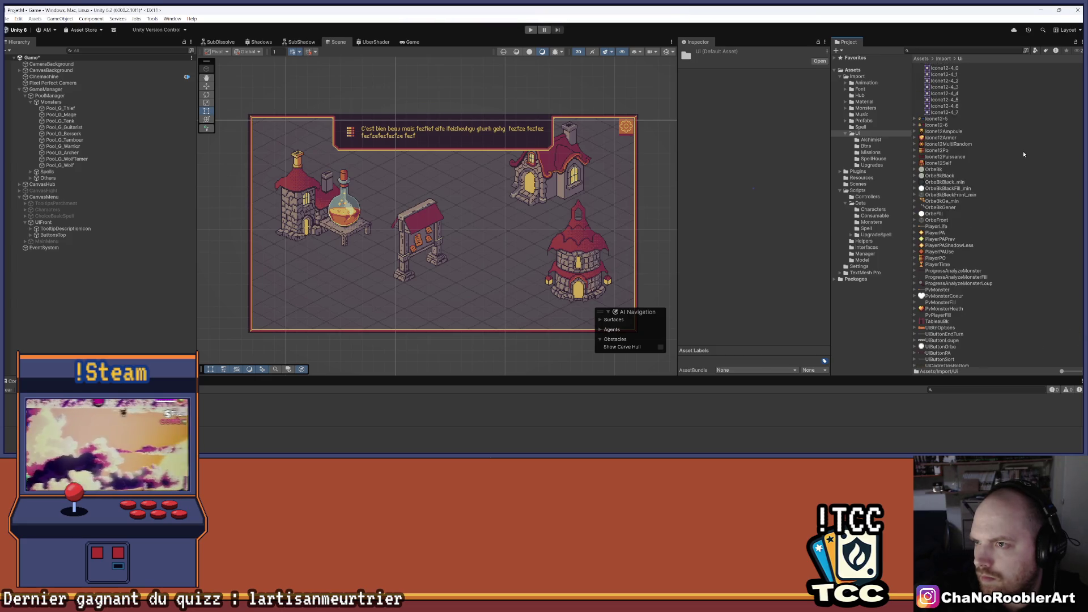
pyautogui.click(916, 200)
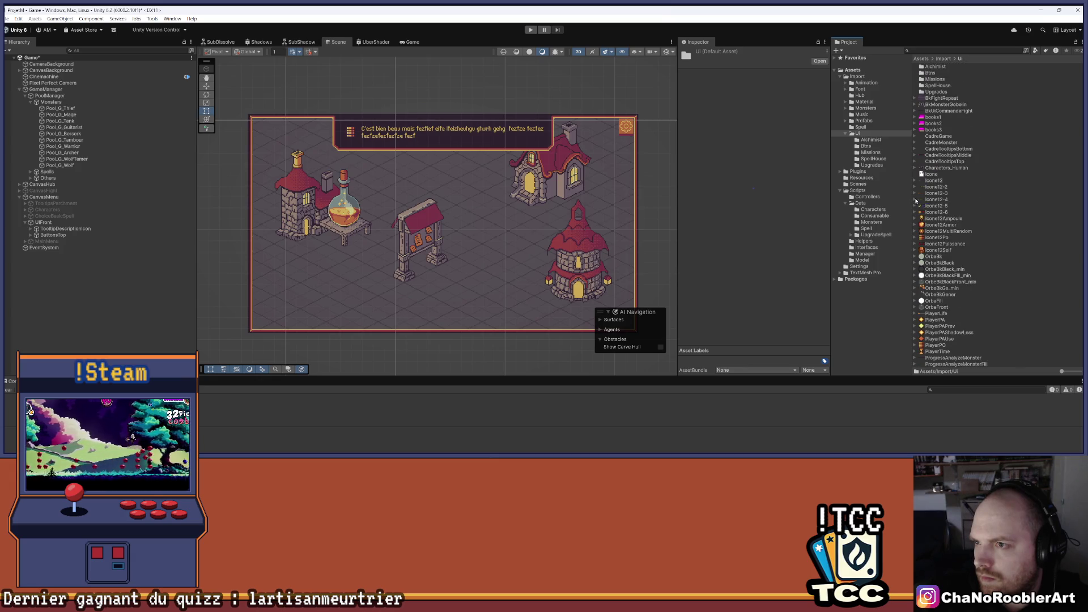
pyautogui.scroll(-8, 985, 183)
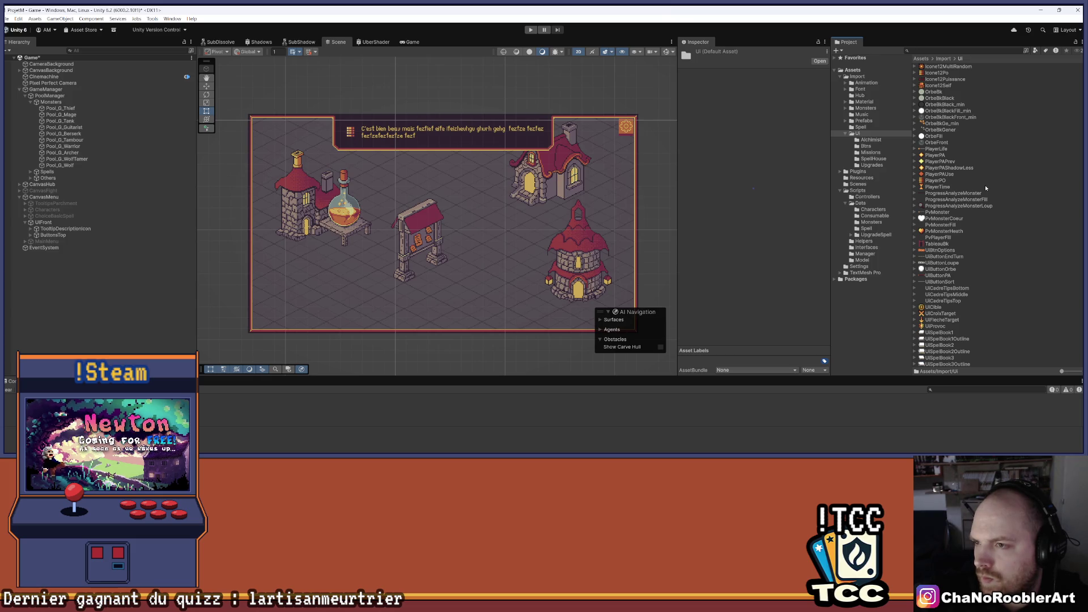
pyautogui.scroll(8, 985, 184)
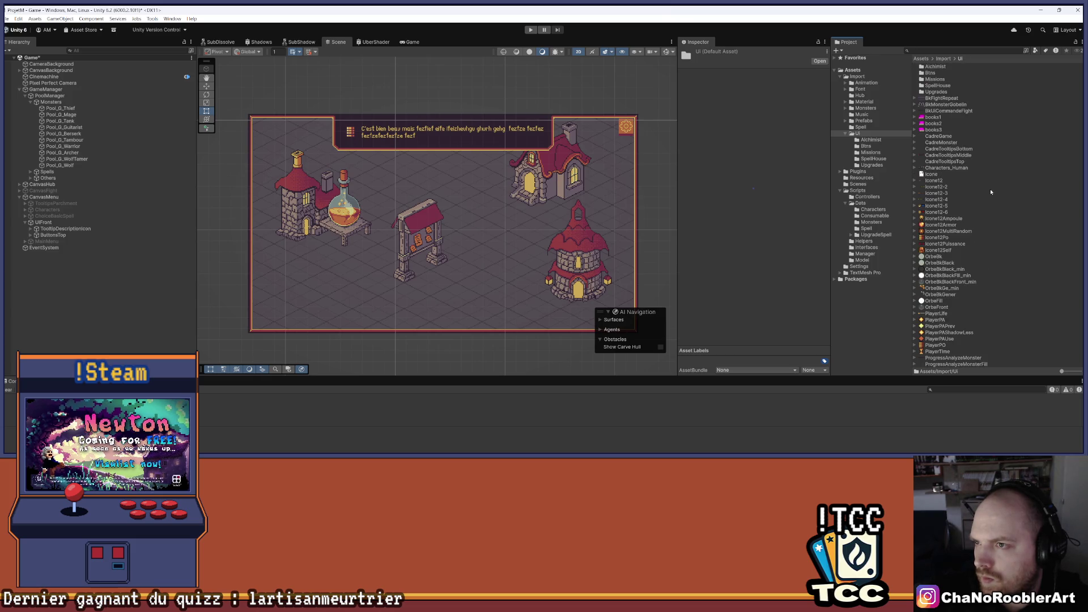
pyautogui.scroll(-8, 991, 191)
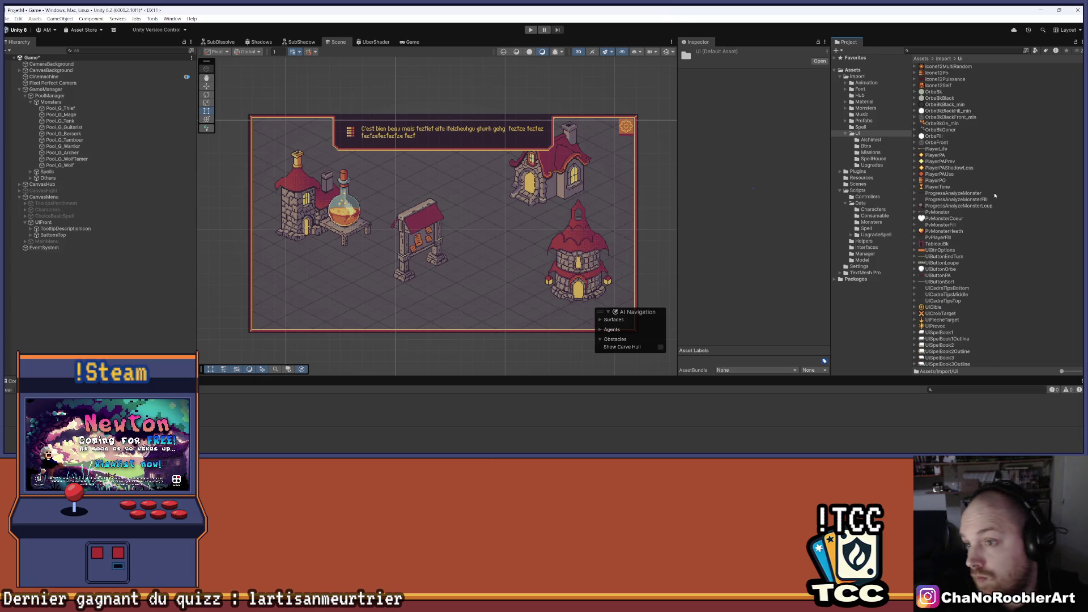
# - Select the stray Icone asset in the UI folder and confirm its deletion
pyautogui.click(1066, 189)
pyautogui.press('BackSpace')
pyautogui.press('Return')
pyautogui.scroll(-6, 1015, 226)
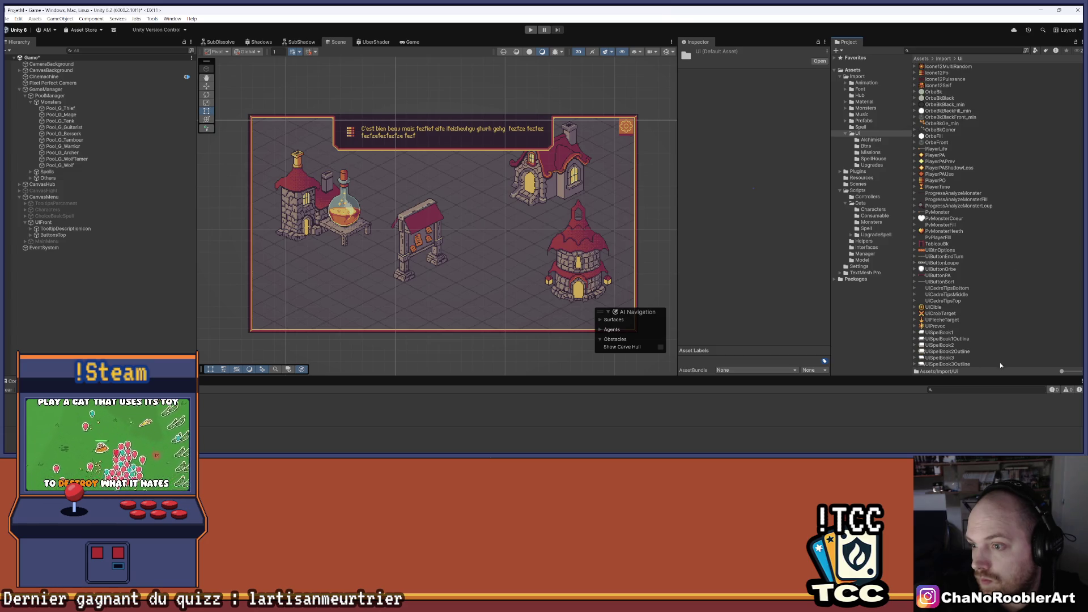
pyautogui.scroll(5, 951, 190)
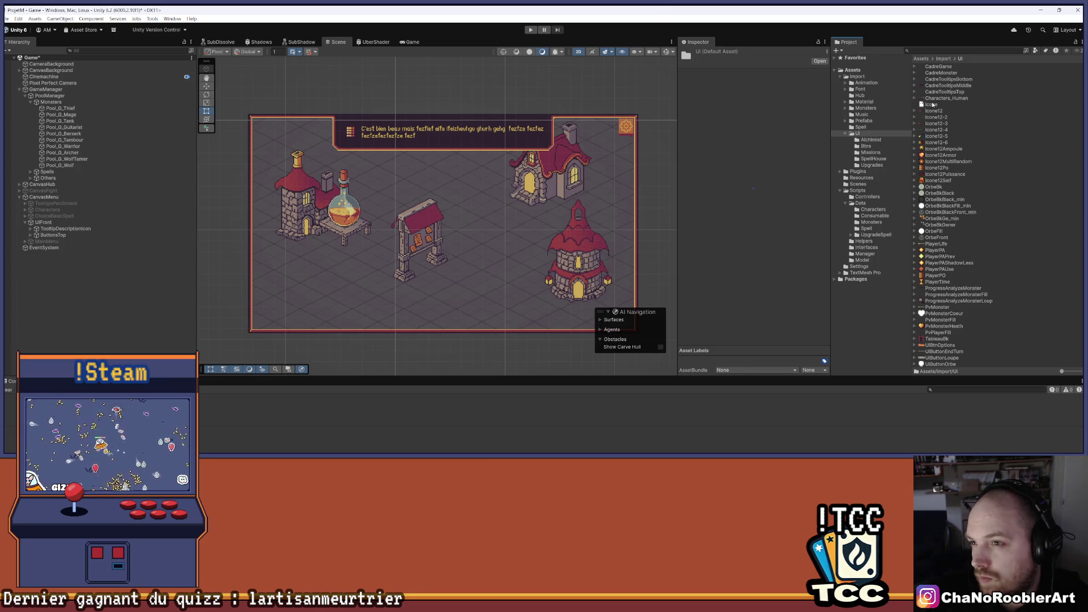
pyautogui.click(935, 105)
pyautogui.press('Delete')
pyautogui.click(554, 252)
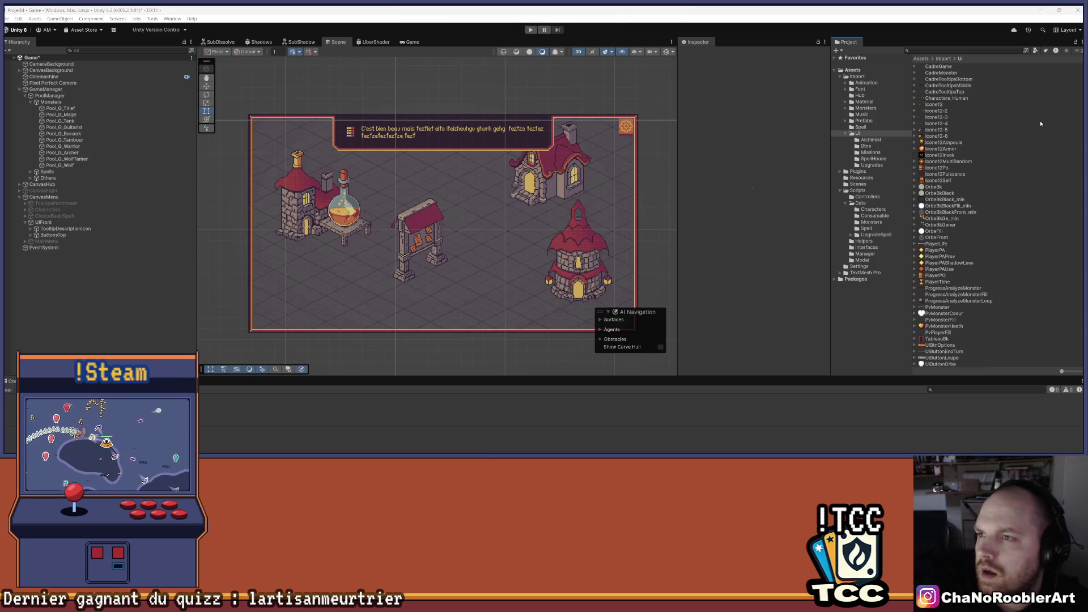
# - Make Icone12Invok a Single Sprite (2D and UI) at 16 pixels per unit
pyautogui.click(947, 156)
pyautogui.click(754, 78)
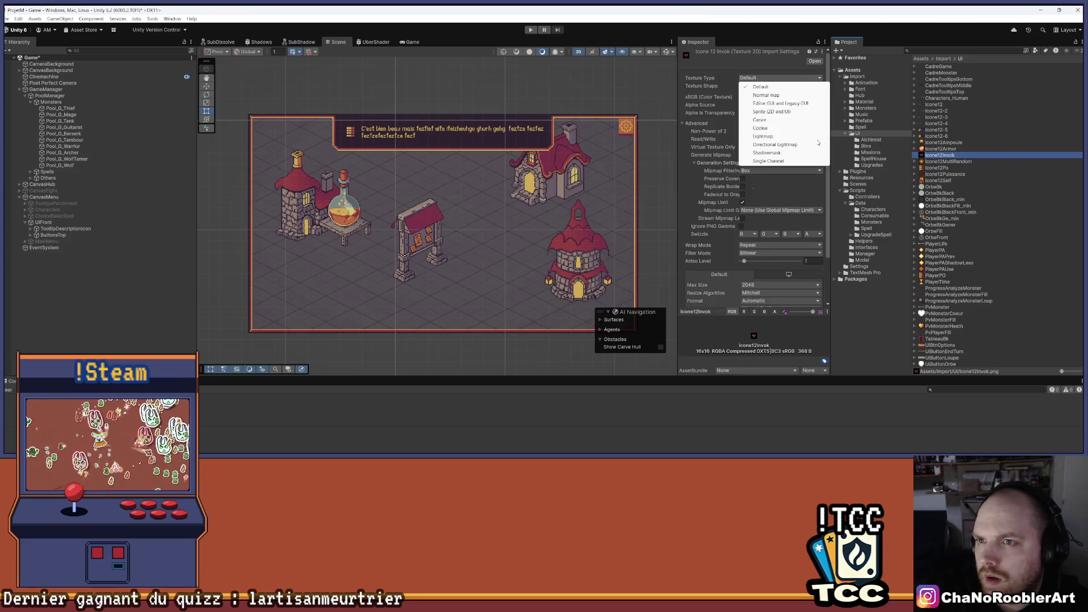
pyautogui.click(759, 109)
pyautogui.click(760, 97)
pyautogui.click(758, 106)
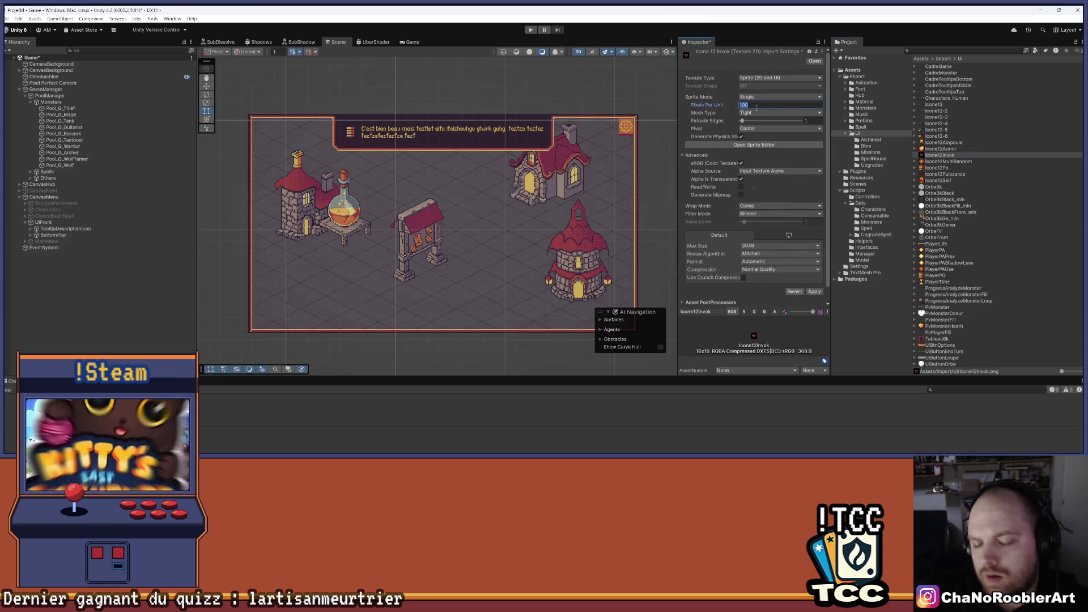
pyautogui.write('16')
# - Set Point filtering, 4096 max size and no compression, and apply the import settings
pyautogui.click(758, 213)
pyautogui.click(760, 222)
pyautogui.click(752, 247)
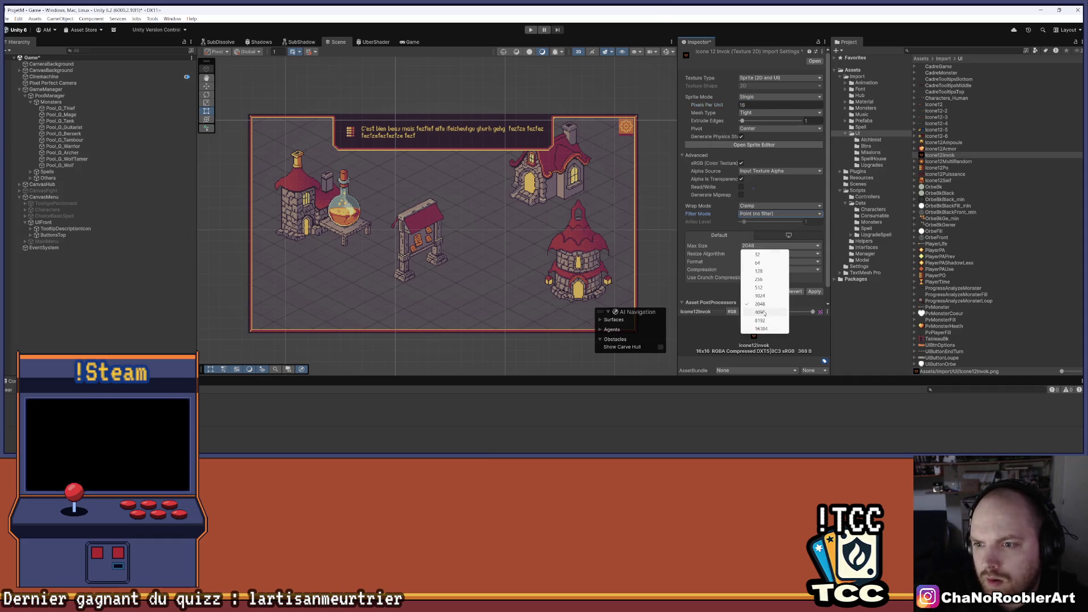
pyautogui.click(754, 254)
pyautogui.click(780, 270)
pyautogui.click(760, 279)
pyautogui.click(815, 283)
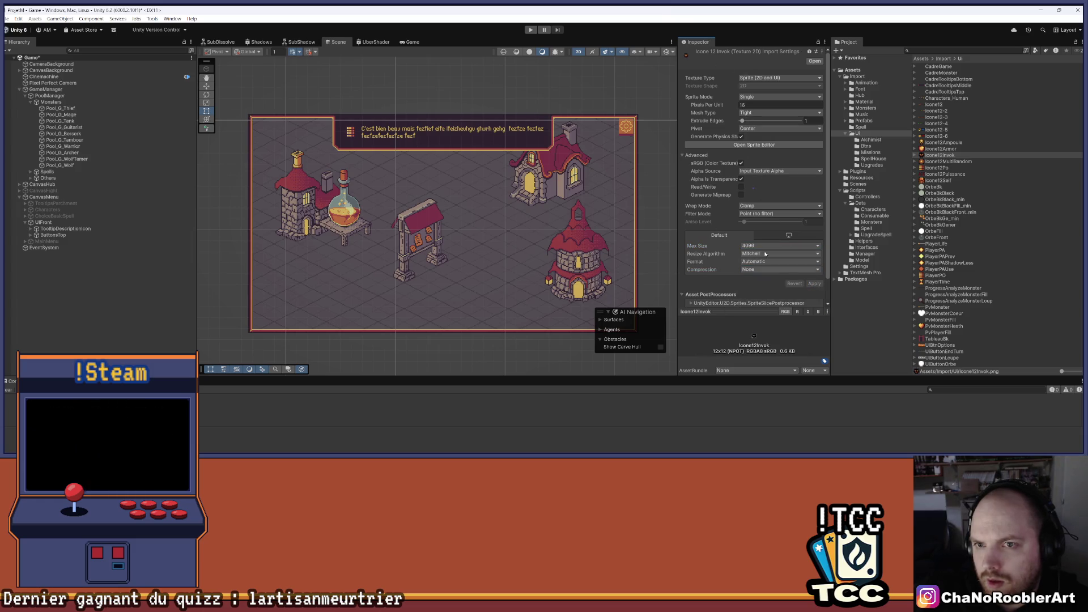
pyautogui.click(47, 90)
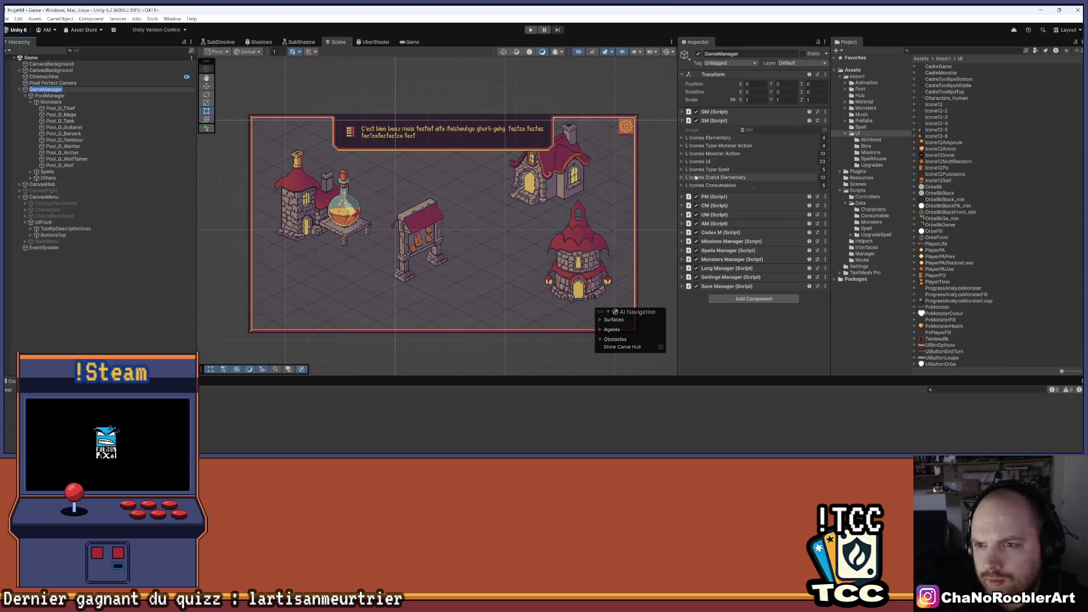
# - Add Element 10 to GameManager's L Icones Monster Action with action Invok and the invoke icon sprite
pyautogui.click(683, 154)
pyautogui.click(683, 155)
pyautogui.click(802, 249)
pyautogui.click(692, 248)
pyautogui.click(749, 256)
pyautogui.click(773, 355)
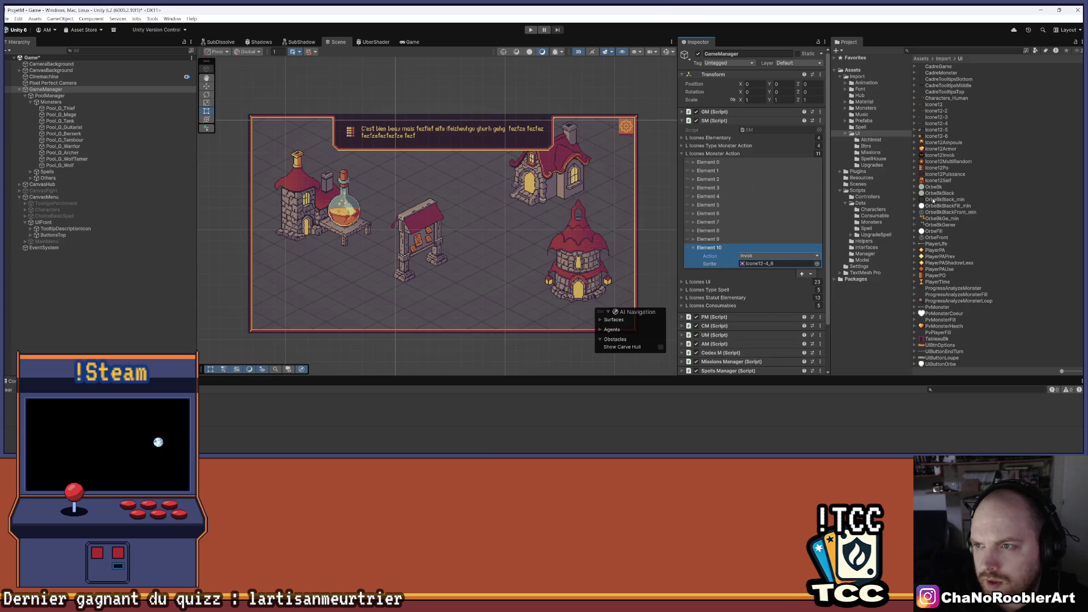
pyautogui.moveTo(939, 155)
pyautogui.mouseDown()
pyautogui.moveTo(884, 209)
pyautogui.moveTo(773, 265)
pyautogui.mouseUp()
pyautogui.click(660, 113)
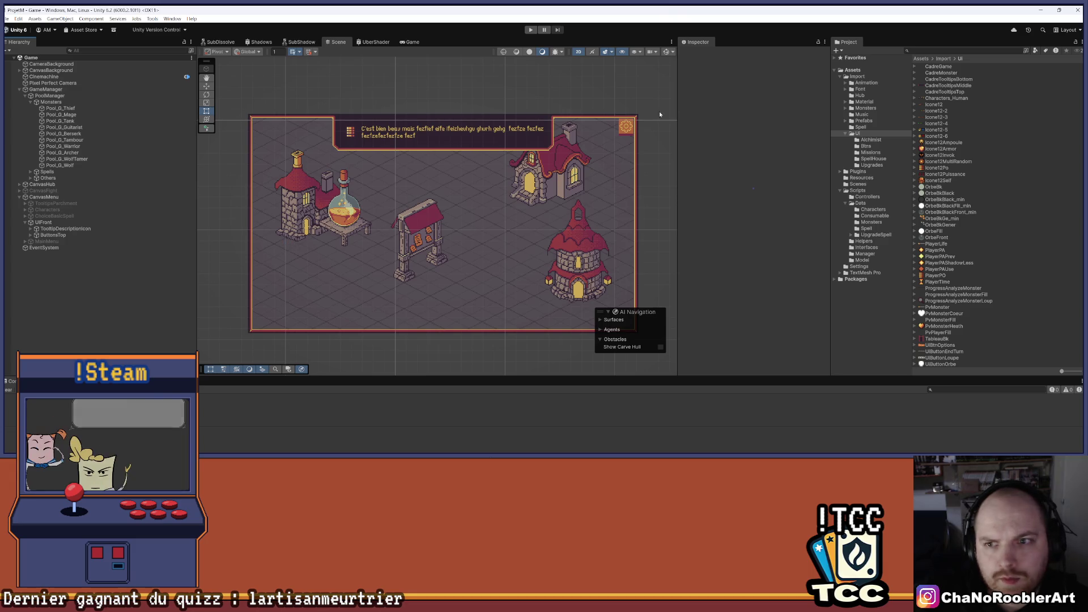
pyautogui.moveTo(678, 113); pyautogui.dragTo(745, 113)
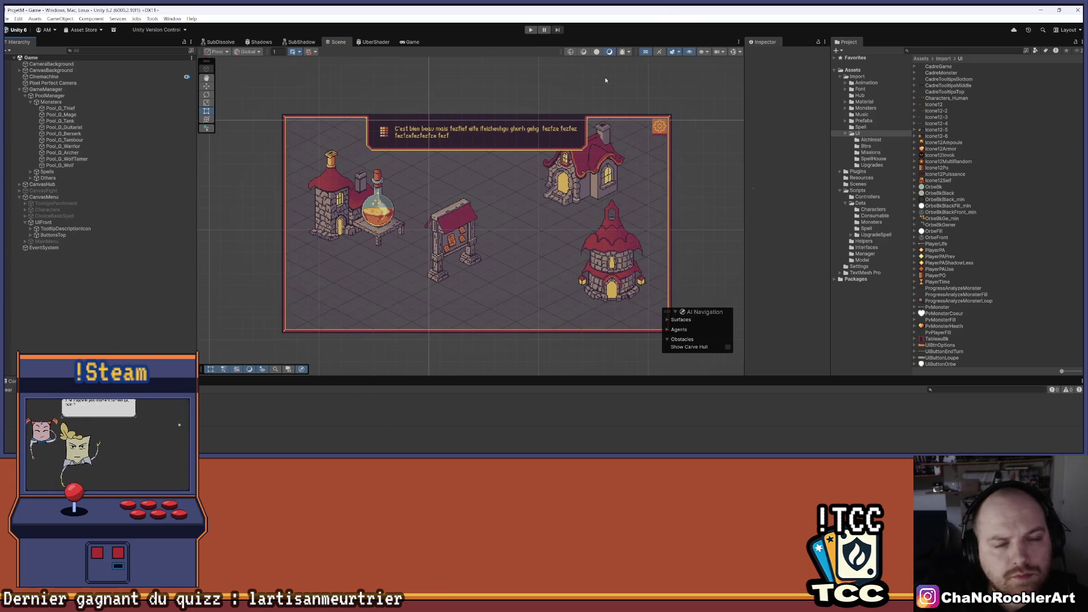
# - Enter Play mode and start a New Game from the main menu
pyautogui.click(531, 29)
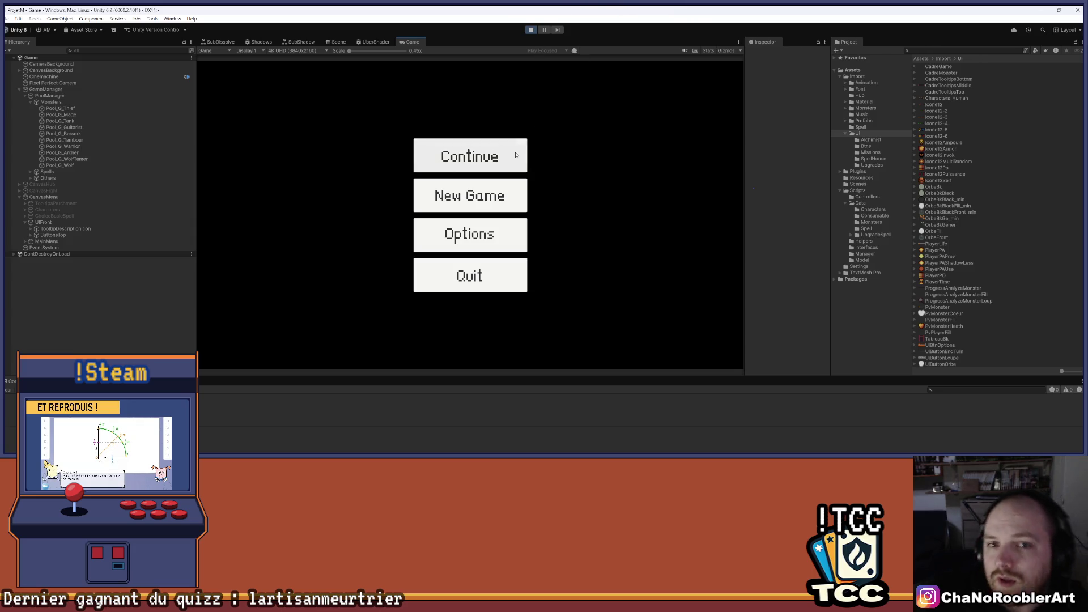
pyautogui.click(470, 196)
# - Pick an apprentice wizard, choose Backfire I as first spell, and learn Burn I
pyautogui.click(468, 223)
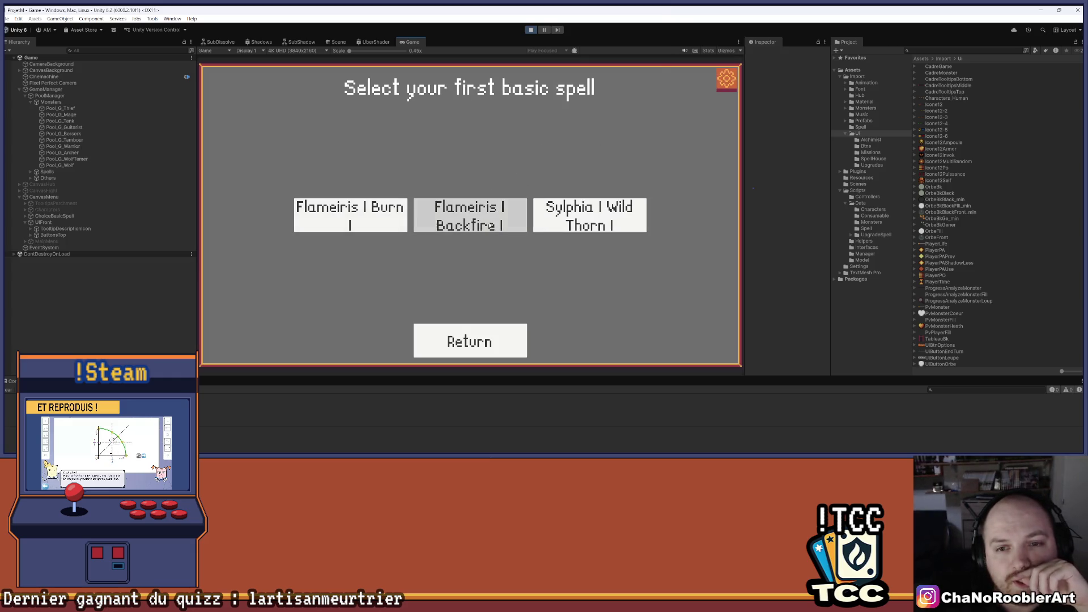
pyautogui.click(469, 215)
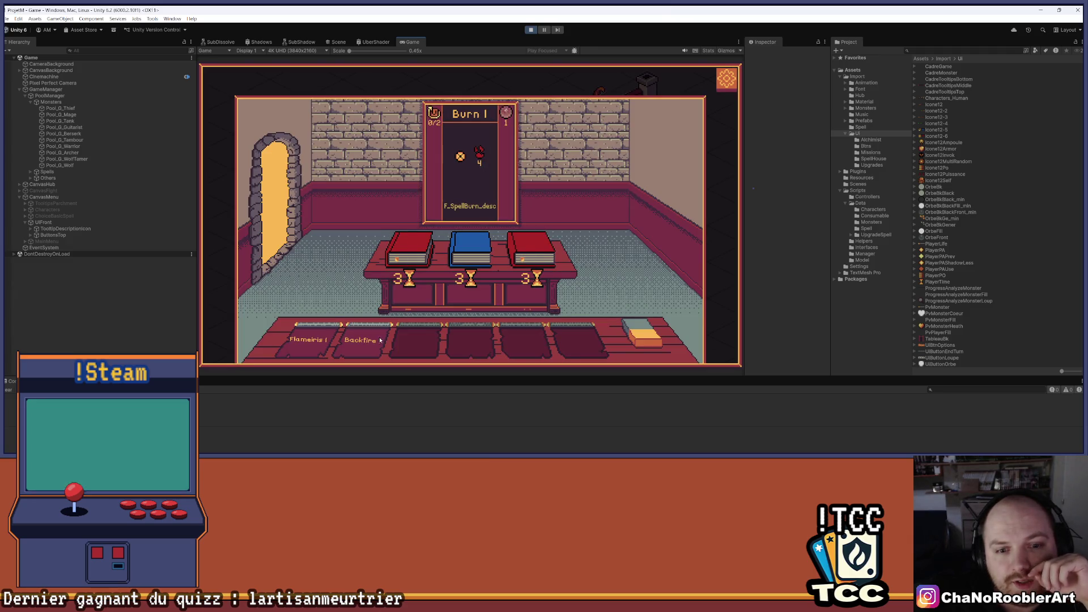
pyautogui.click(431, 253)
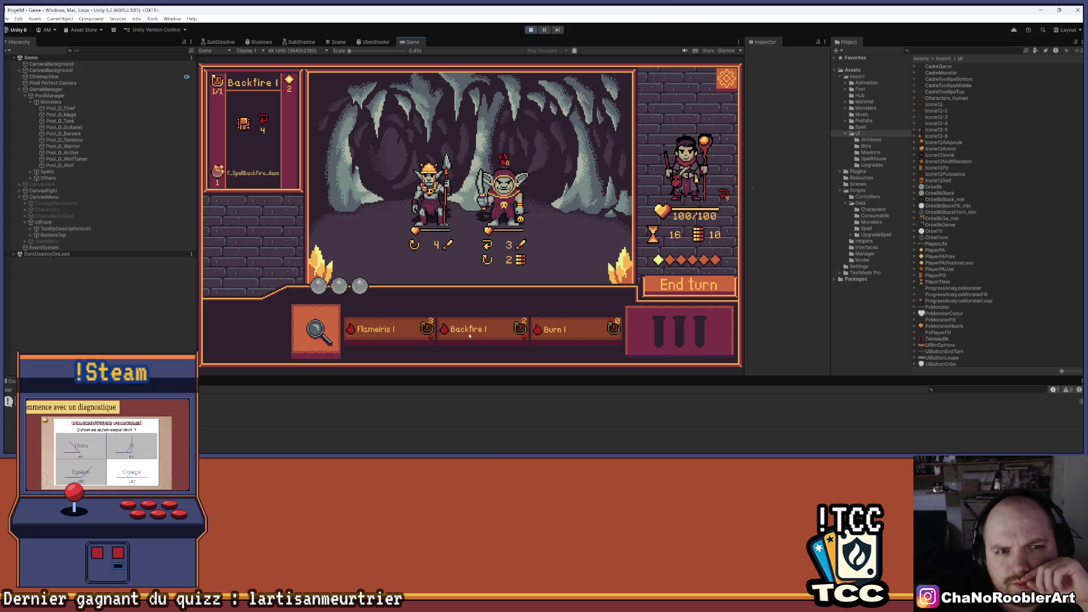
# - Win the first cave battle with Flameiris and continue past the mission success
pyautogui.click(517, 210)
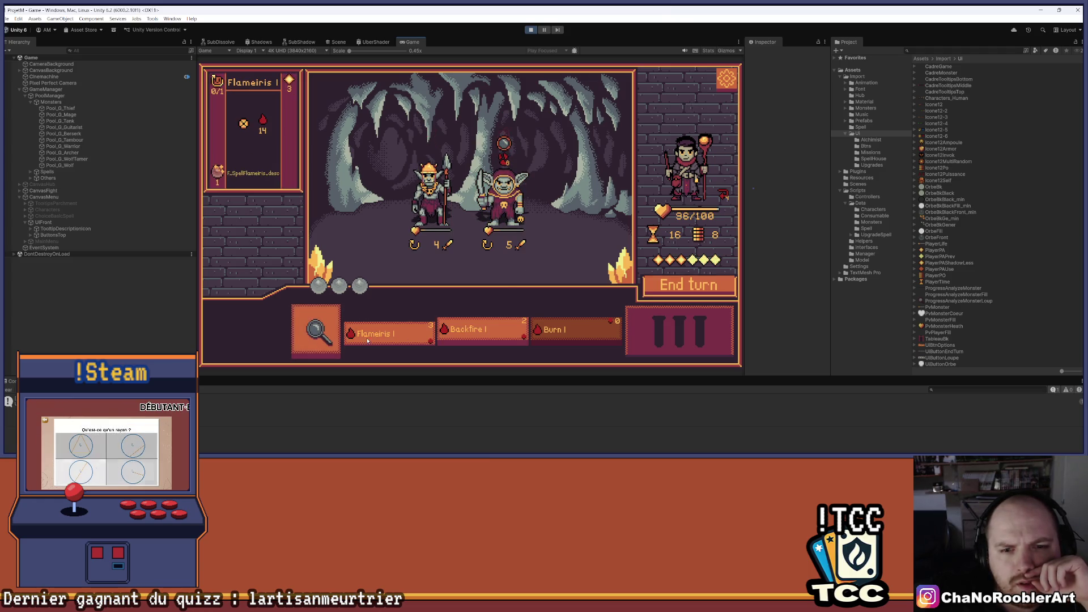
pyautogui.click(388, 329)
pyautogui.click(496, 204)
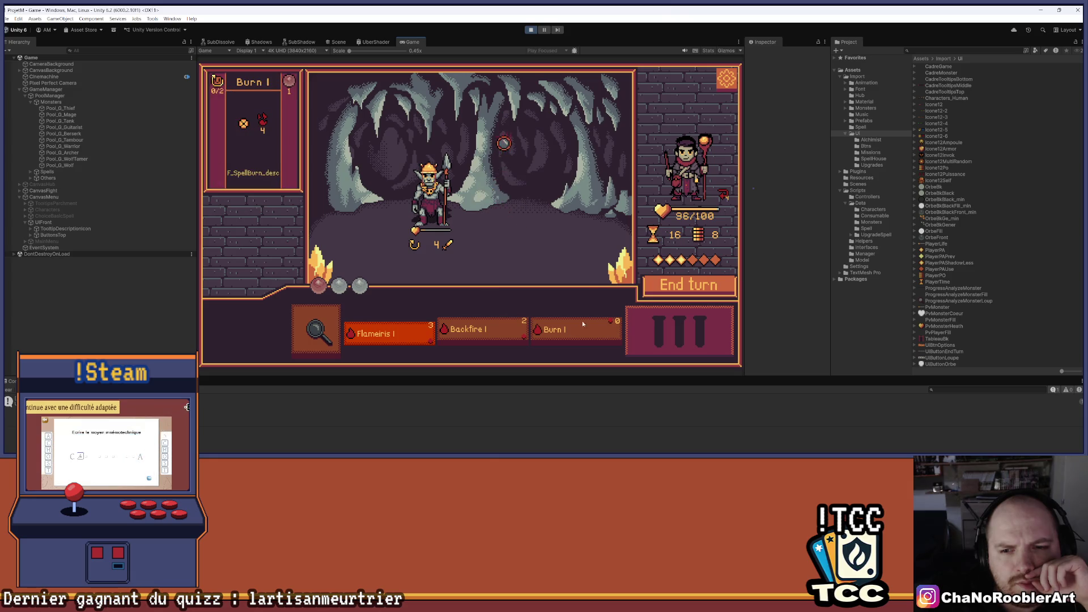
pyautogui.moveTo(568, 339)
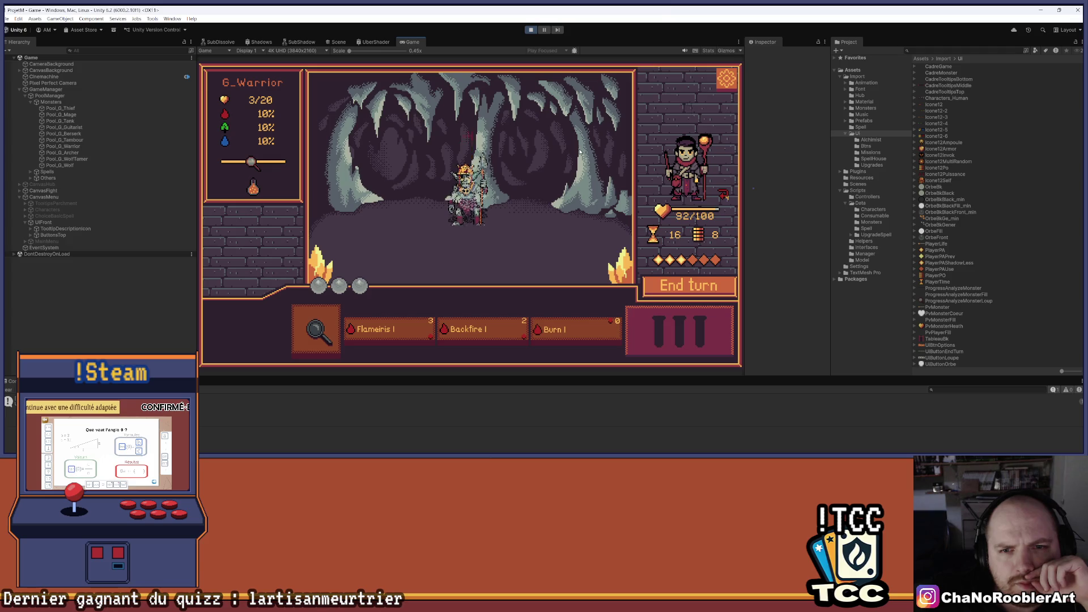
pyautogui.click(470, 262)
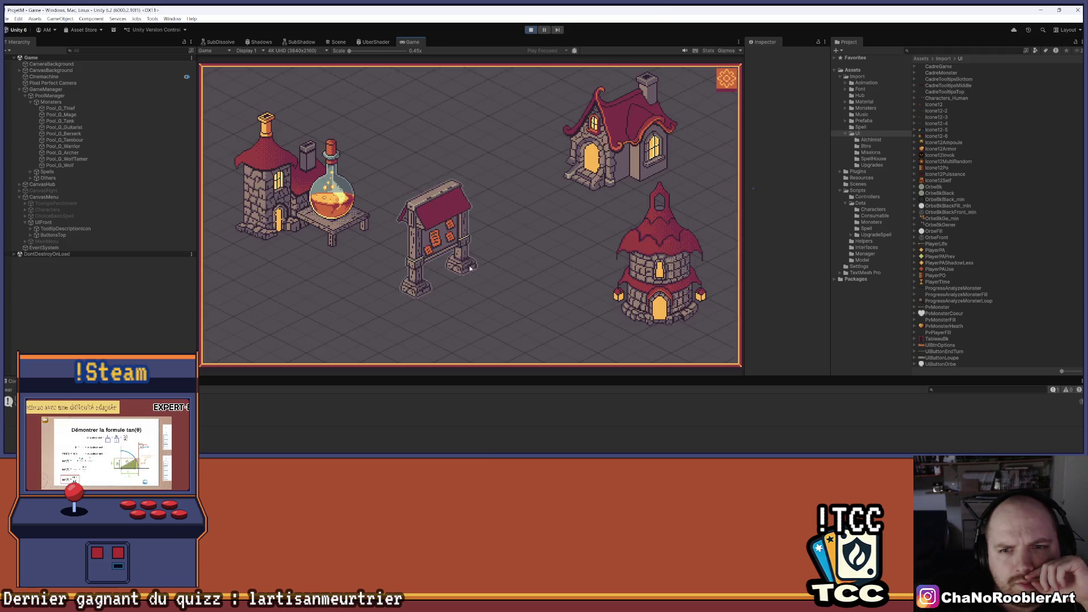
# - Learn the spell from the middle book in the spell house
pyautogui.click(570, 172)
pyautogui.click(474, 255)
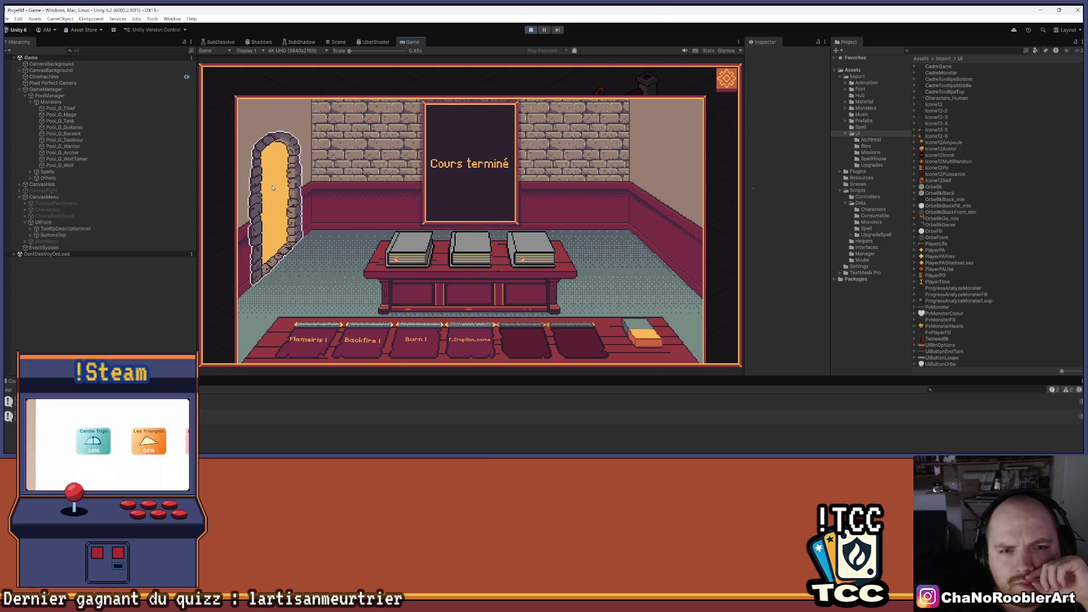
pyautogui.click(273, 188)
pyautogui.click(570, 173)
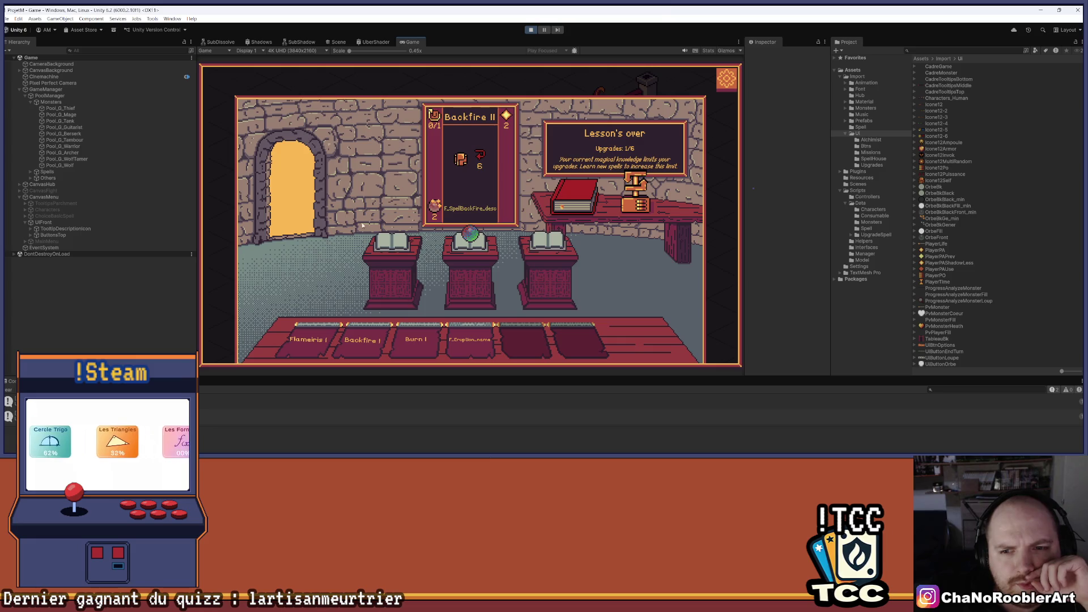
pyautogui.click(292, 187)
# - Start a cave mission and win the first fight with Backfire II and Flameiris on G_Warrior
pyautogui.click(437, 227)
pyautogui.click(473, 239)
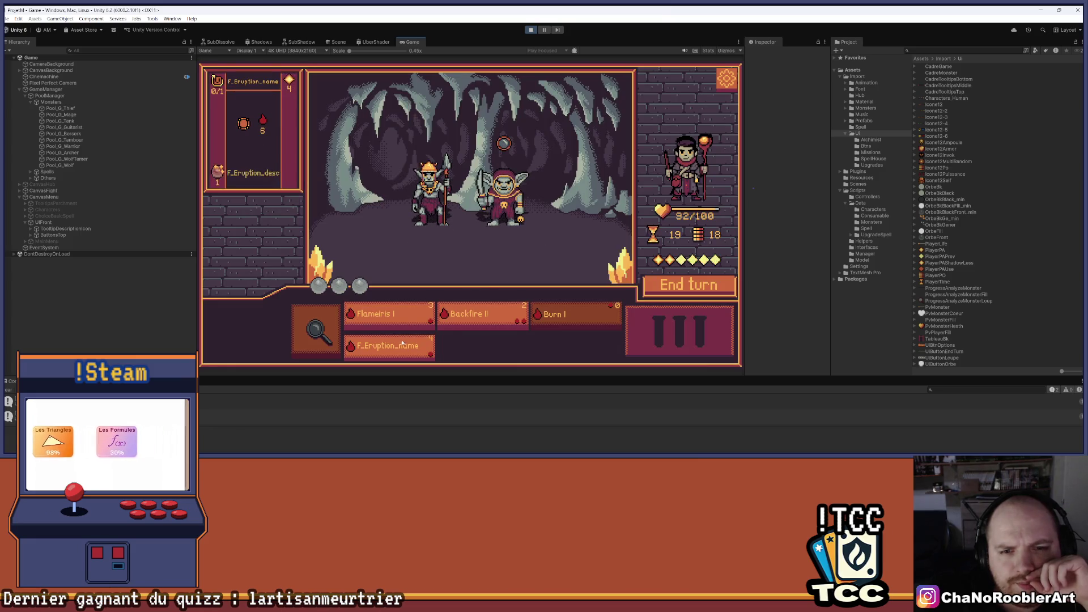
pyautogui.click(469, 316)
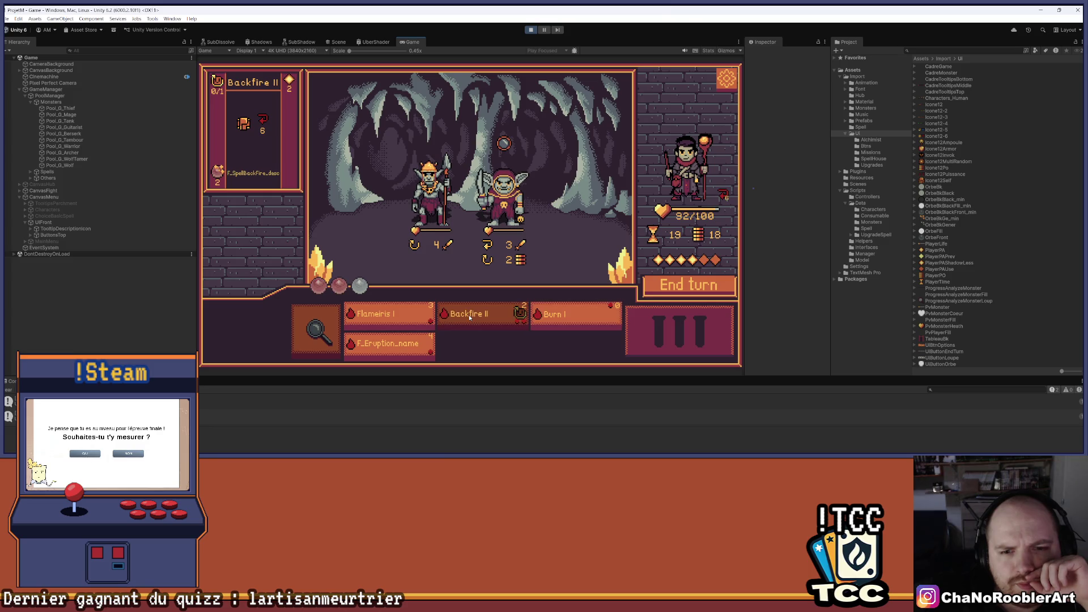
pyautogui.click(422, 321)
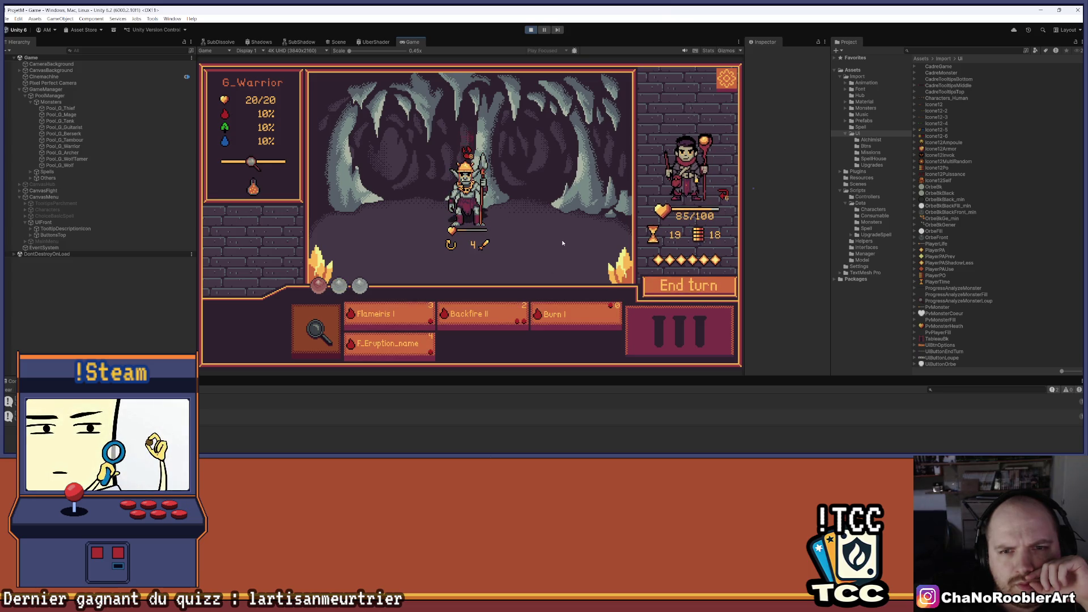
pyautogui.click(388, 314)
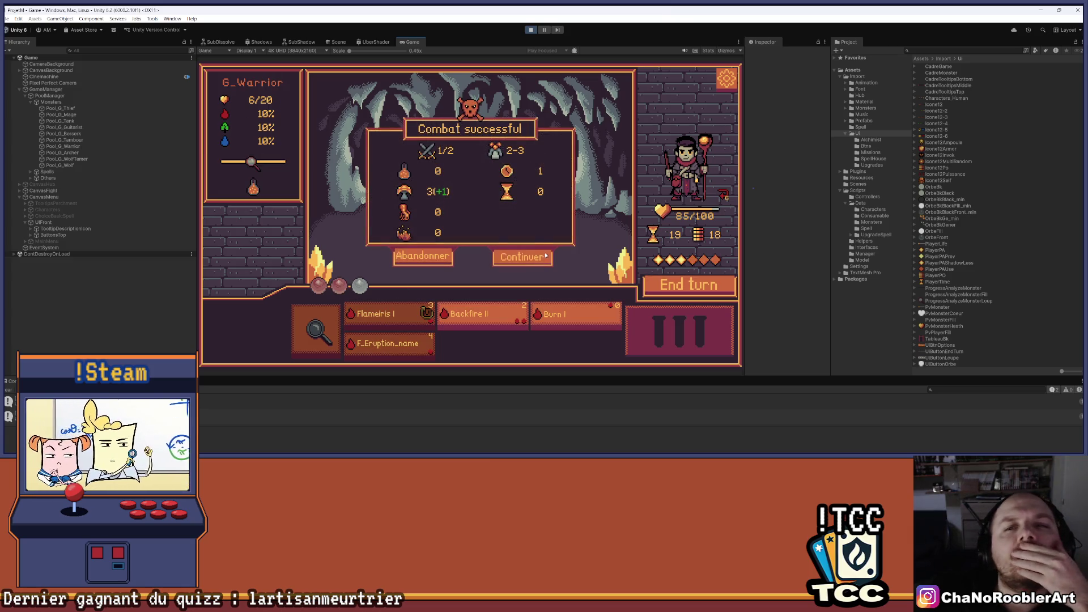
pyautogui.click(523, 254)
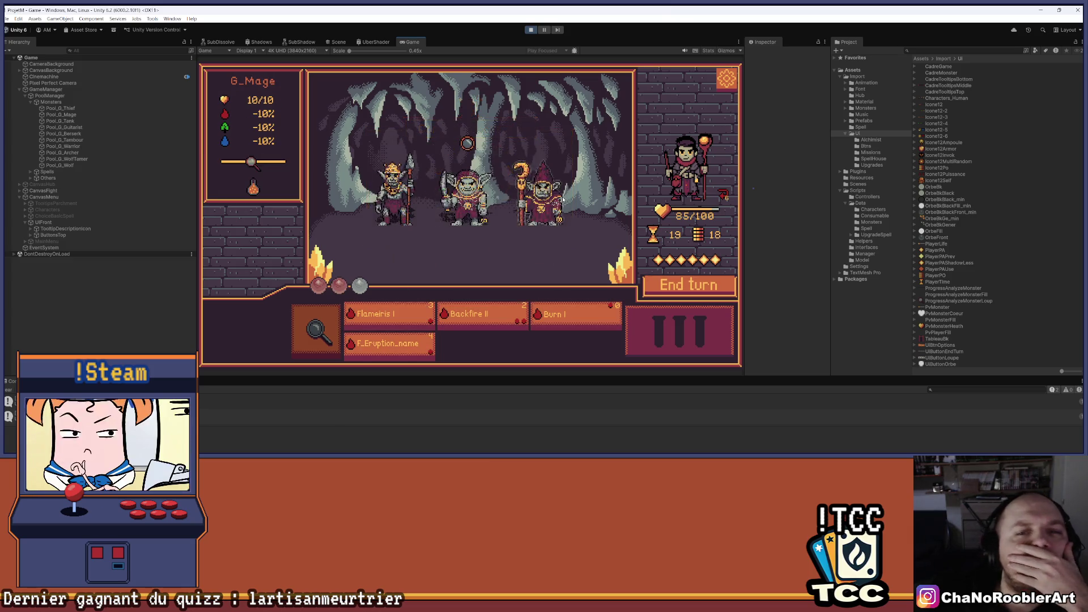
# - Finish the mission with Flameiris on the middle goblin and Burn on the right one
pyautogui.click(388, 317)
pyautogui.click(467, 198)
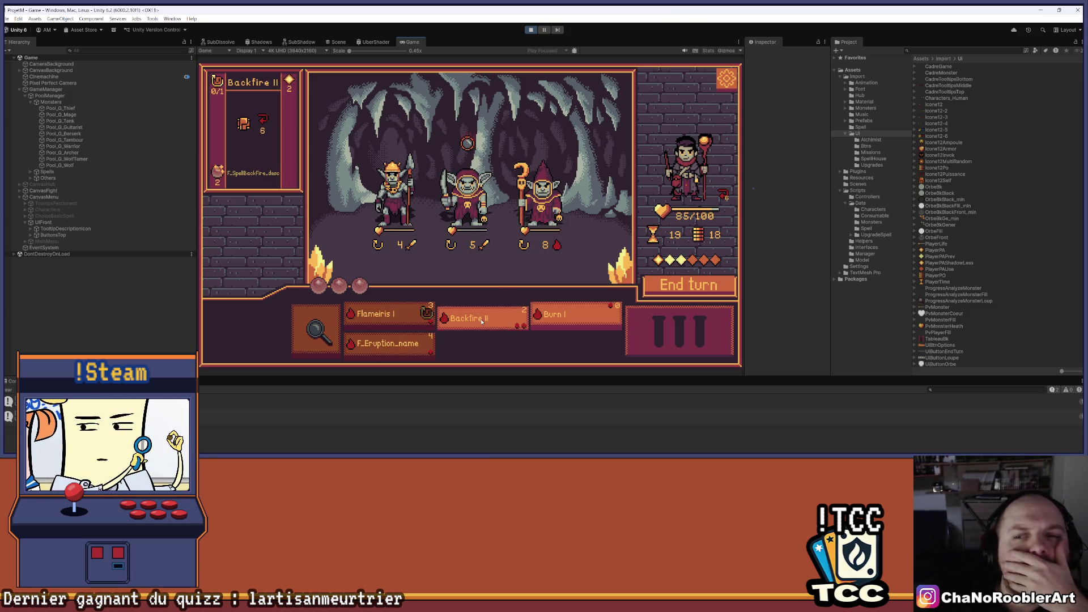
pyautogui.click(595, 241)
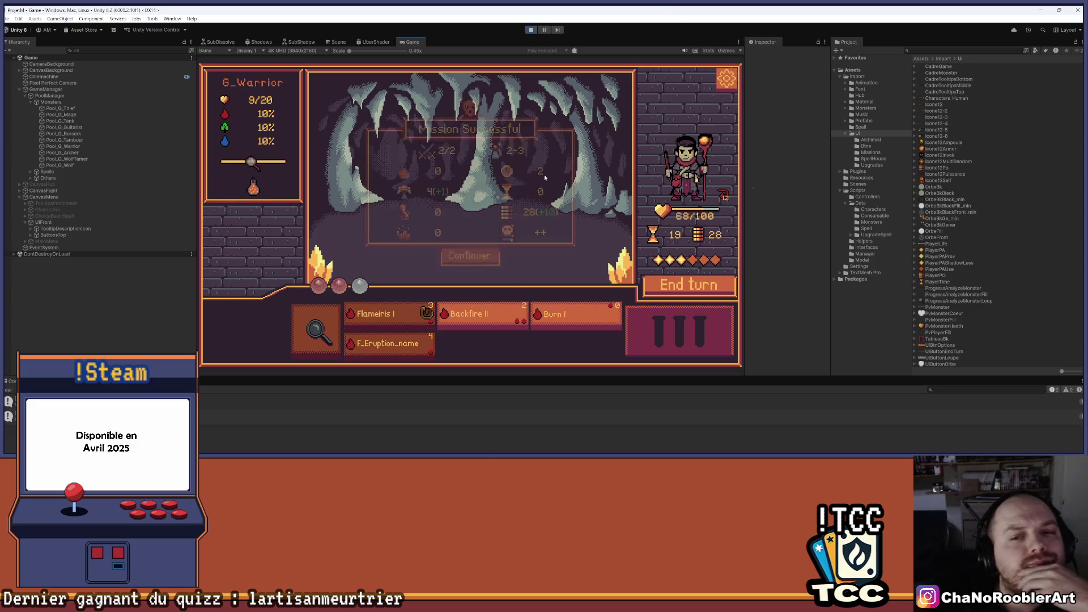
pyautogui.click(471, 258)
# - Learn another new spell in the spell-learning room and return to the spell house
pyautogui.click(562, 195)
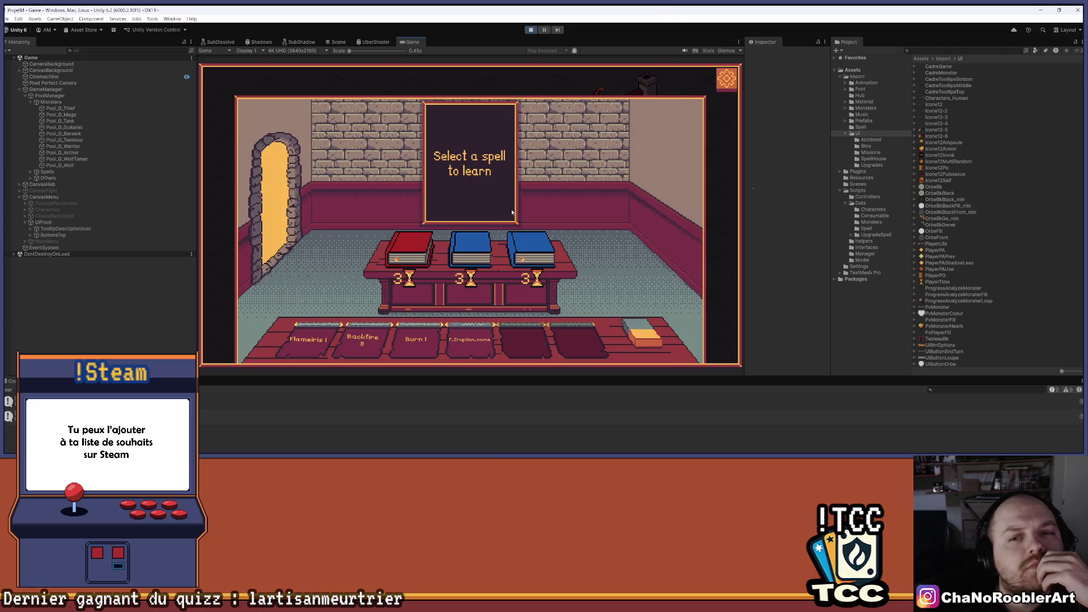
pyautogui.click(412, 256)
pyautogui.click(280, 197)
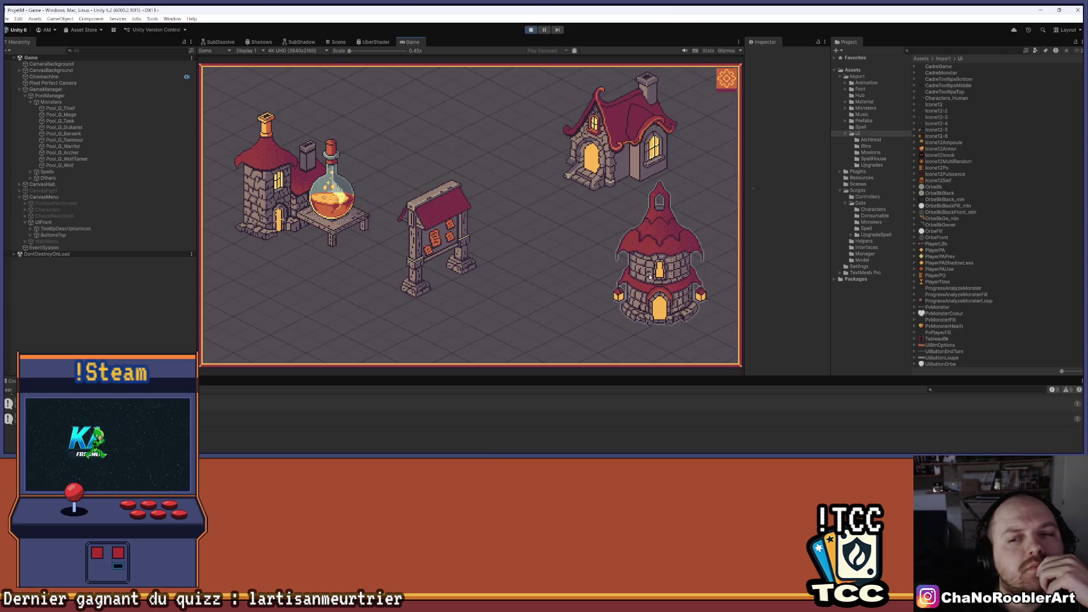
pyautogui.click(567, 187)
# - Upgrade the spell to Flameiris II and start the first goblin mission
pyautogui.click(474, 247)
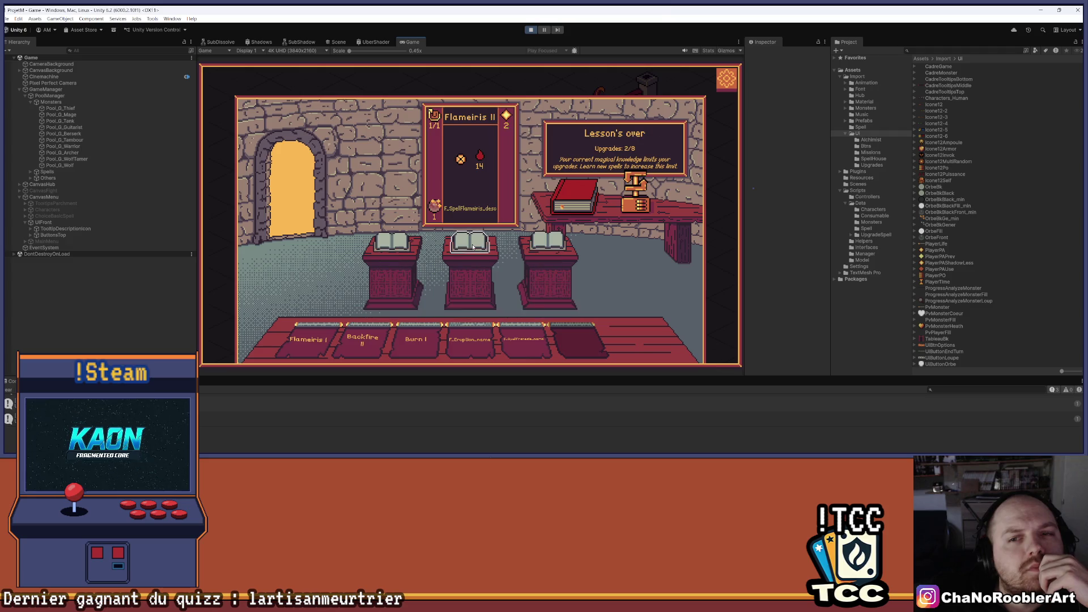
pyautogui.click(310, 187)
pyautogui.click(444, 245)
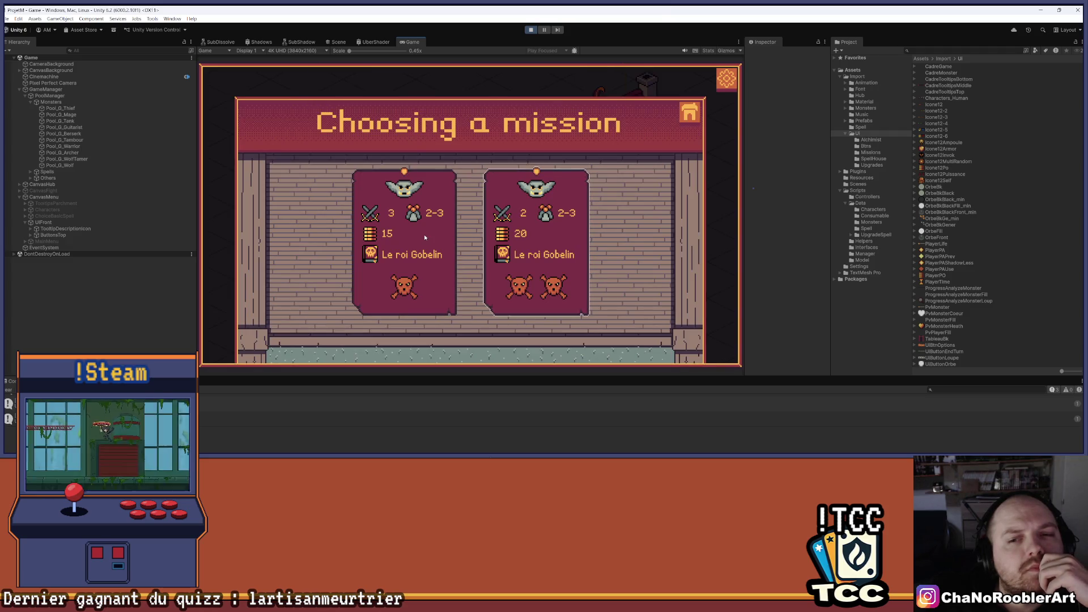
pyautogui.click(424, 234)
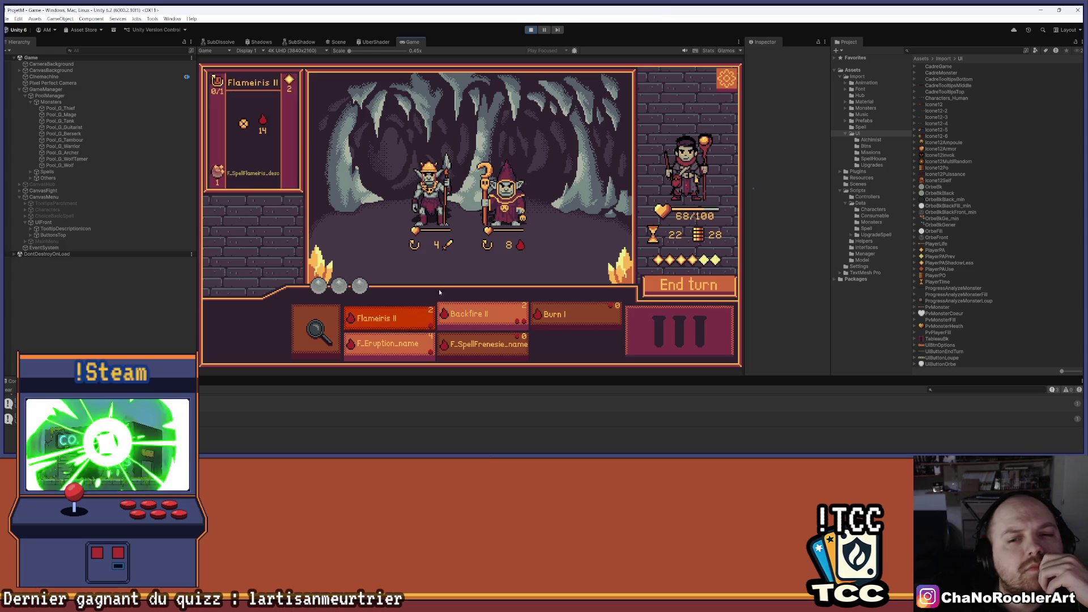
# - Win the first combat using Flameiris II and Burn I on the mage and warrior goblins
pyautogui.click(498, 258)
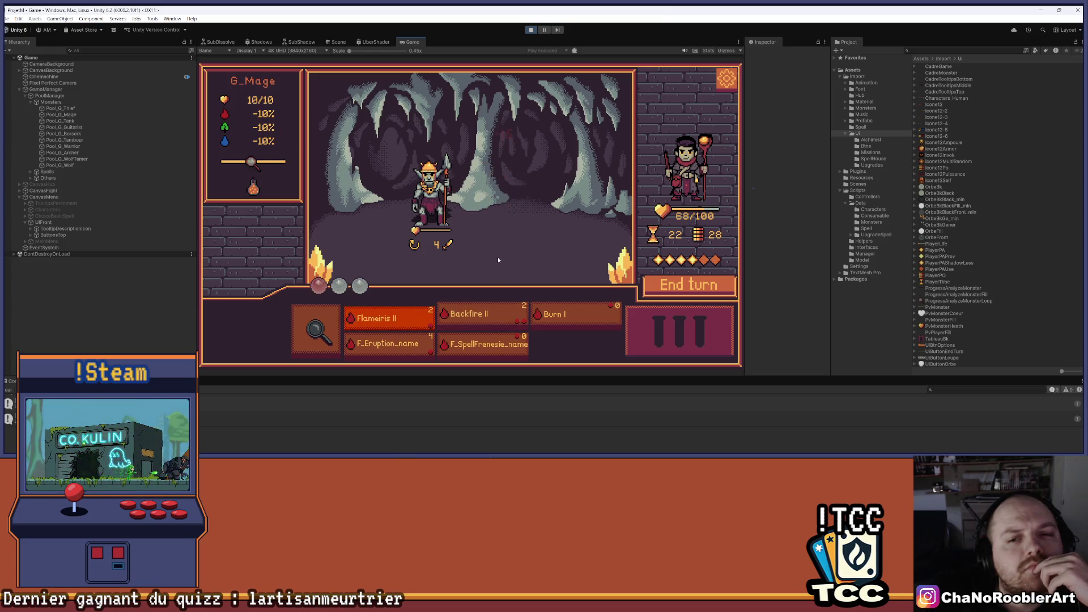
pyautogui.click(572, 317)
pyautogui.click(495, 199)
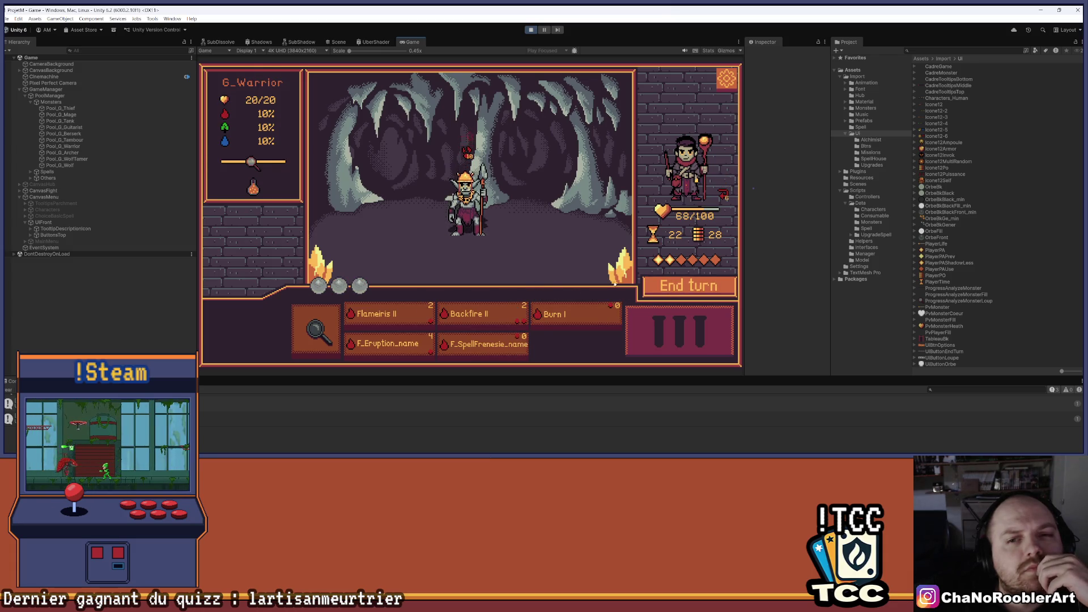
pyautogui.click(387, 315)
pyautogui.click(517, 193)
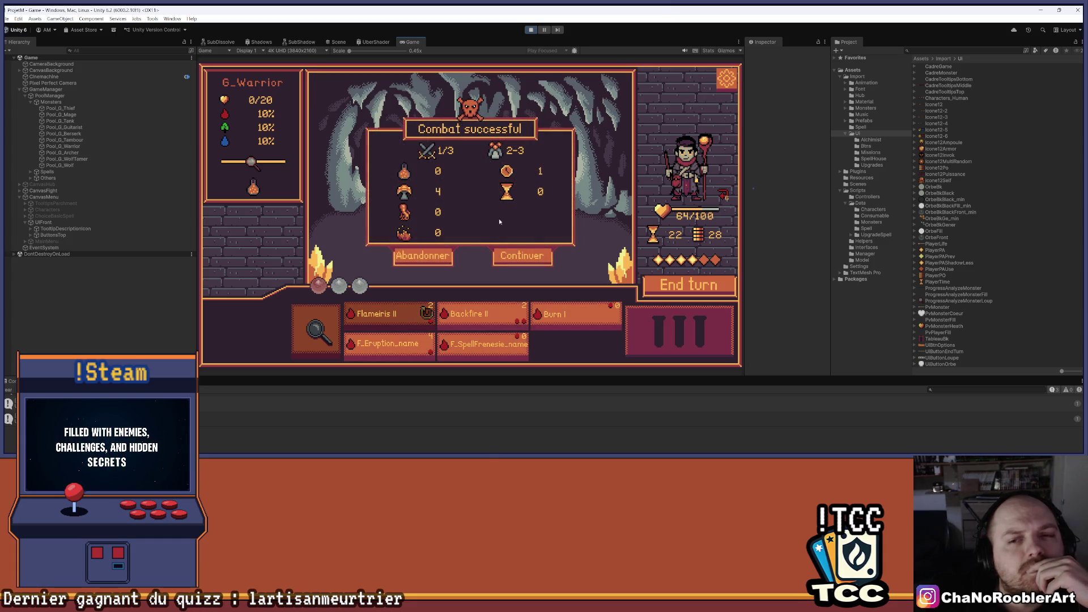
pyautogui.click(515, 257)
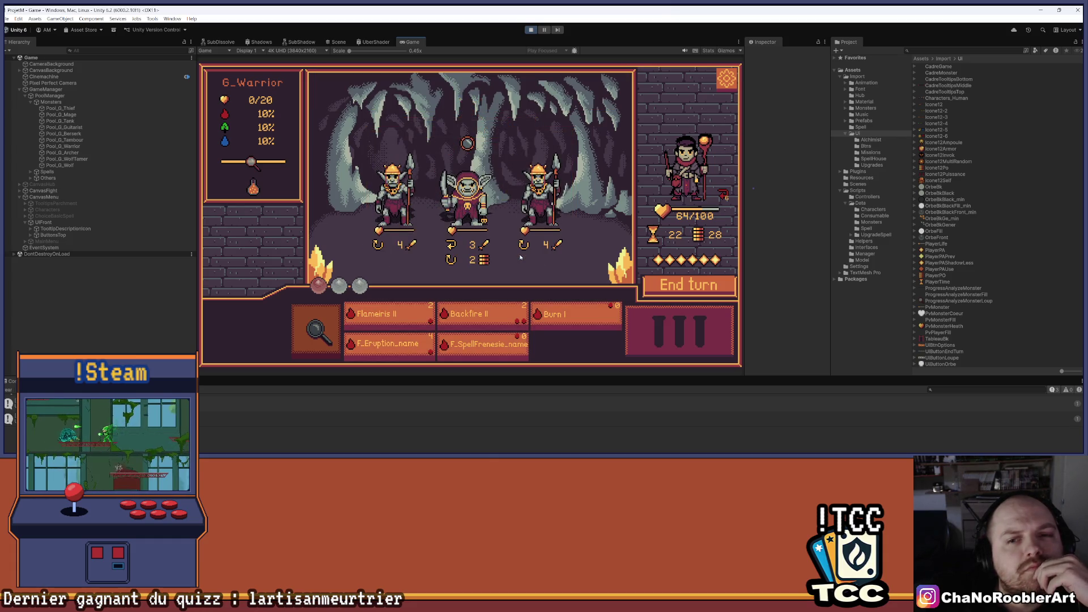
# - Clear the next wave with Flameiris II, Backfire II and Burn I, then accept the 43-gold results
pyautogui.click(392, 321)
pyautogui.click(508, 148)
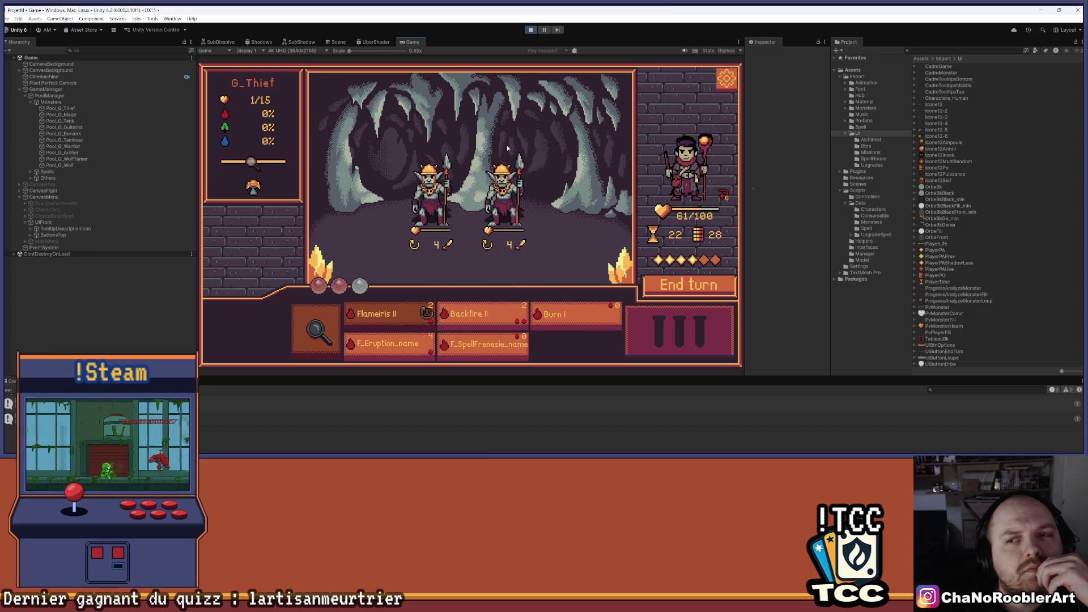
pyautogui.click(482, 315)
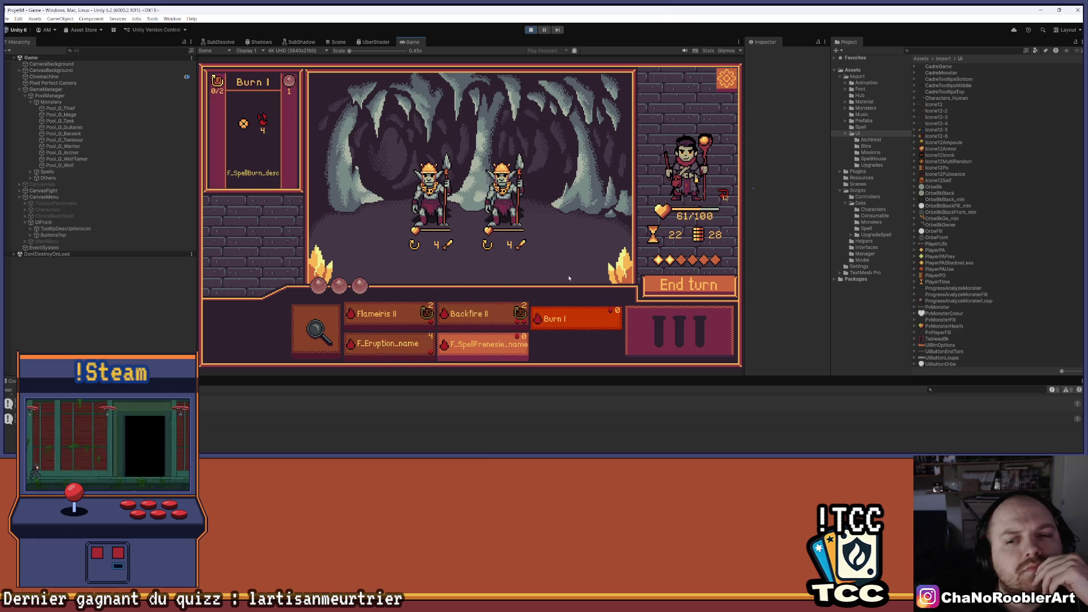
pyautogui.click(572, 312)
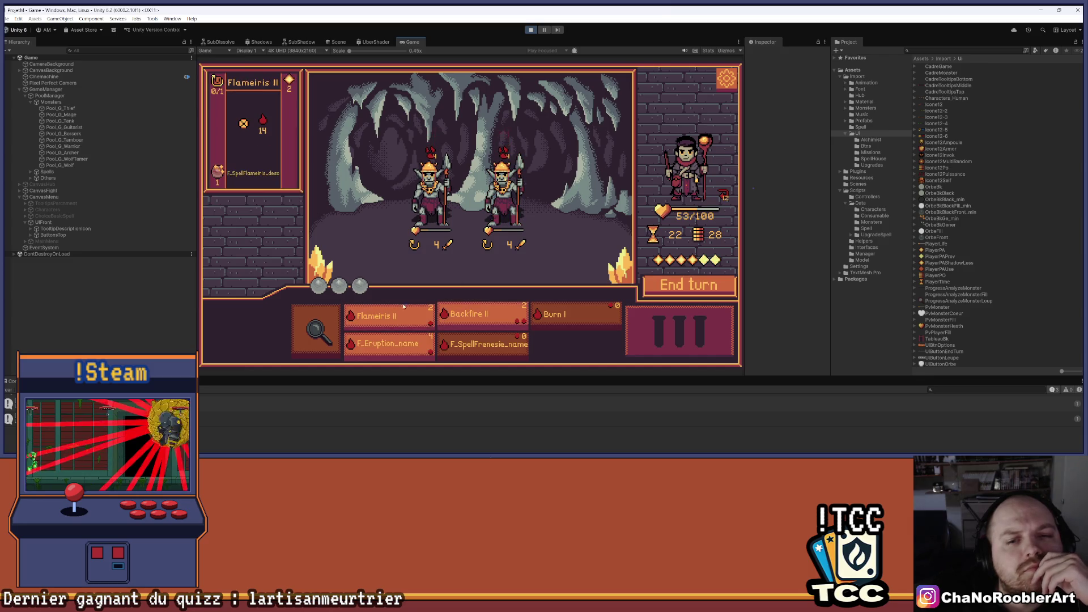
pyautogui.moveTo(484, 195)
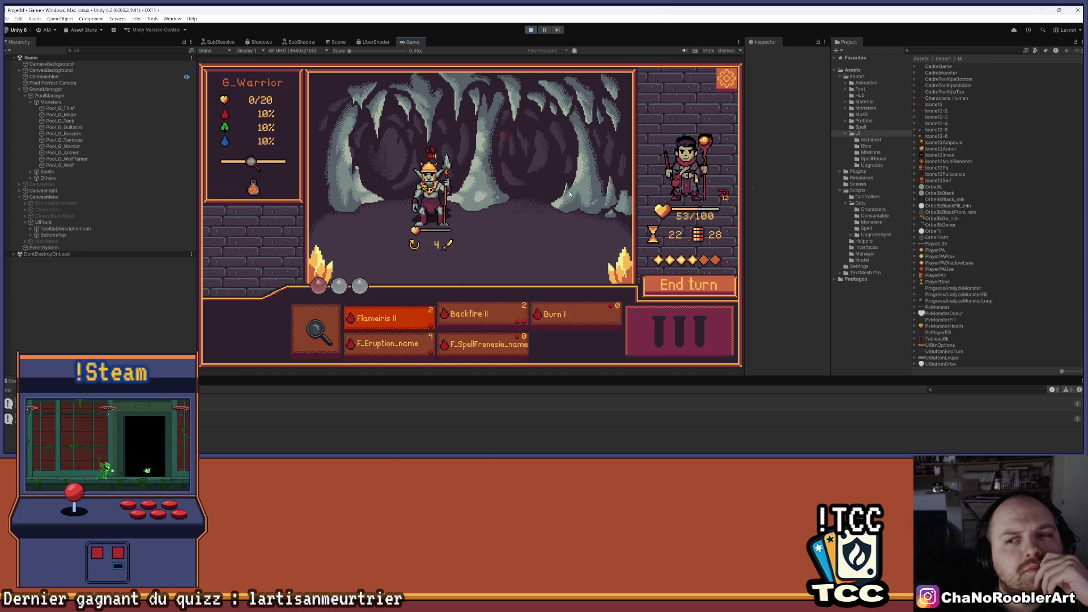
pyautogui.moveTo(614, 311)
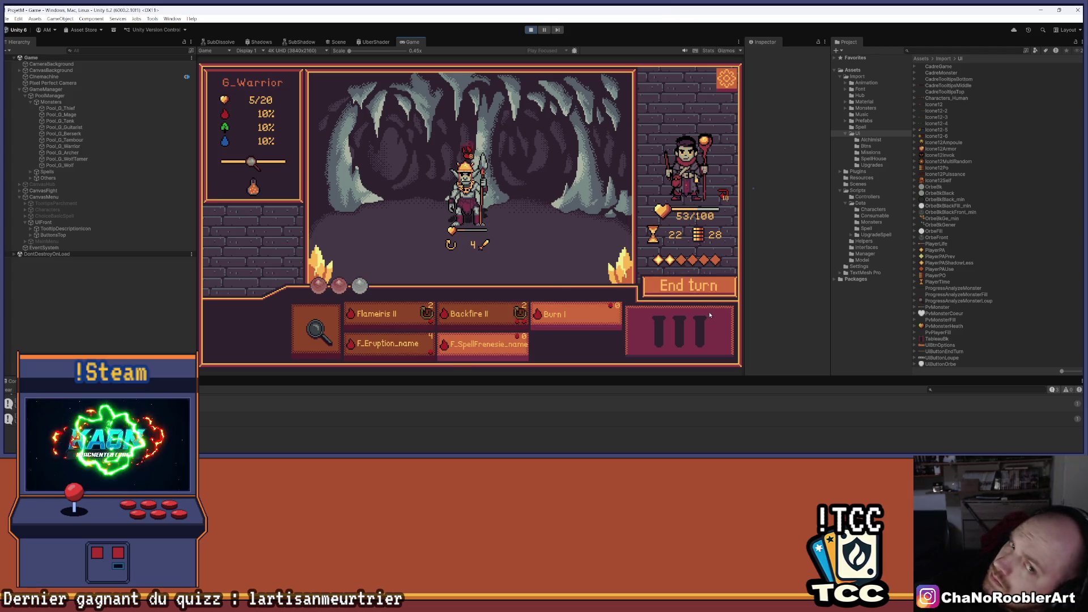
pyautogui.click(702, 295)
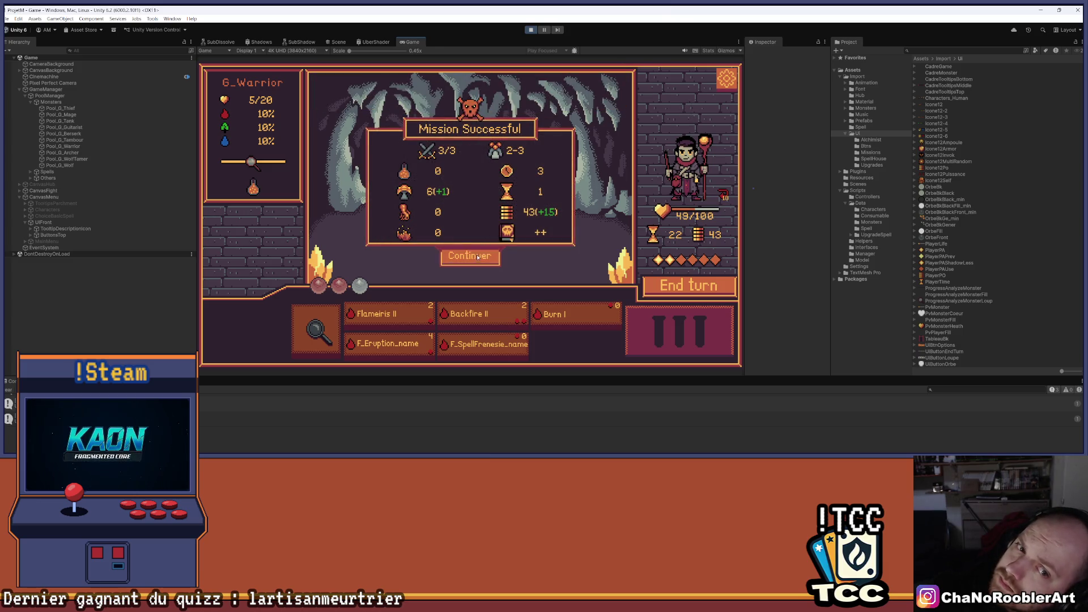
pyautogui.click(496, 250)
pyautogui.click(612, 150)
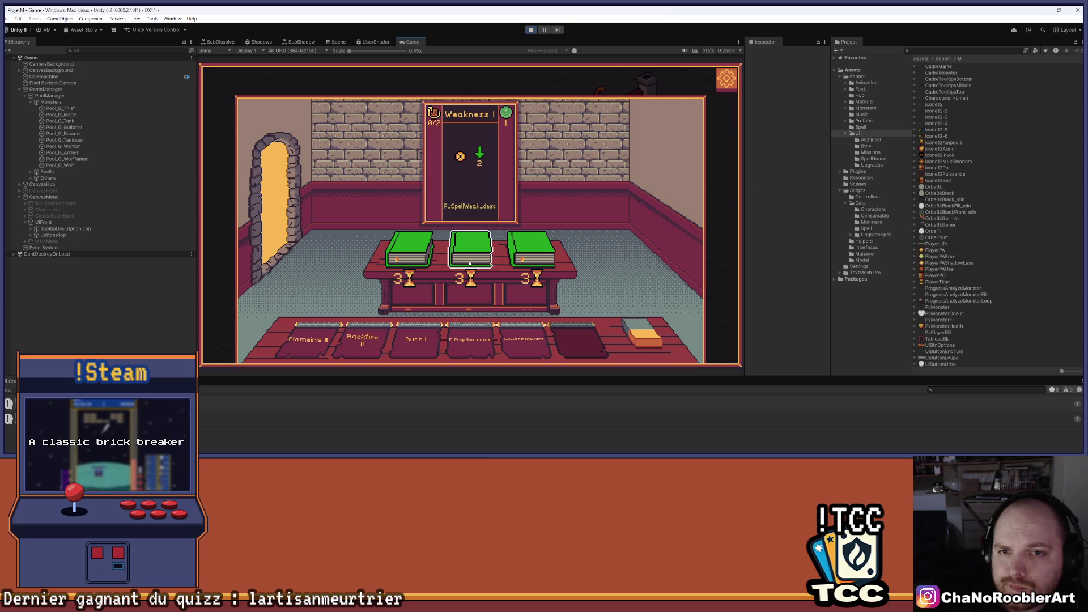
# - Learn Sylphia I and upgrade Burn I to Burn II in the Mastery lesson
pyautogui.click(534, 256)
pyautogui.click(277, 200)
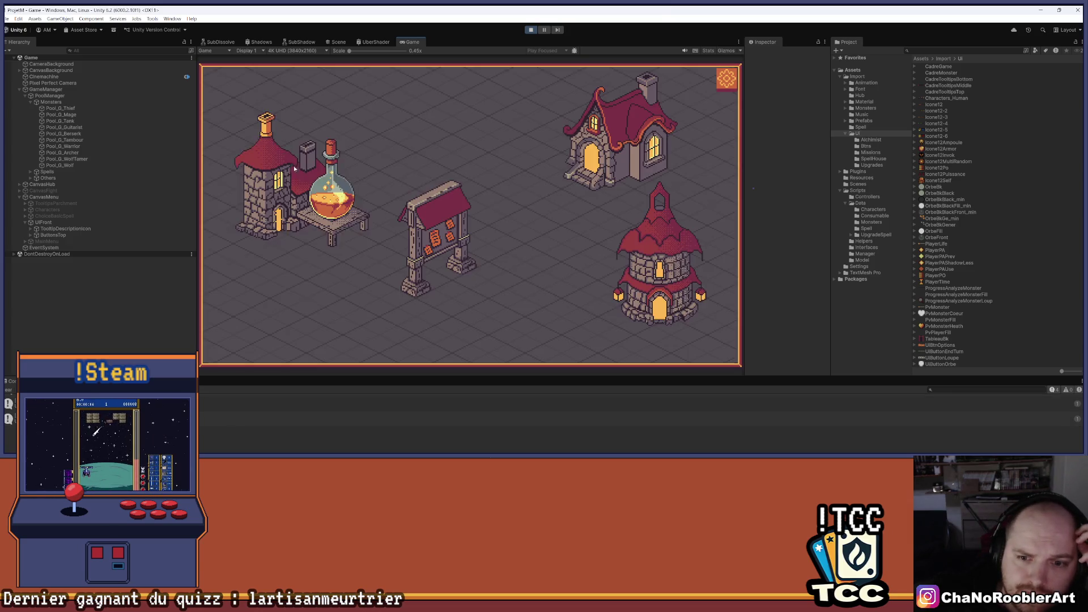
pyautogui.click(652, 254)
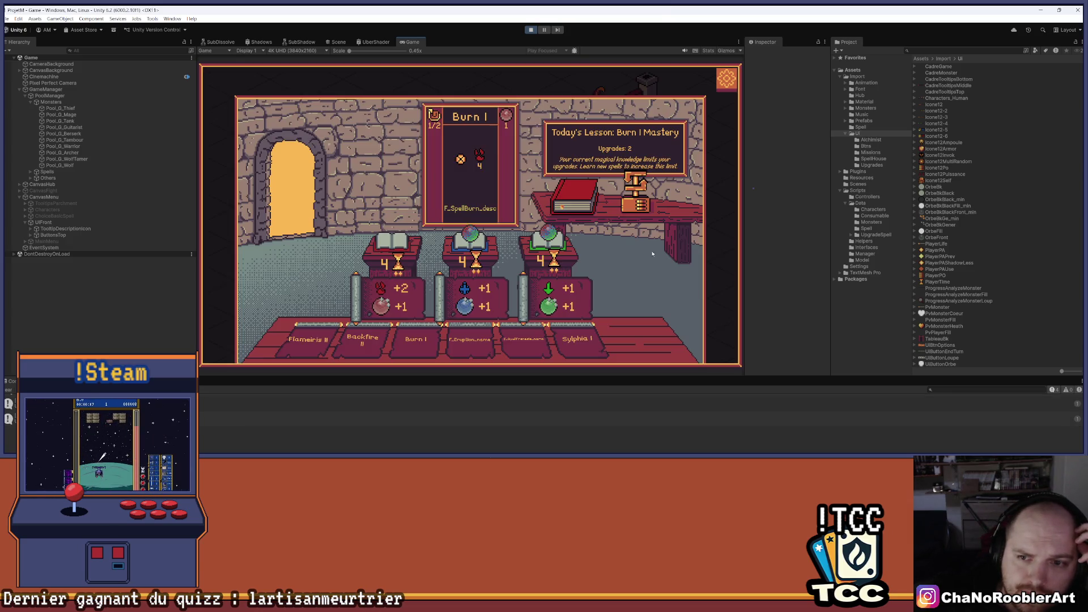
pyautogui.click(402, 242)
pyautogui.click(288, 187)
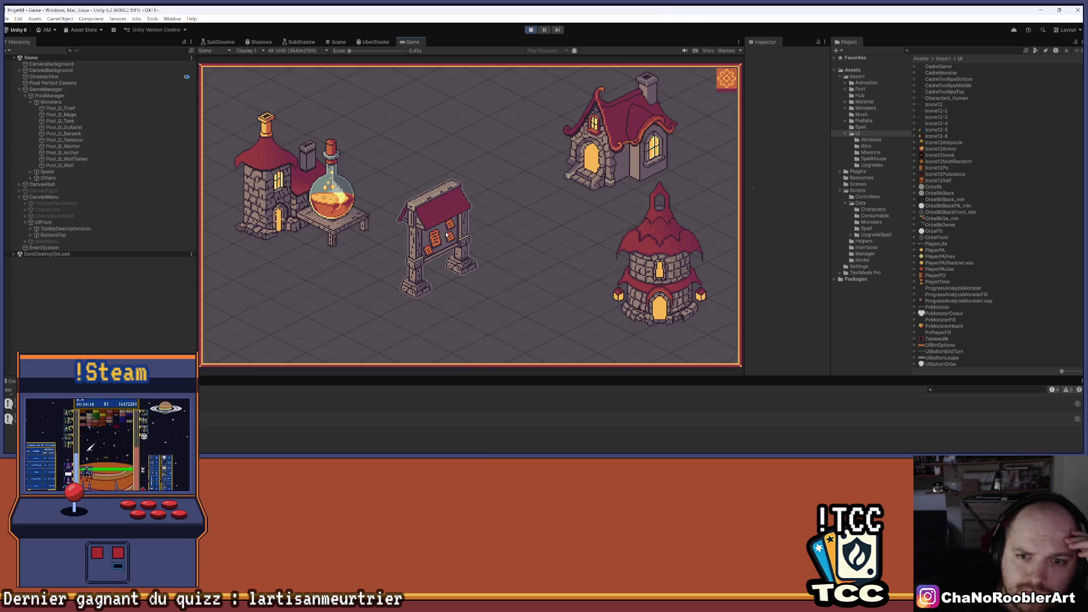
# - Review the three Le roi Gobelin missions on the mission selection screen
pyautogui.click(448, 227)
pyautogui.moveTo(606, 223)
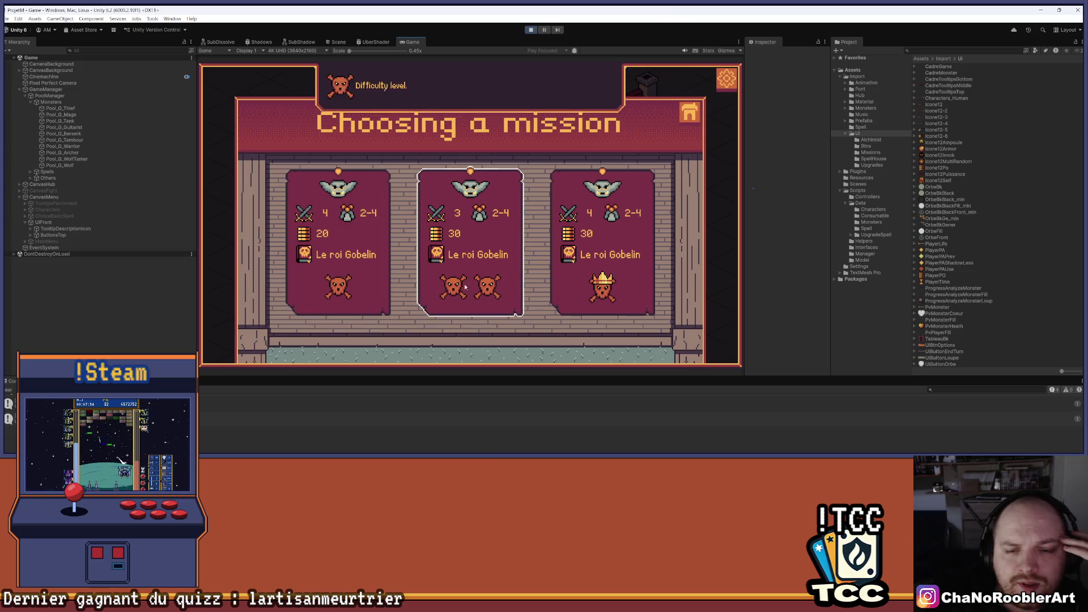
pyautogui.moveTo(444, 239)
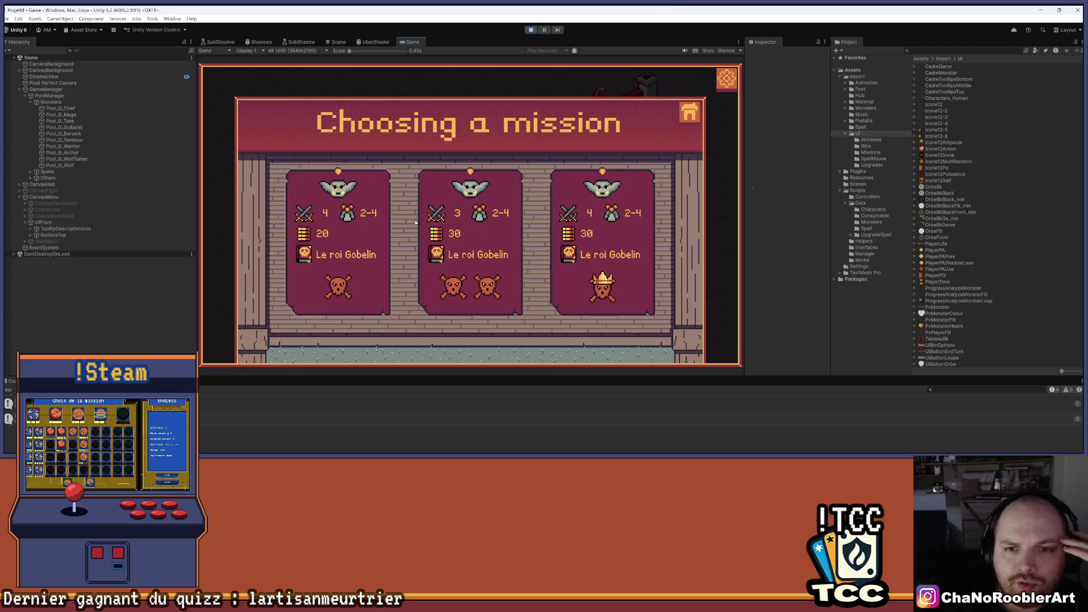
# - Start the third goblin mission and clear the first wave with Flameiris II, Eruption, Burn II and Frenzy
pyautogui.click(629, 242)
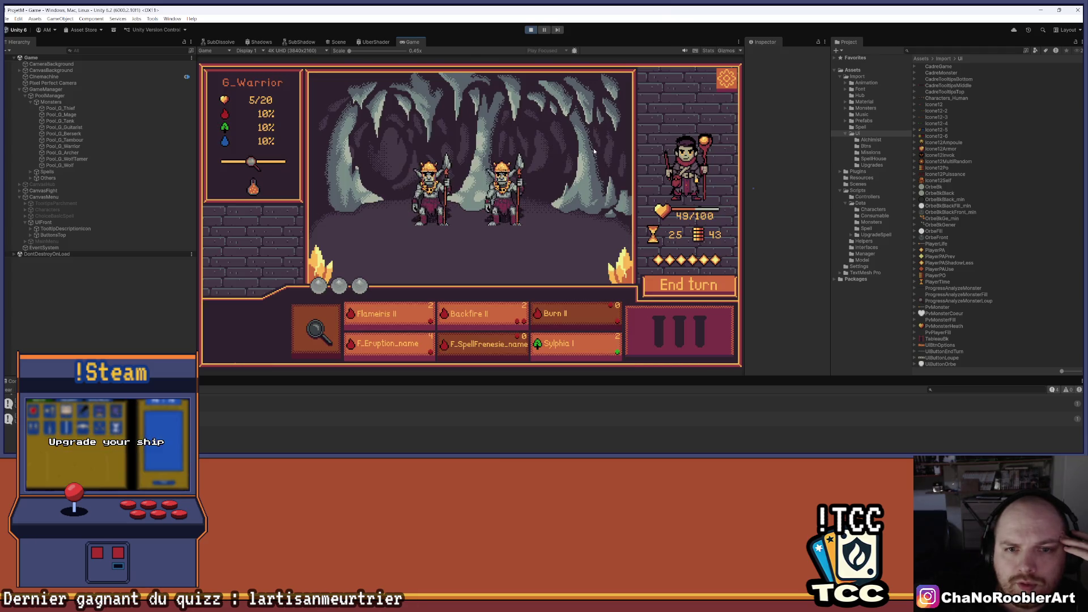
pyautogui.click(403, 311)
pyautogui.click(429, 187)
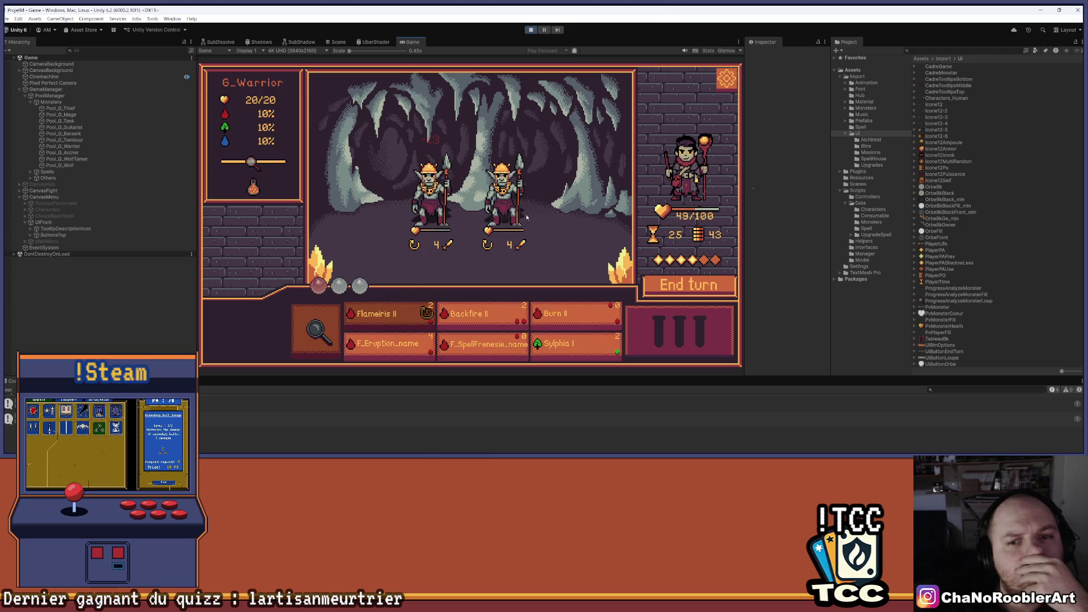
pyautogui.click(374, 346)
pyautogui.click(452, 233)
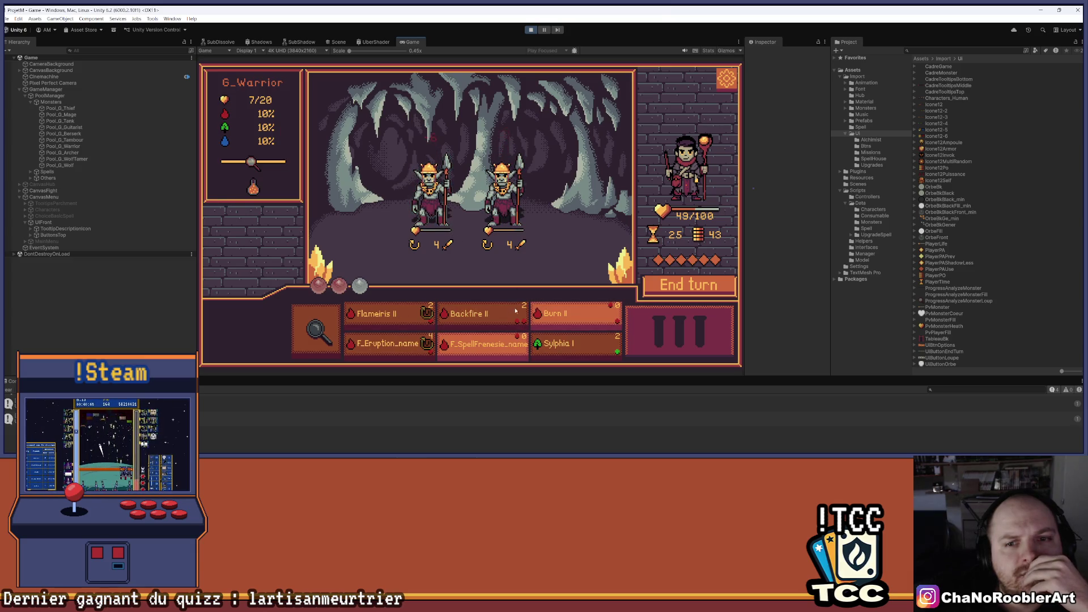
pyautogui.click(573, 312)
pyautogui.click(502, 193)
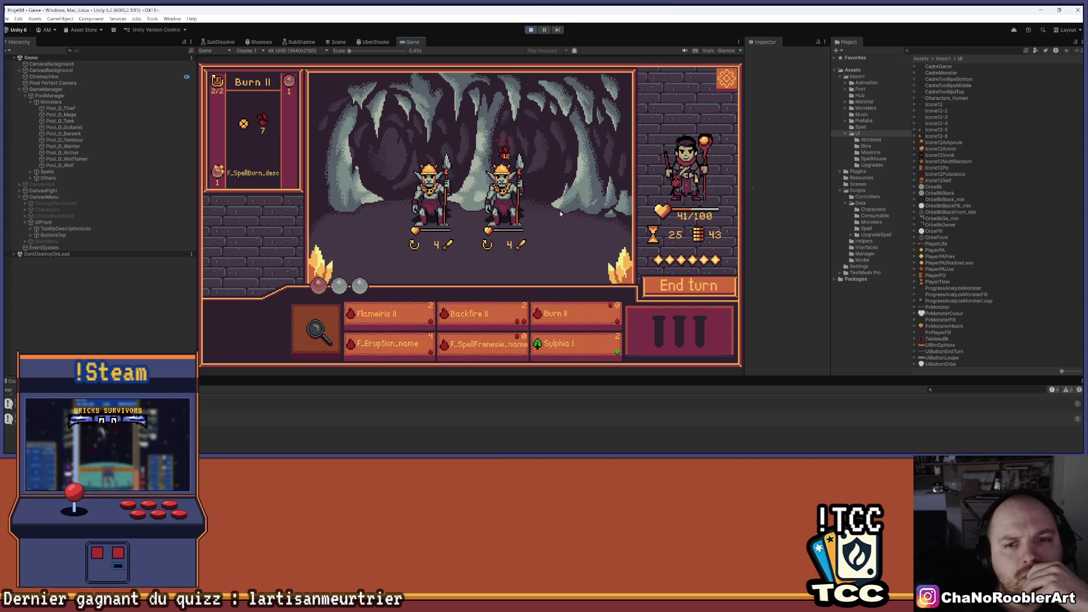
pyautogui.click(483, 345)
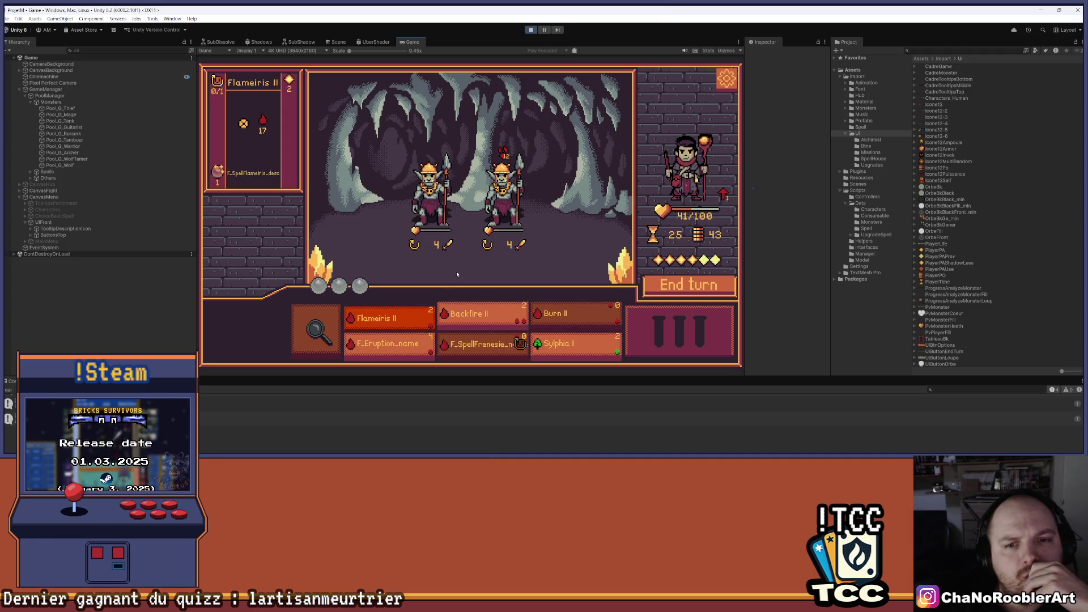
pyautogui.click(395, 355)
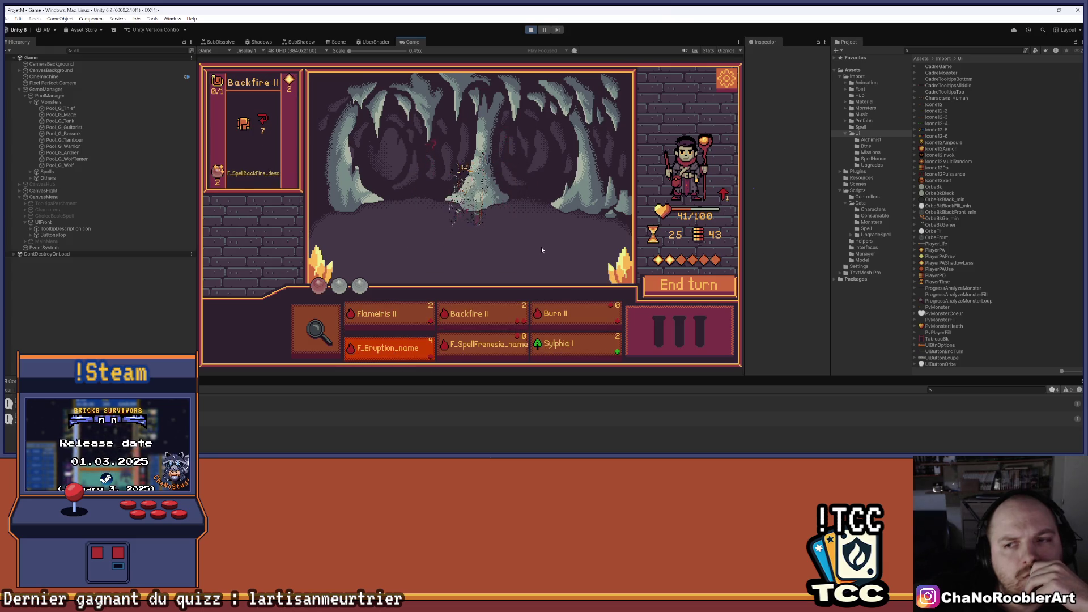
pyautogui.click(522, 256)
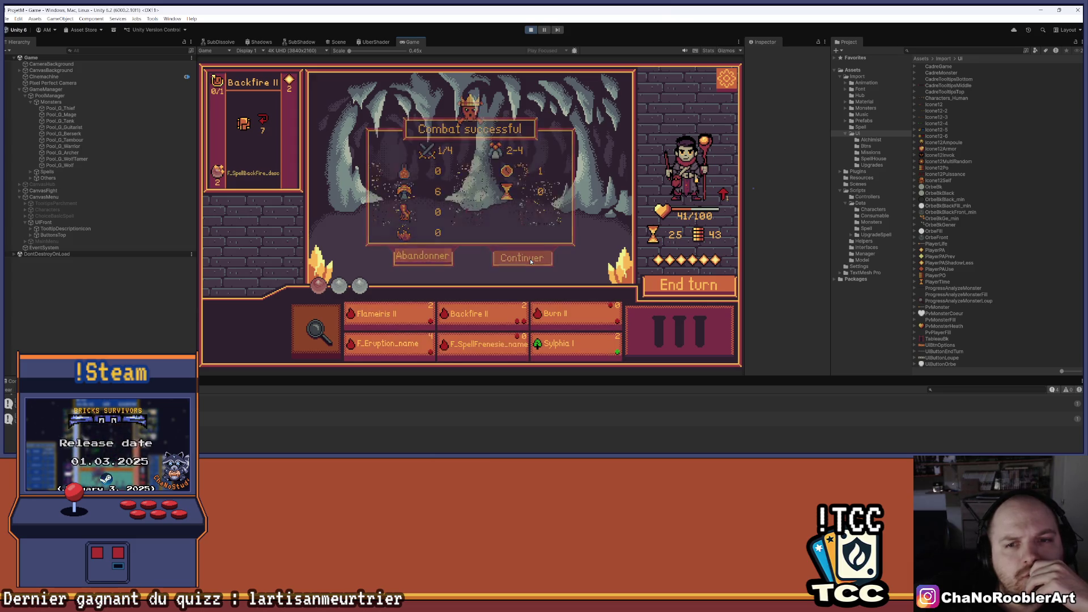
# - In the next wave cast Frenzy, Eruption, Flameiris II and Burn II on the goblins, then end the turn
pyautogui.click(504, 347)
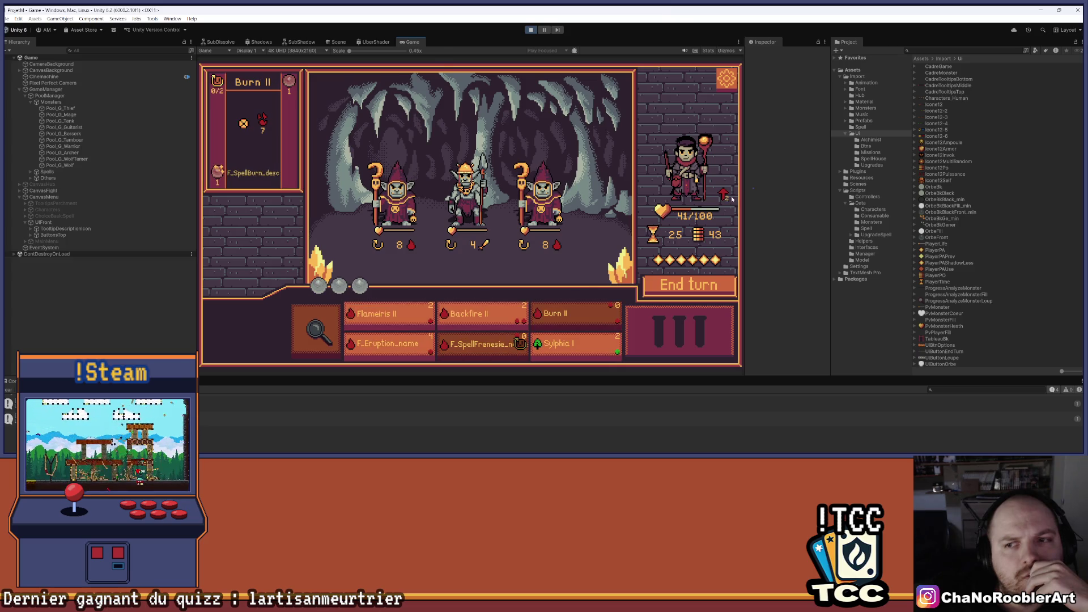
pyautogui.moveTo(725, 195)
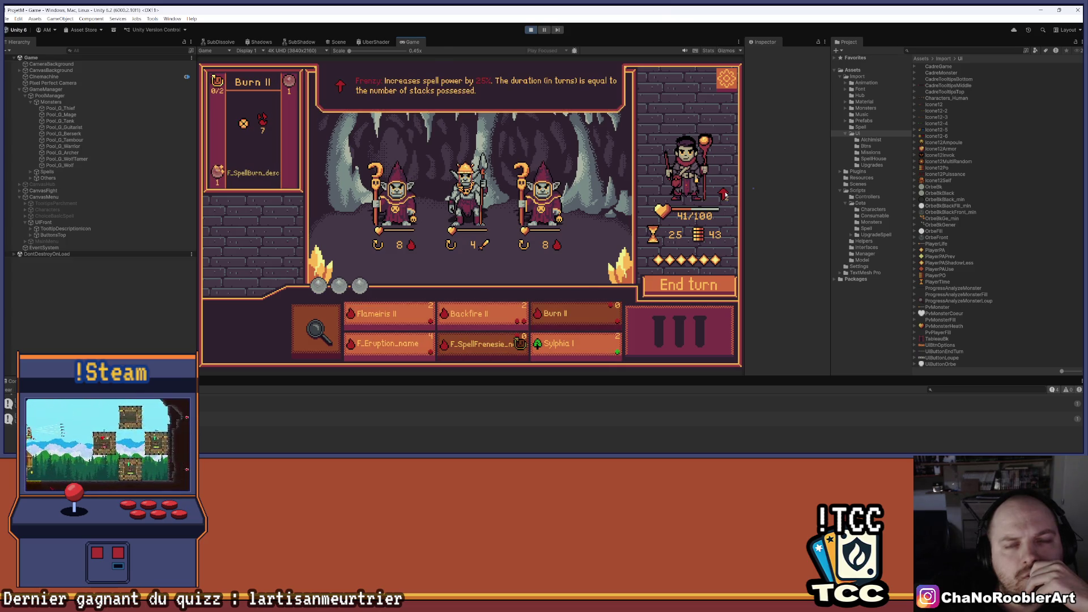
pyautogui.click(404, 349)
pyautogui.click(403, 349)
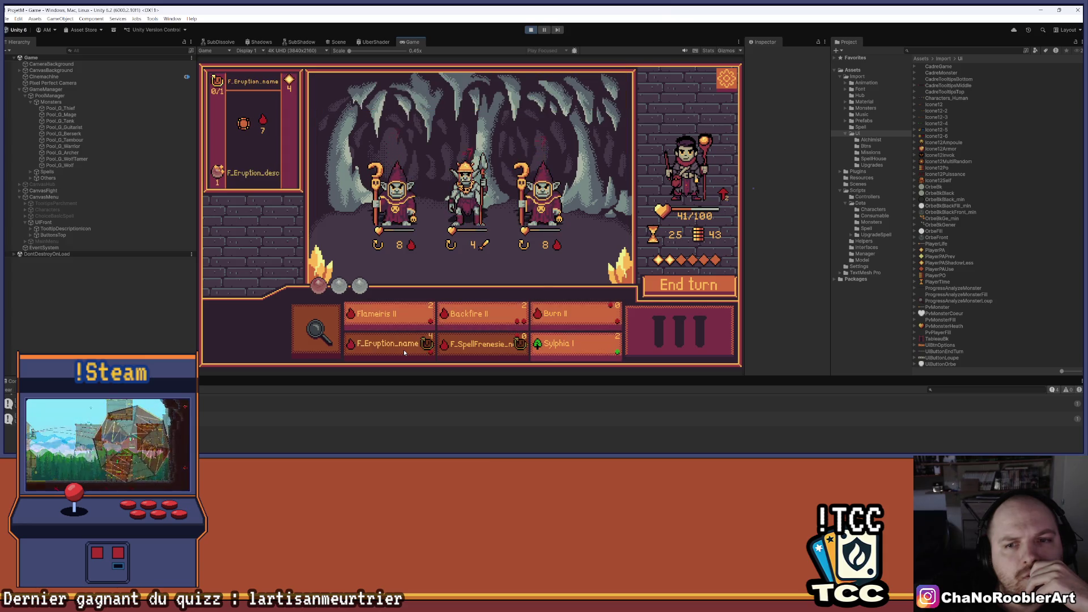
pyautogui.click(409, 319)
pyautogui.click(466, 190)
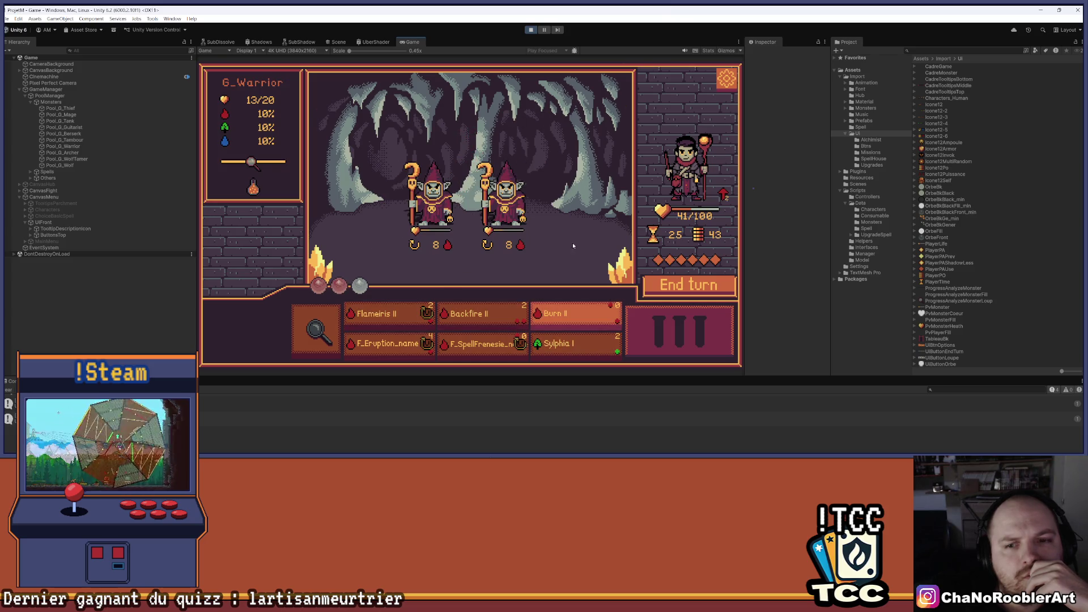
pyautogui.click(559, 317)
pyautogui.click(513, 207)
pyautogui.click(651, 287)
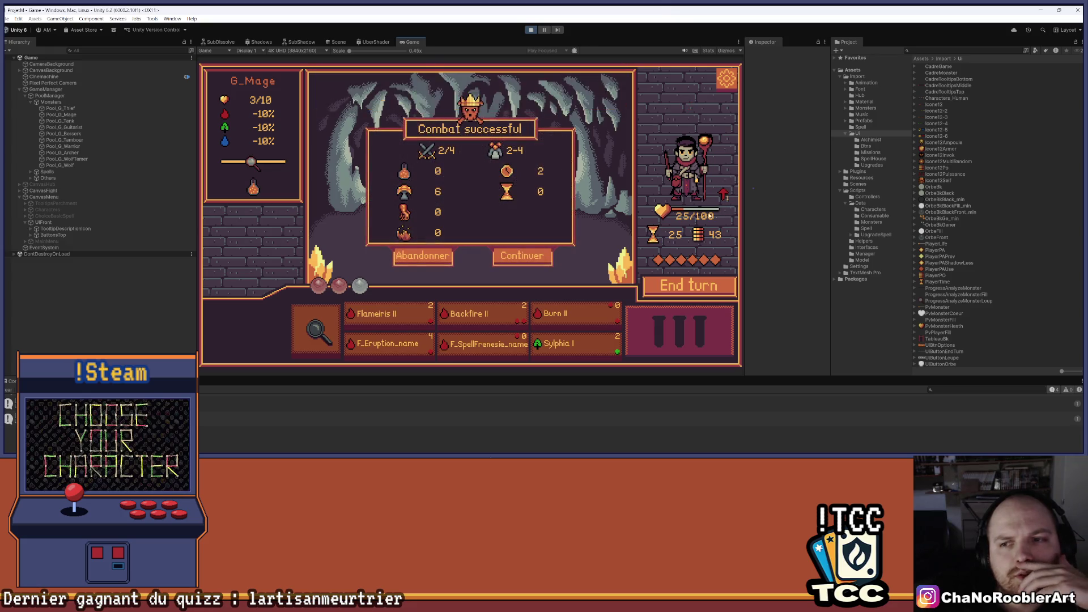
# - Continue to the next wave, buff with Backfire, hit a goblin with Eruption, and end the turn
pyautogui.click(512, 256)
pyautogui.moveTo(581, 339)
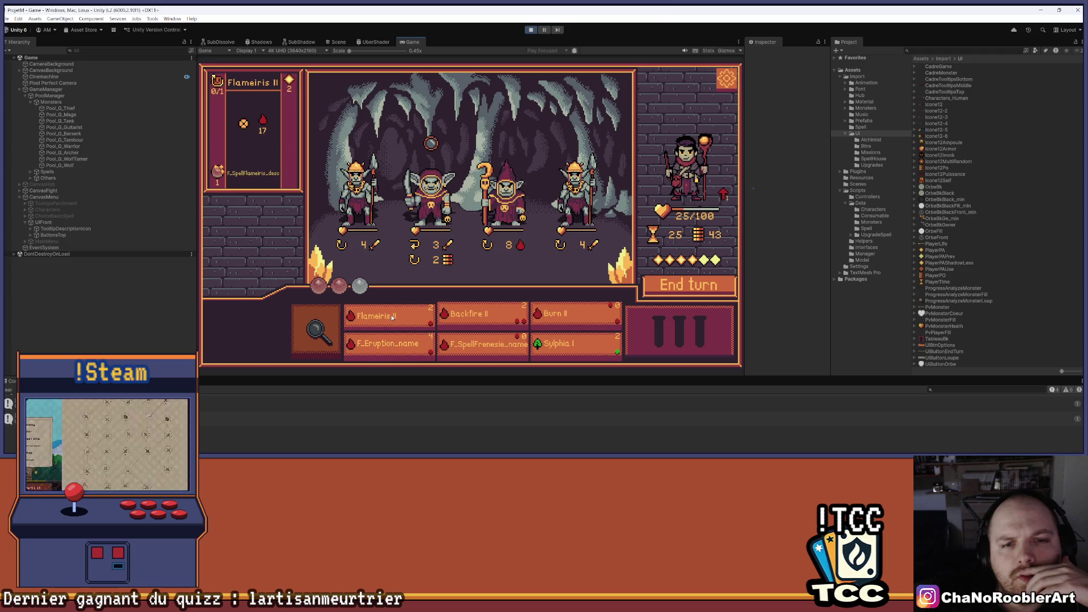
pyautogui.click(452, 317)
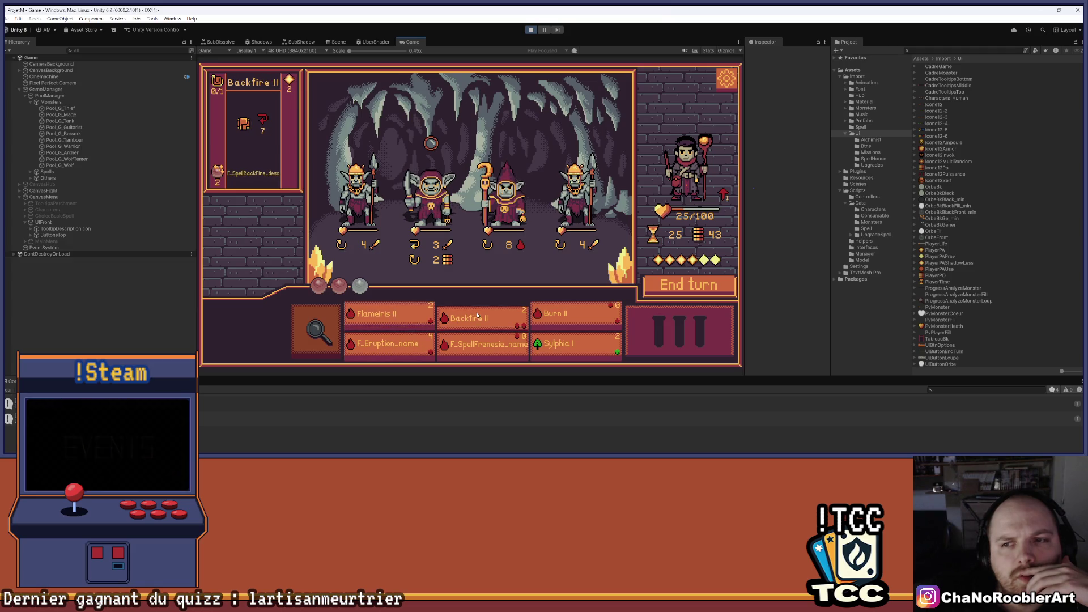
pyautogui.click(403, 350)
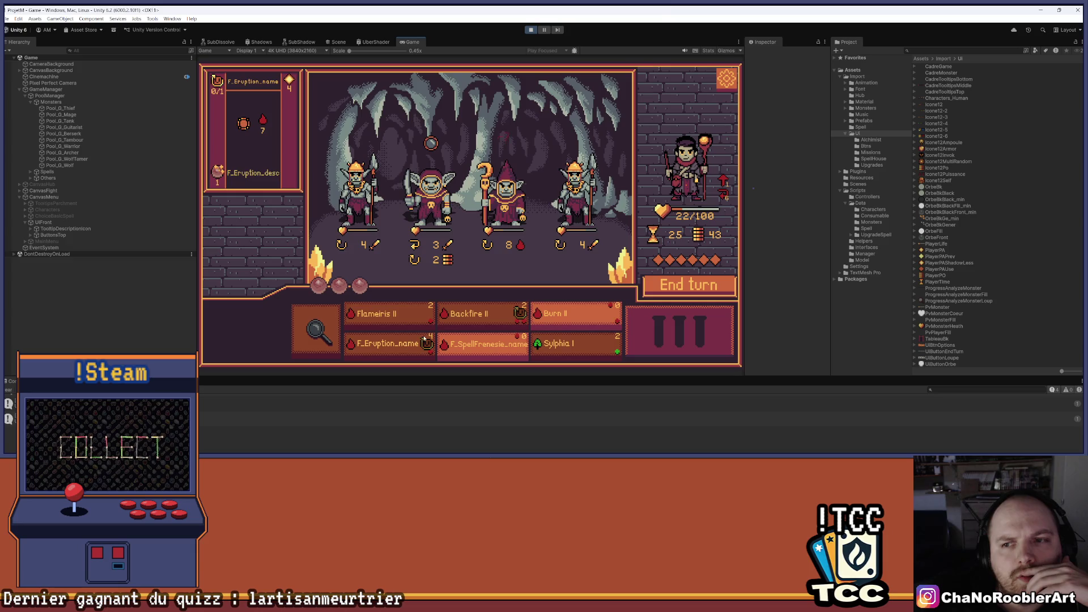
pyautogui.moveTo(505, 187)
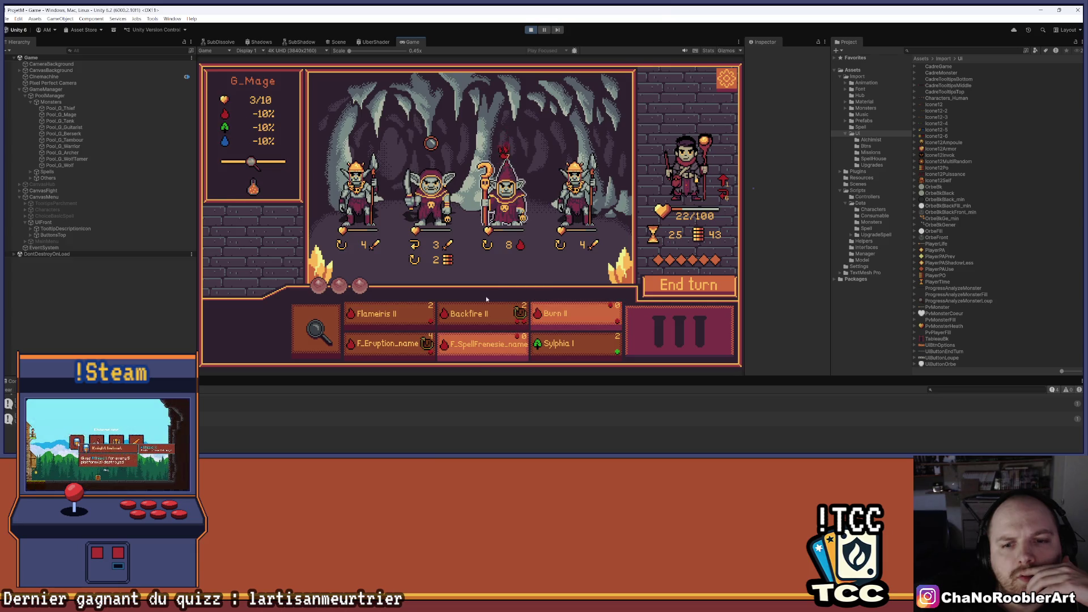
pyautogui.click(691, 289)
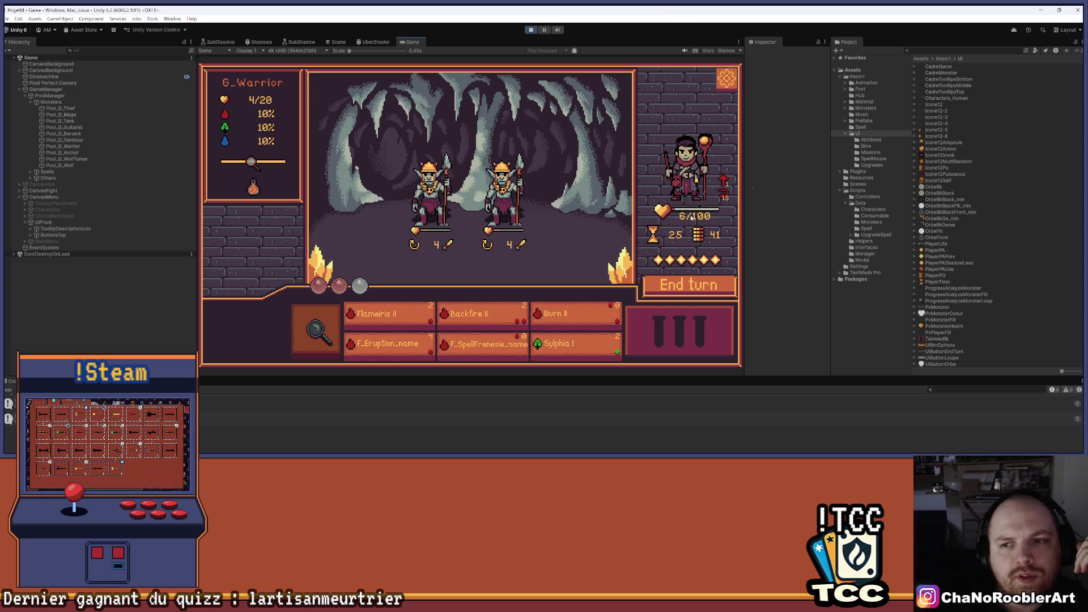
# - Finish the goblins with Flameiris II and F_Eruption, then continue to the wolf fight
pyautogui.click(388, 318)
pyautogui.click(512, 207)
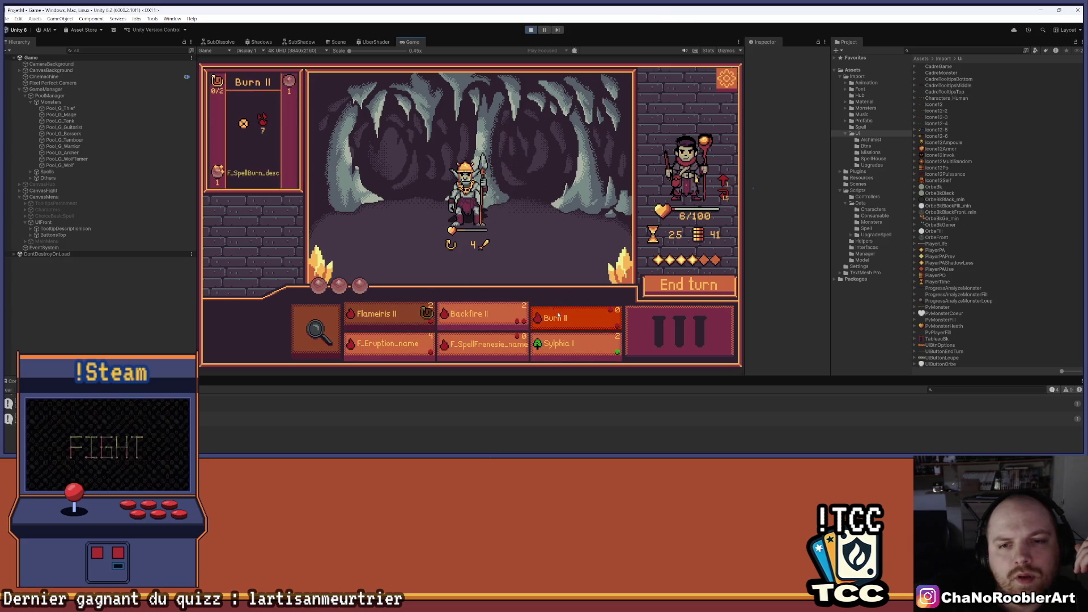
pyautogui.click(398, 355)
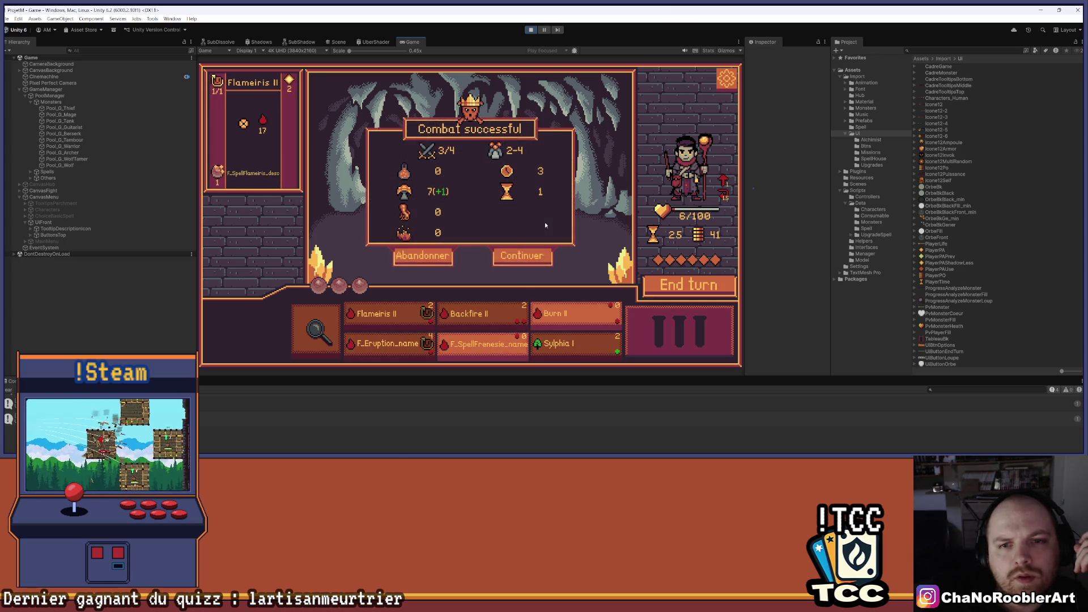
pyautogui.click(522, 258)
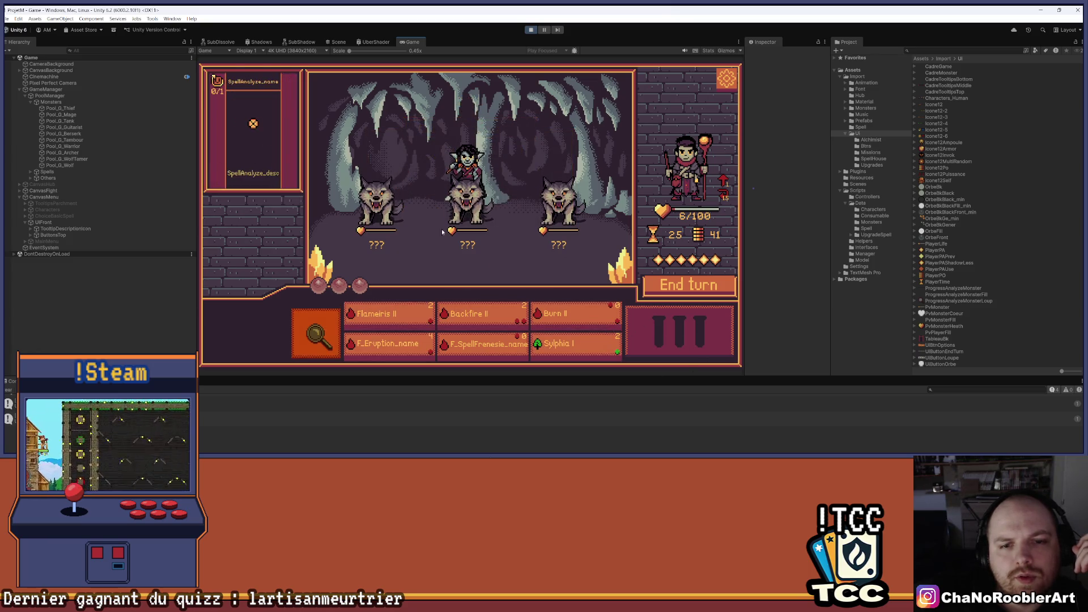
# - Cast Flameiris II on the wolves and Burn II on the WolfTamer, then stop play mode with Ctrl+P
pyautogui.click(387, 320)
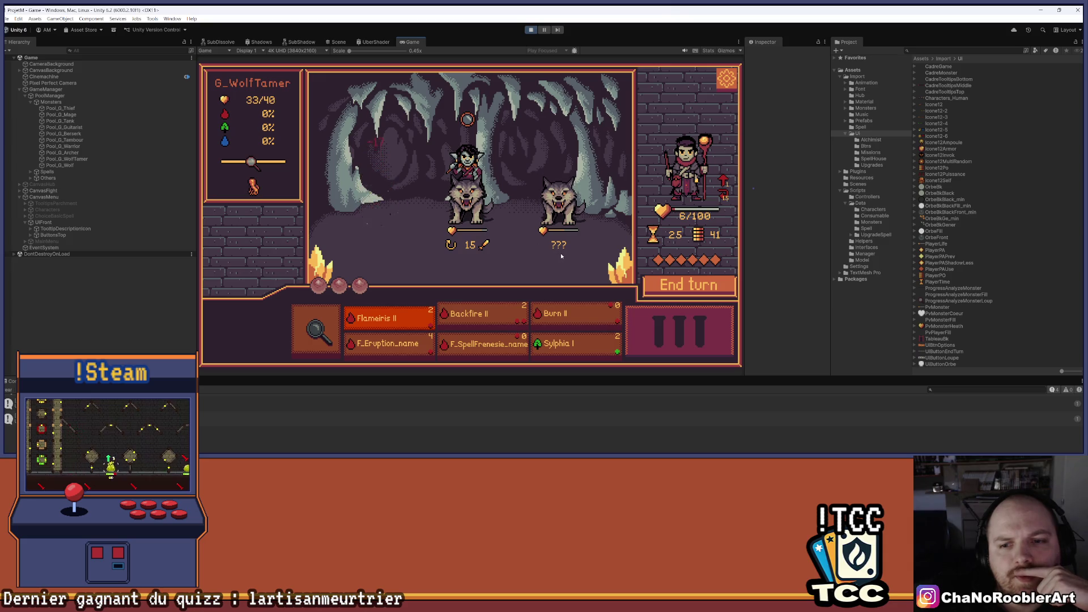
pyautogui.click(558, 317)
pyautogui.click(530, 220)
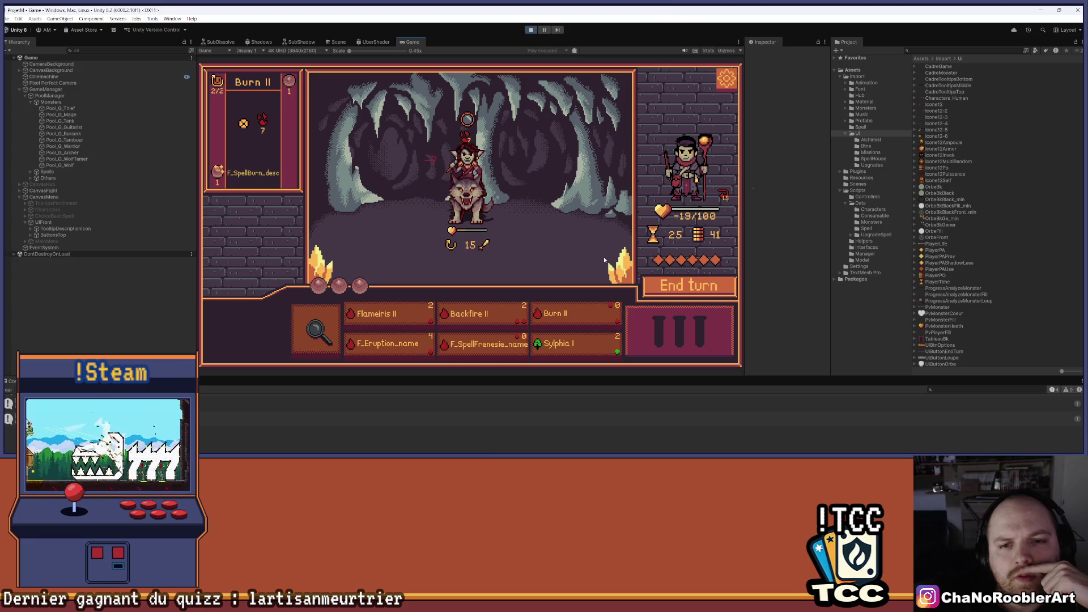
pyautogui.moveTo(460, 257)
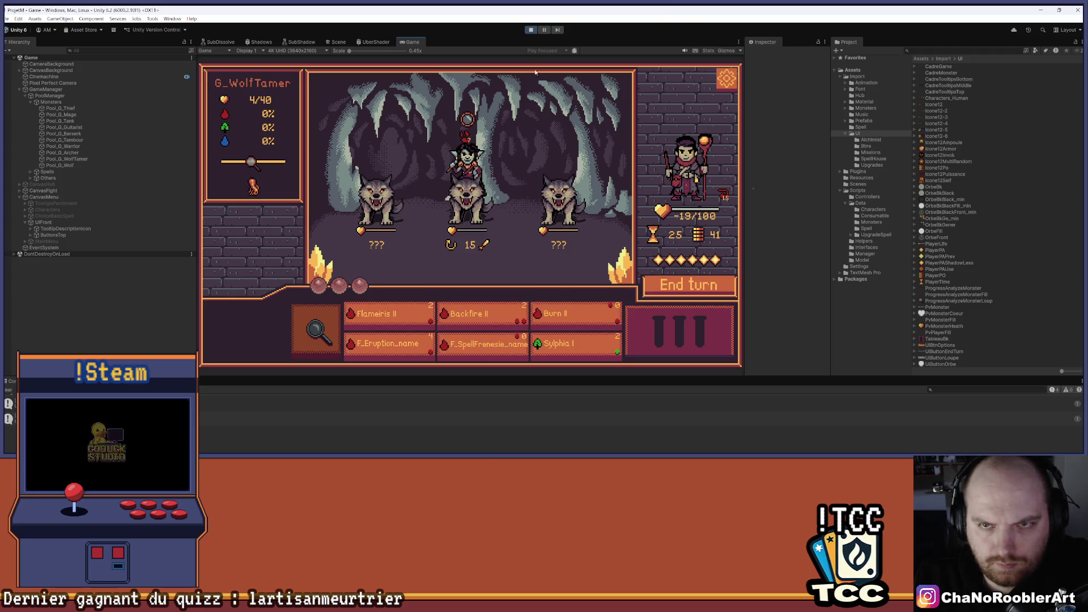
pyautogui.hotkey('ctrl', 'p')
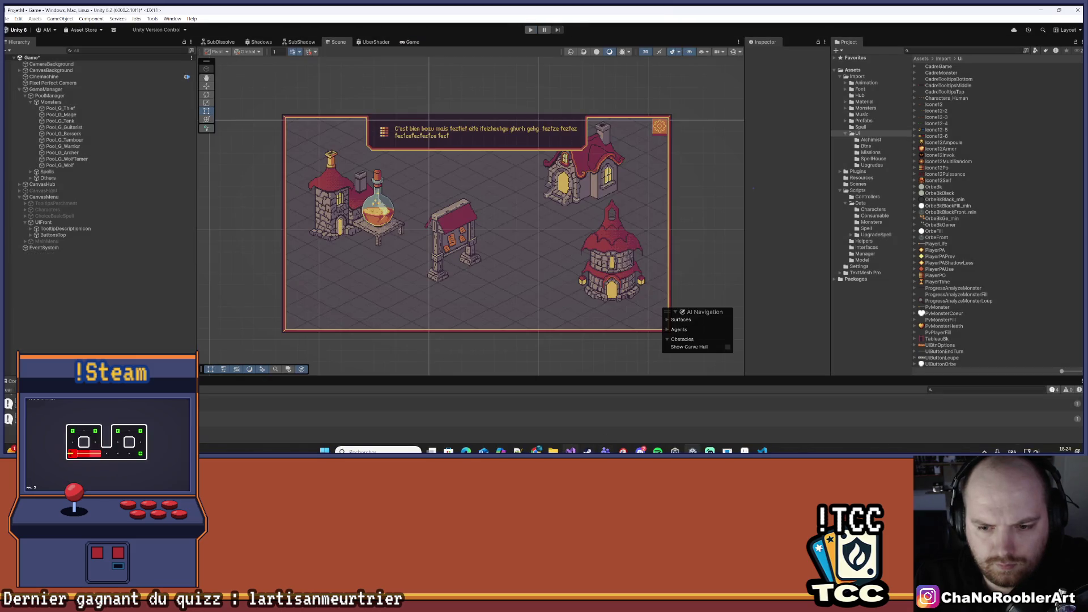
# - Switch from Unity to the VS Code window showing location.csv
pyautogui.hotkey('alt', 'Tab')
pyautogui.hotkey('alt', 'Tab')
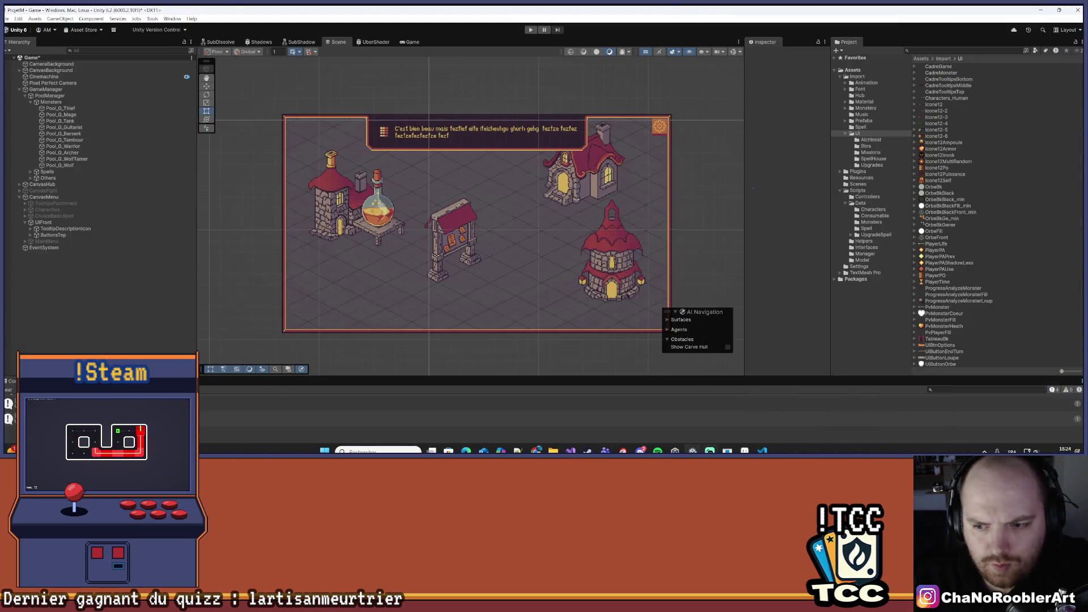
pyautogui.moveTo(762, 451)
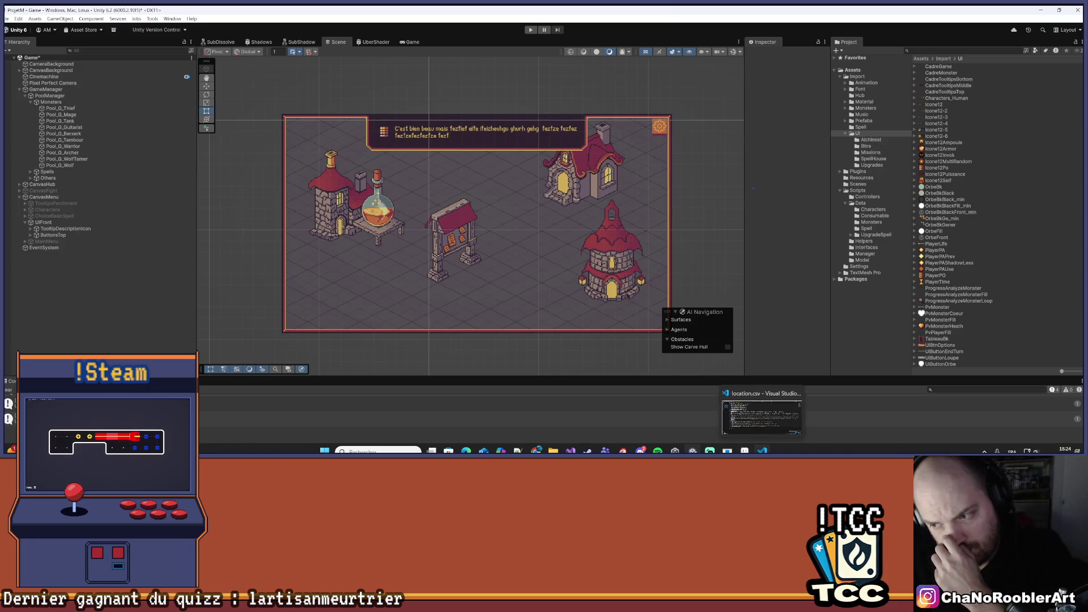
pyautogui.click(762, 417)
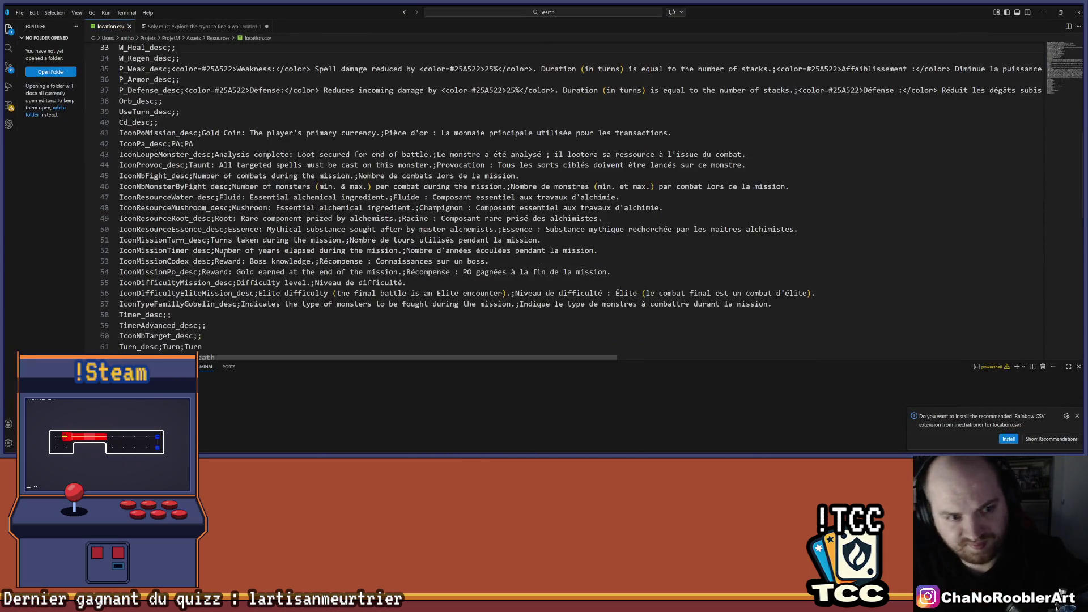
# - Insert a blank line 63 in location.csv right after the Death_desc;Death;Death entry
pyautogui.scroll(-8, 225, 253)
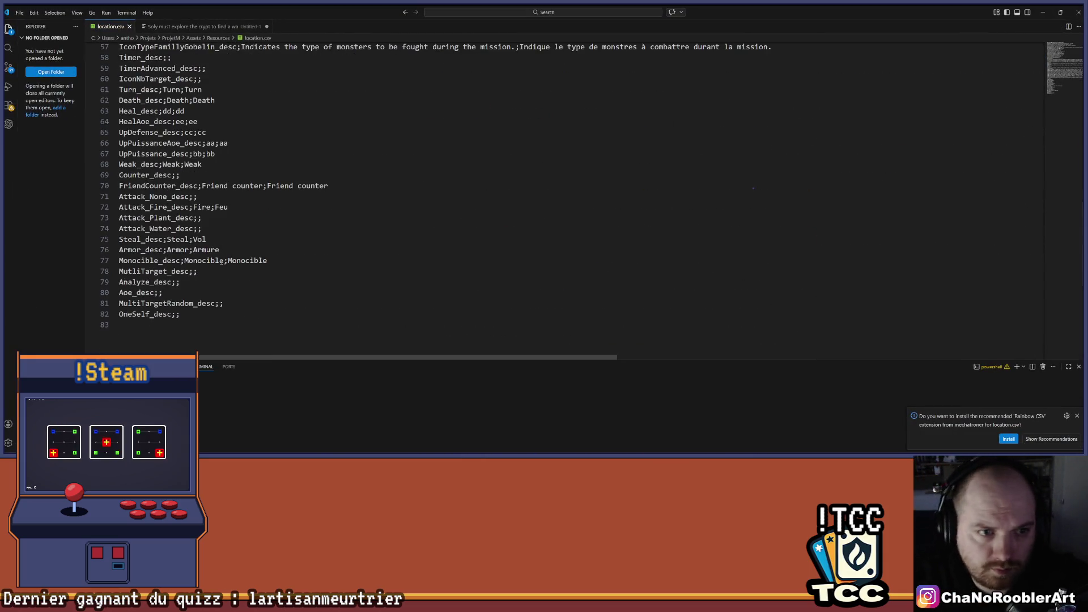
pyautogui.scroll(5, 221, 261)
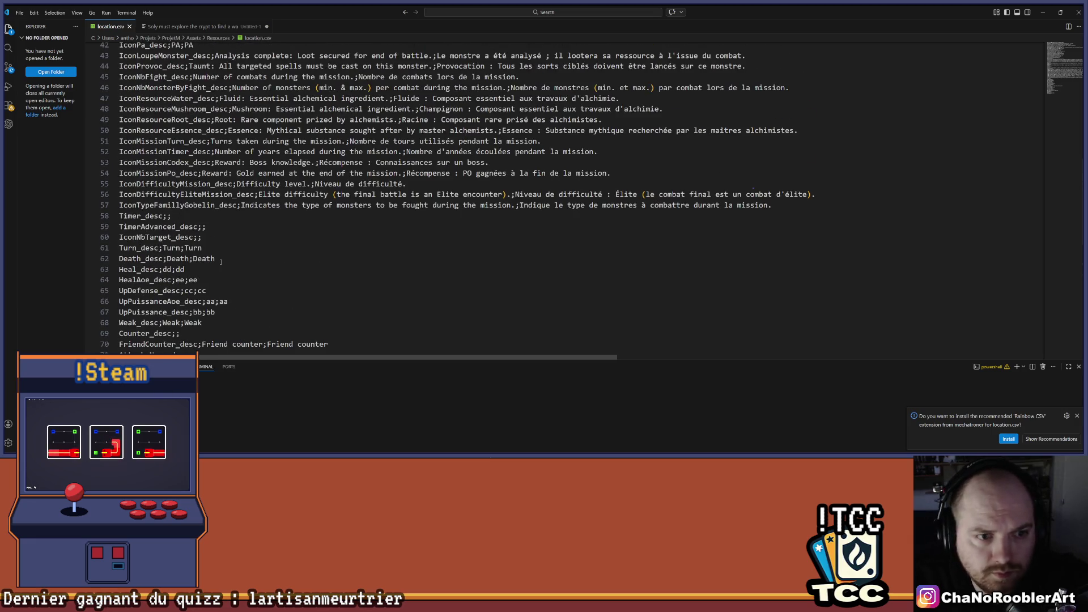
pyautogui.scroll(6, 221, 261)
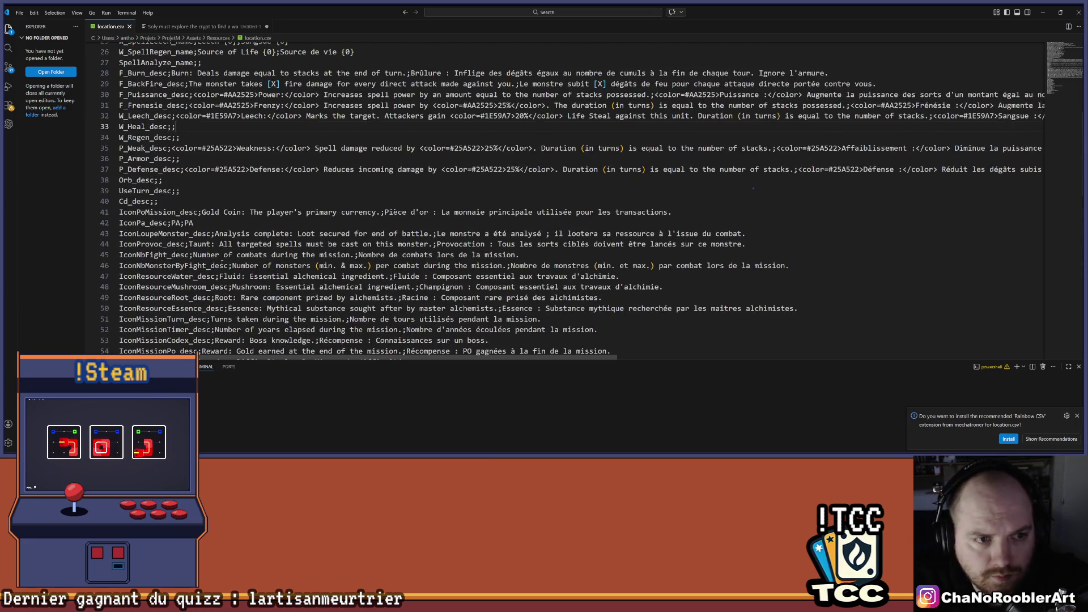
pyautogui.scroll(7, 221, 260)
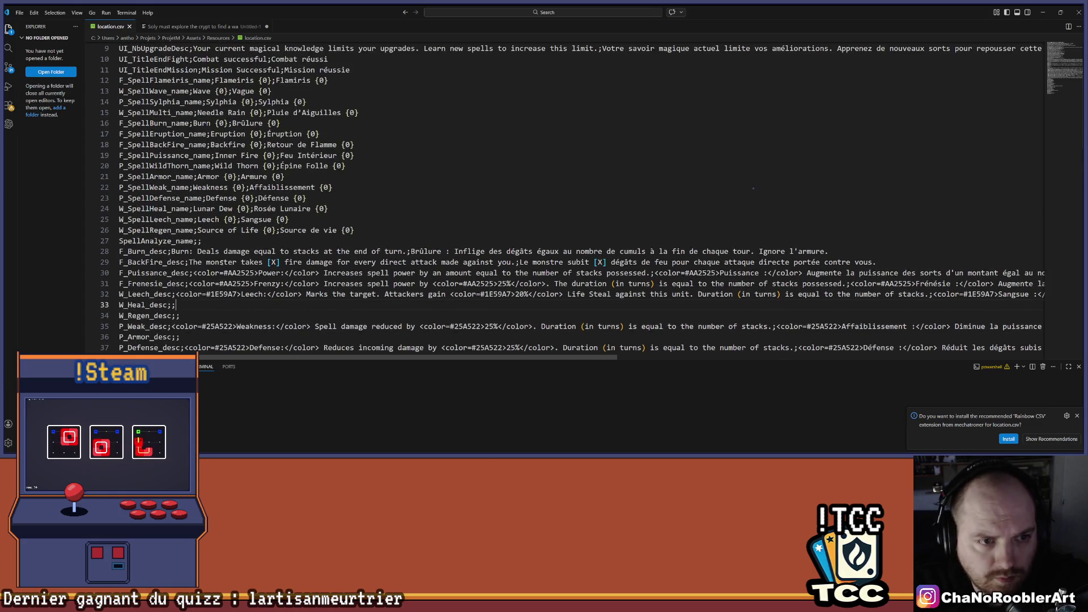
pyautogui.scroll(1, 212, 274)
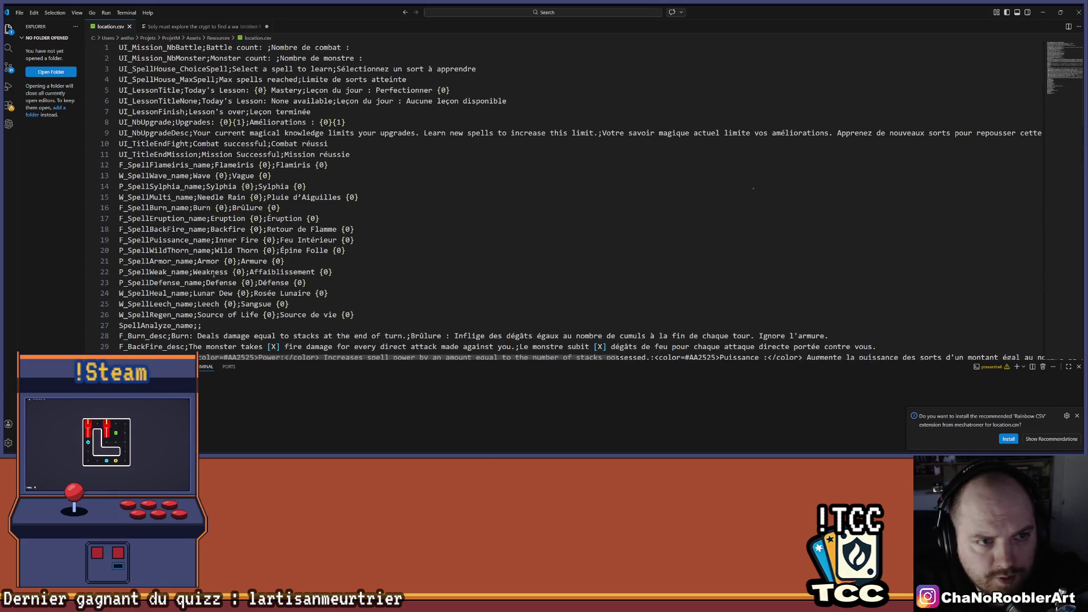
pyautogui.scroll(-5, 209, 260)
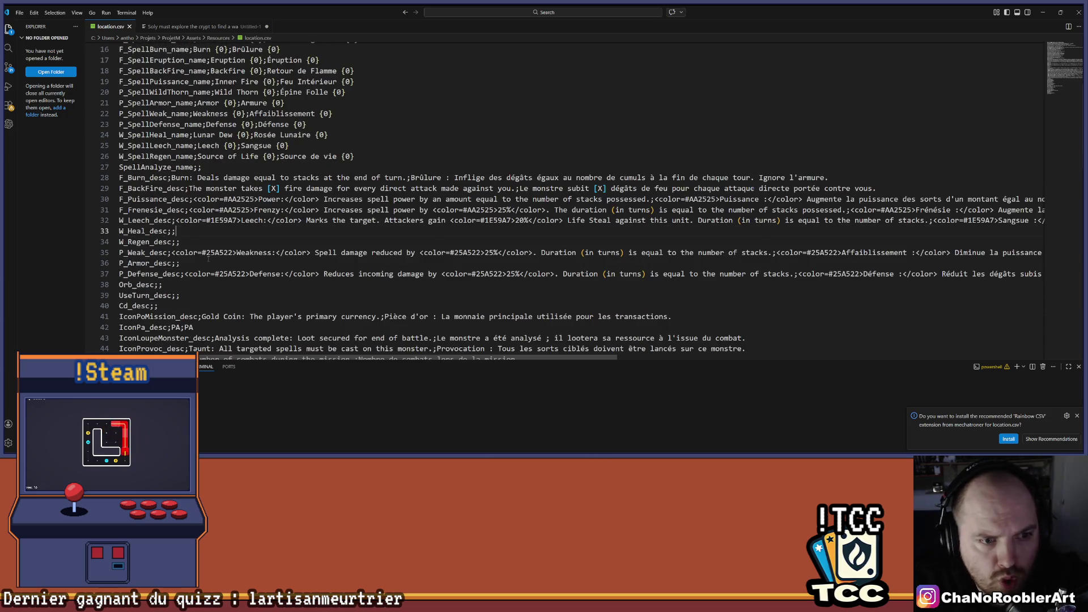
pyautogui.scroll(-1, 208, 258)
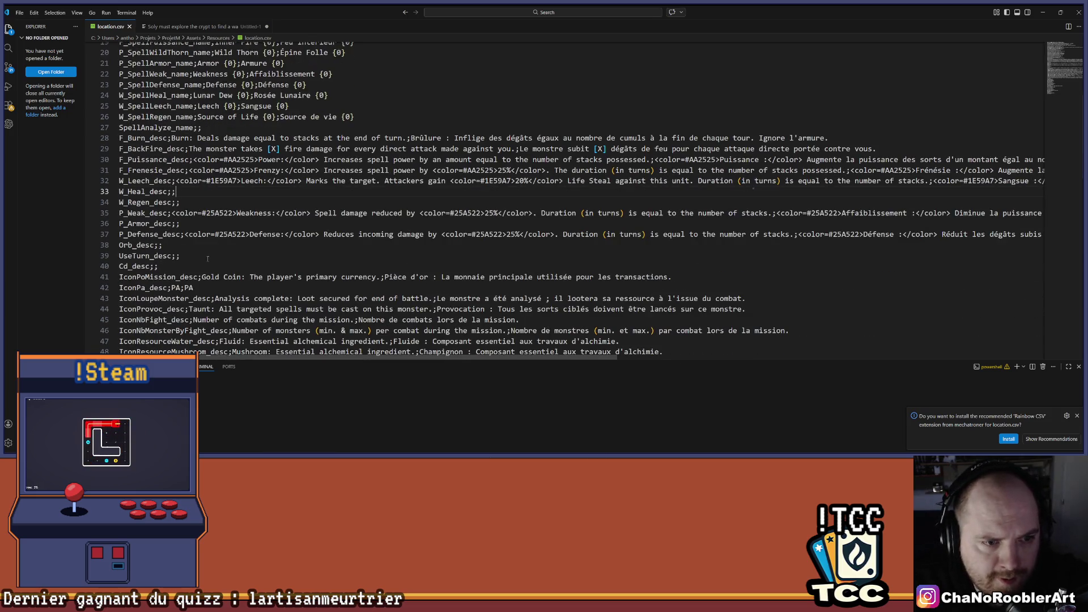
pyautogui.scroll(-6, 207, 259)
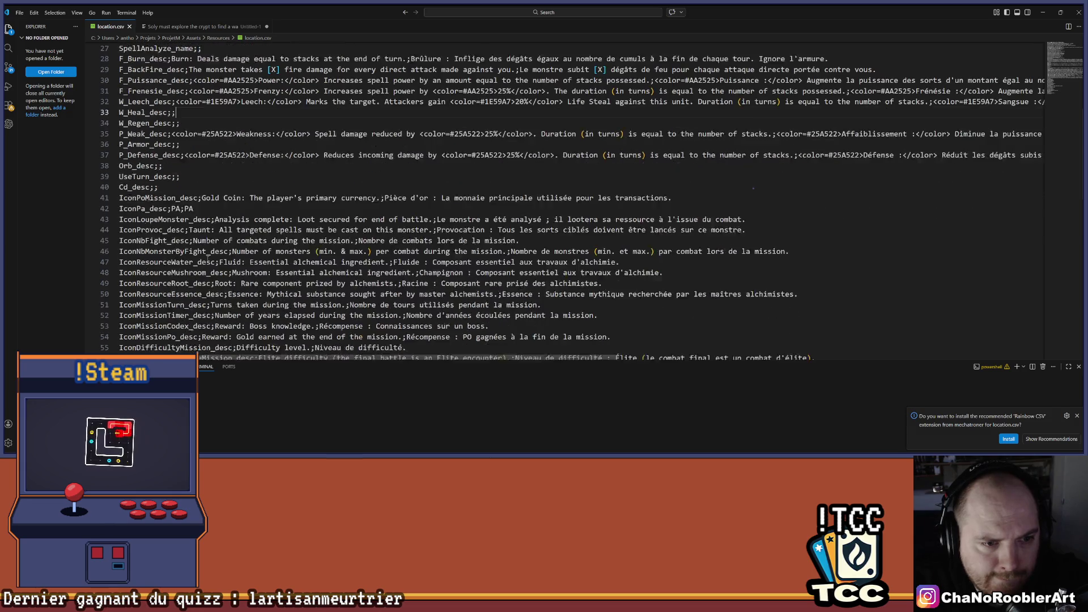
pyautogui.scroll(-1, 207, 259)
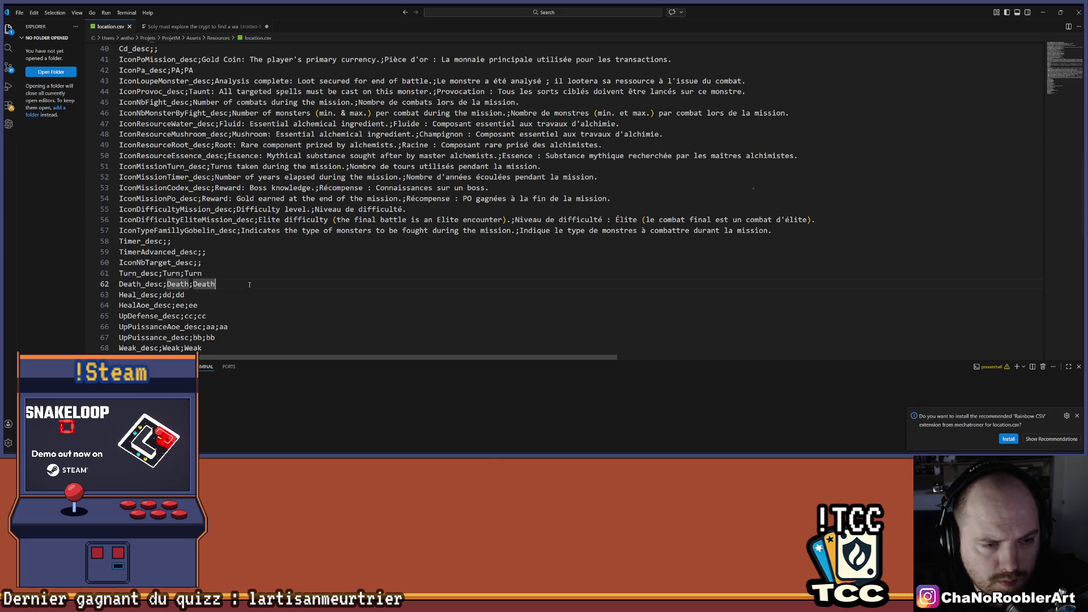
pyautogui.press('Return')
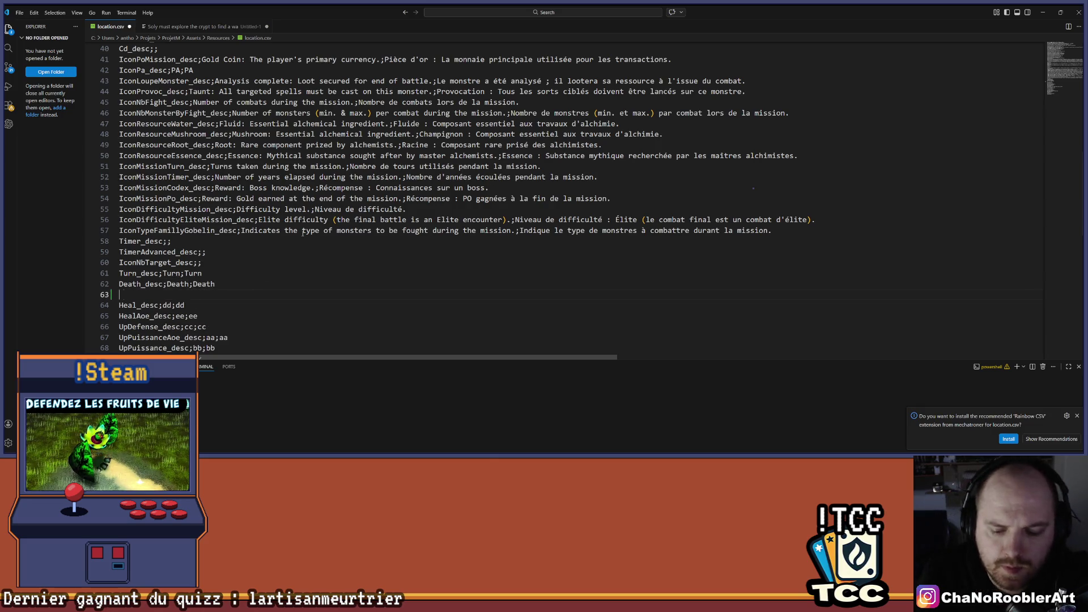
# - Type the Invok_desc entry 'Invocation de X monstre limité au max de monstre possible pour le combat.'
pyautogui.write('Invok_desc')
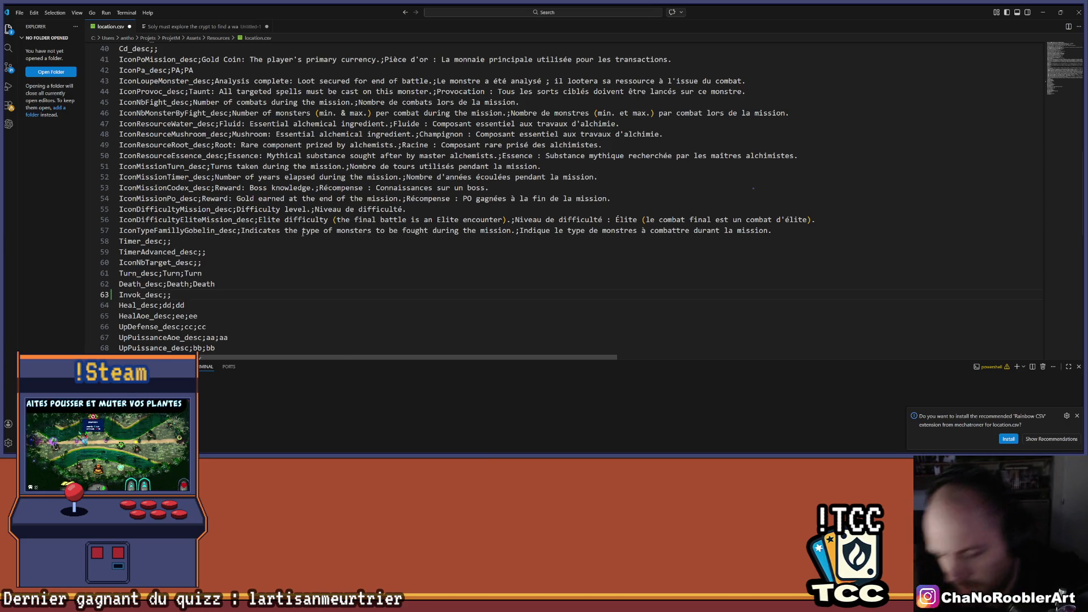
pyautogui.write('Invoc')
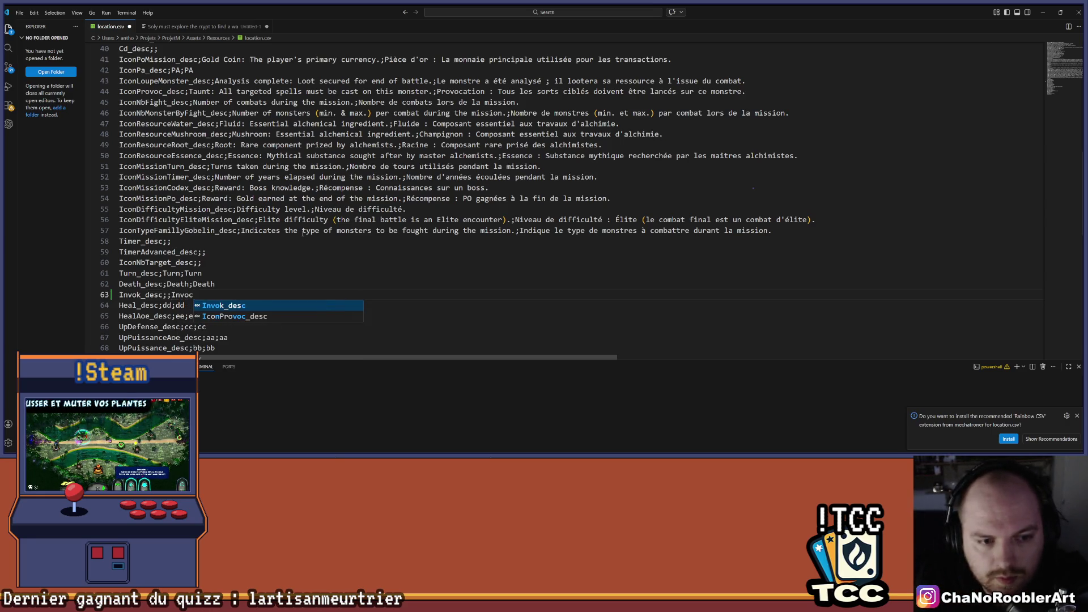
pyautogui.write('ation')
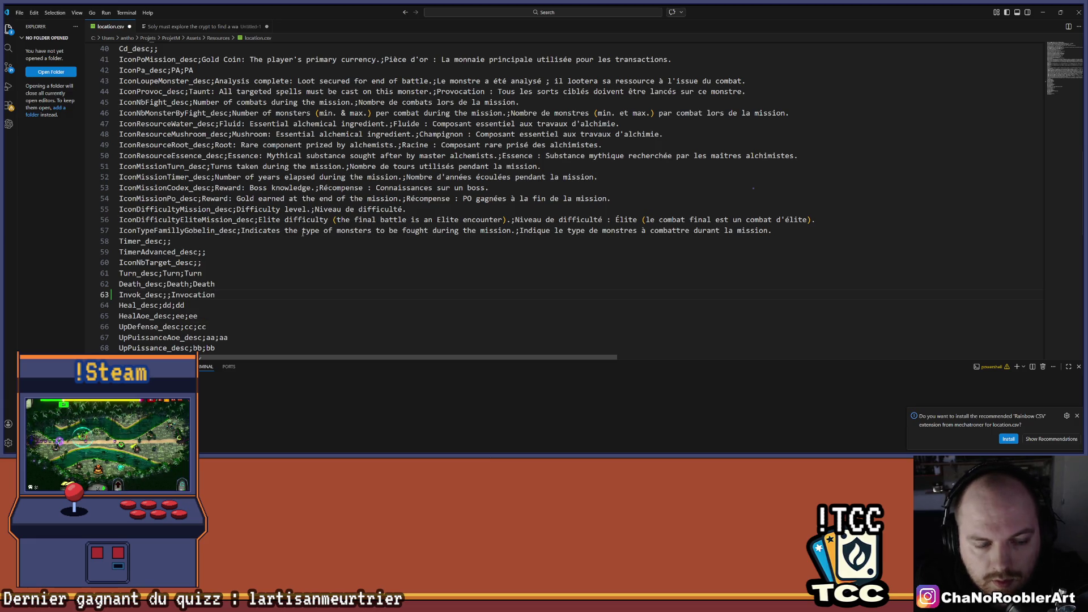
pyautogui.write(' de ')
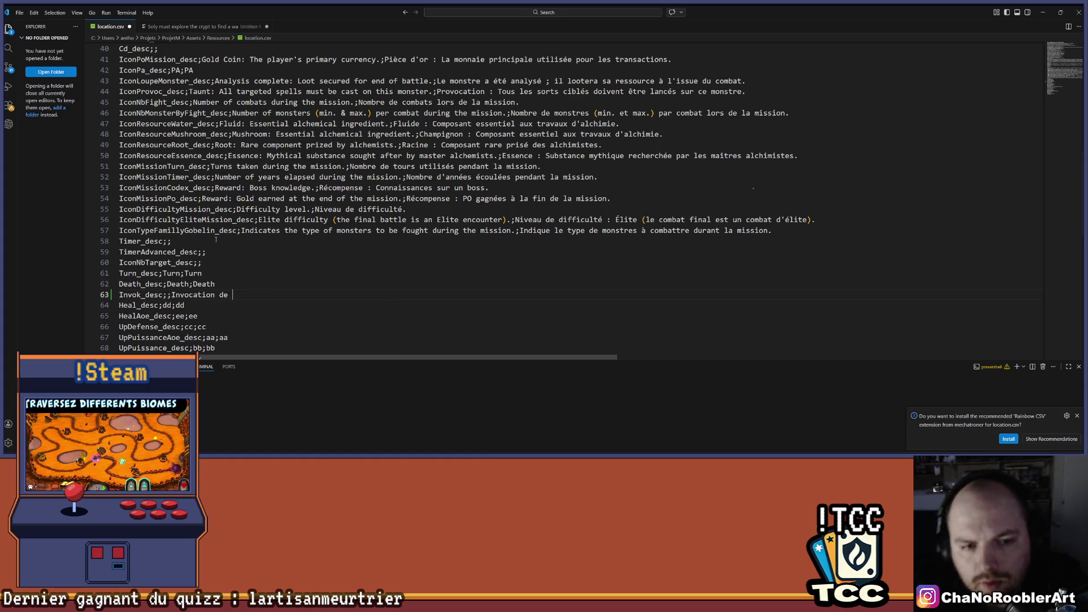
pyautogui.write('X mons')
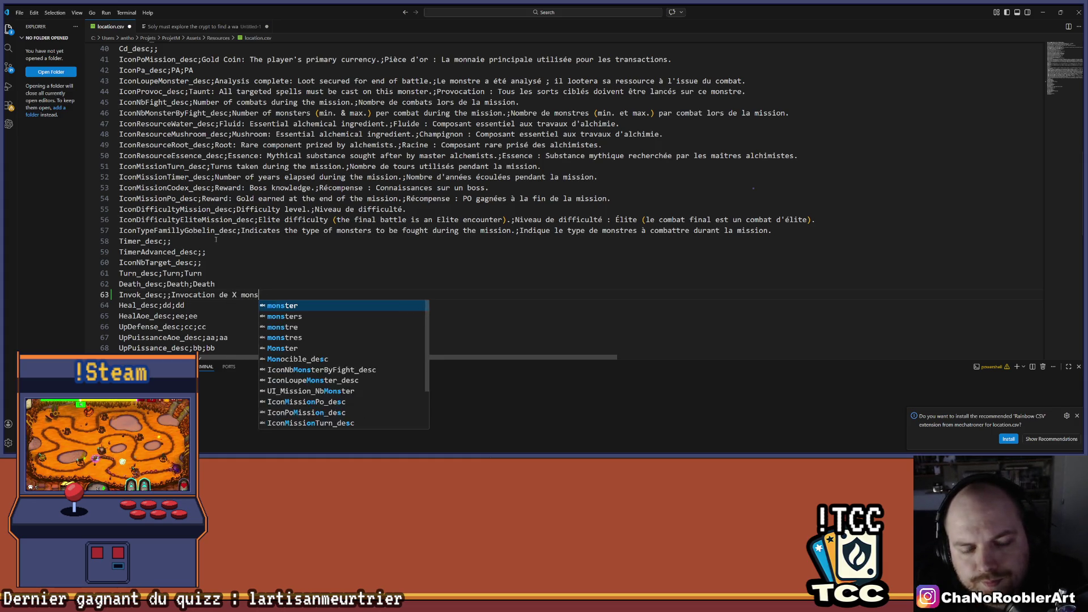
pyautogui.write('trre')
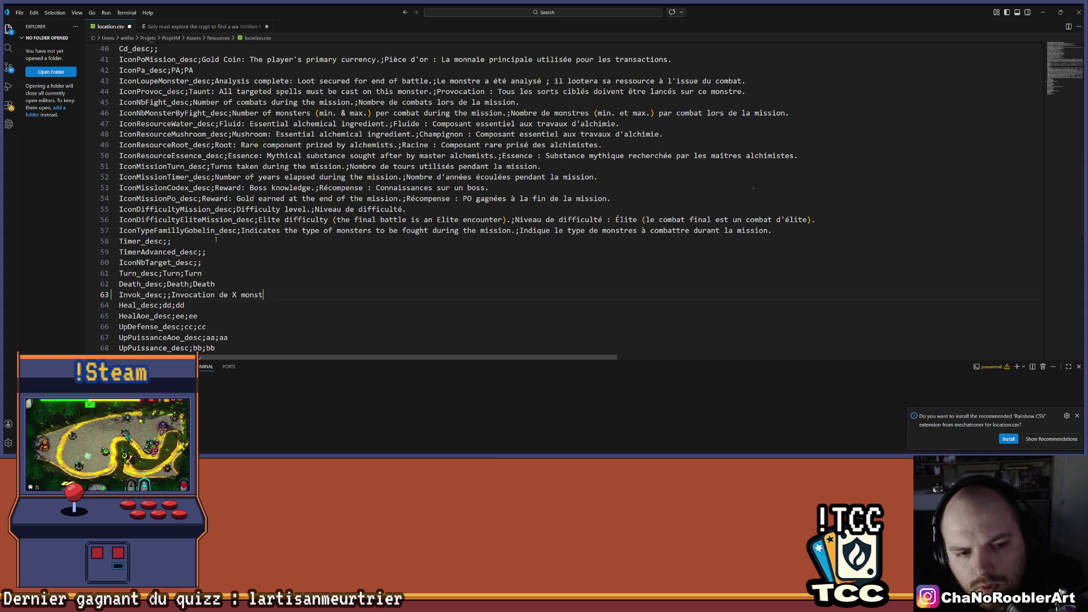
pyautogui.write('re')
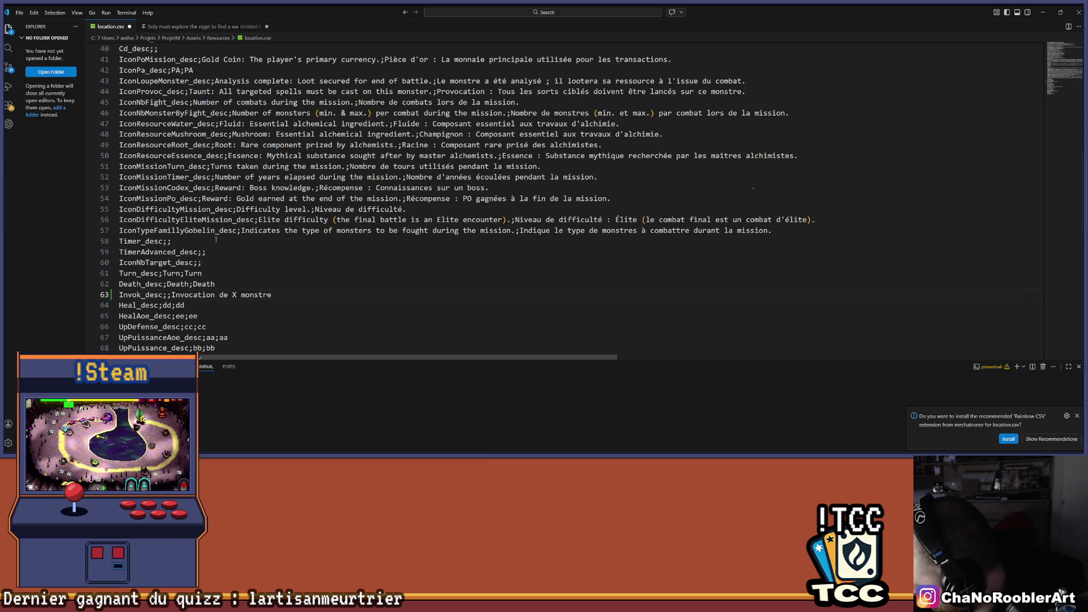
pyautogui.write(' en')
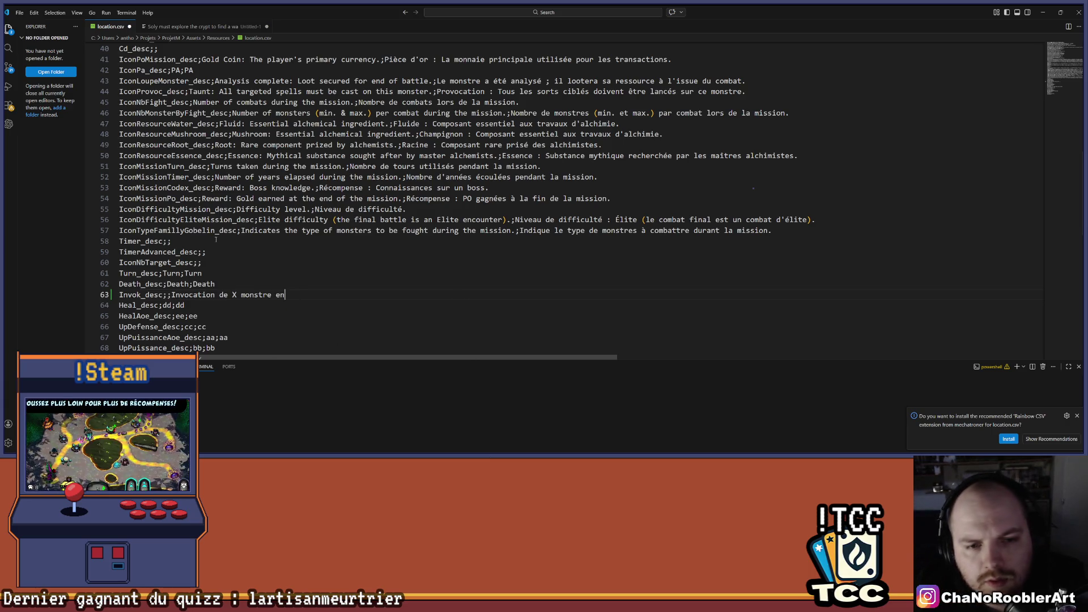
pyautogui.press('BackSpace')
pyautogui.press('BackSpace')
pyautogui.write('limité')
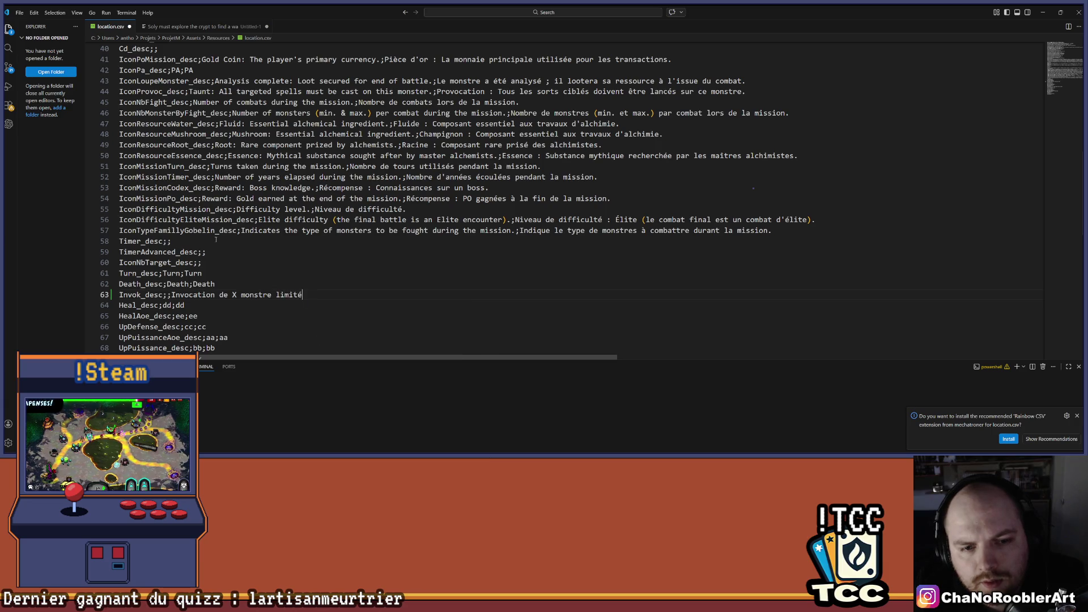
pyautogui.write(' au')
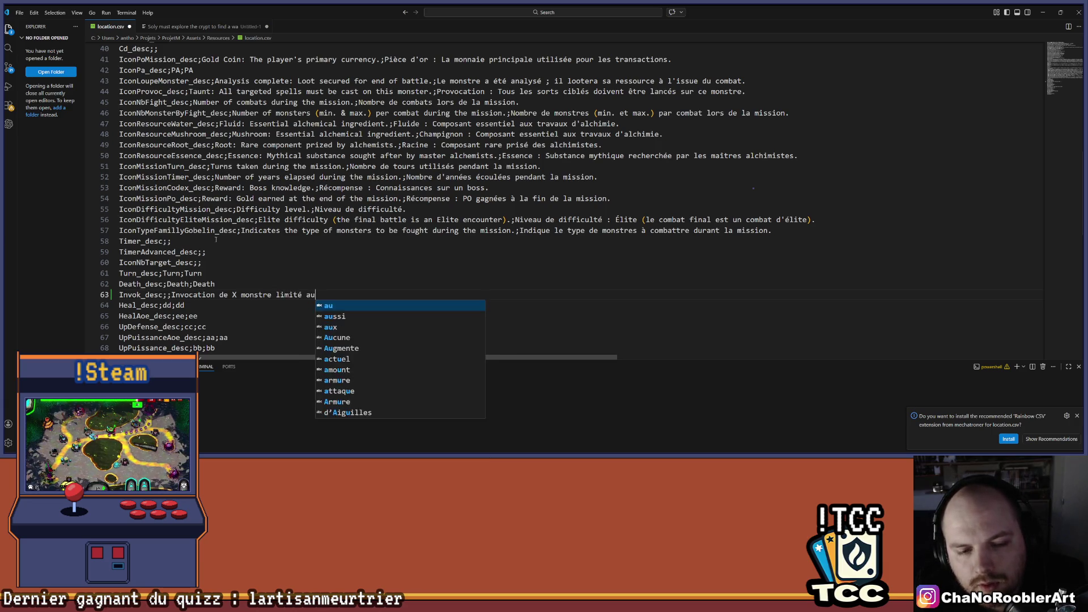
pyautogui.write(' max de monstr')
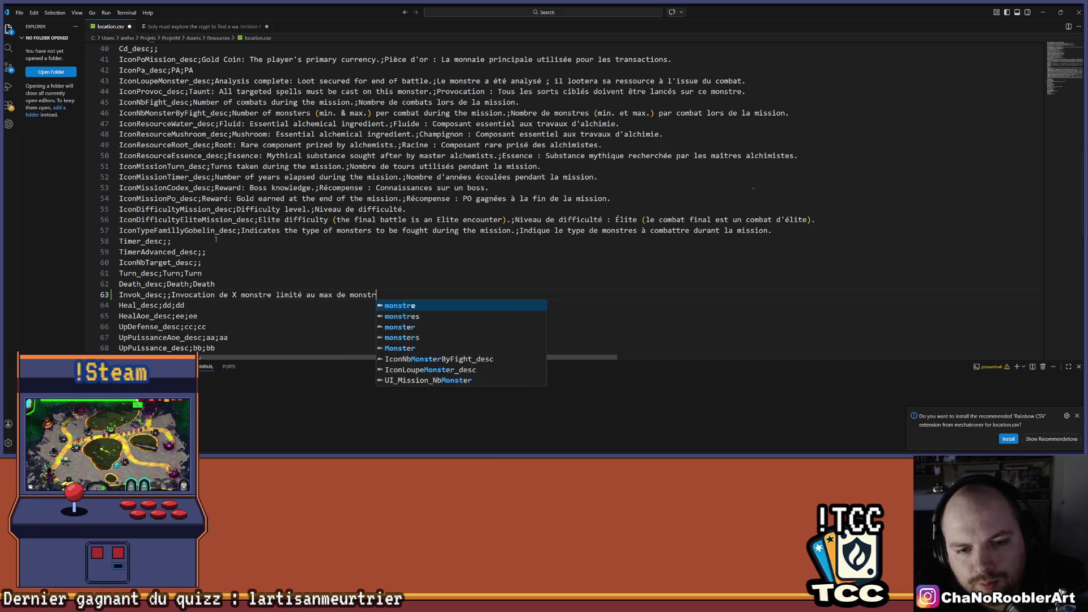
pyautogui.write('e possible pour')
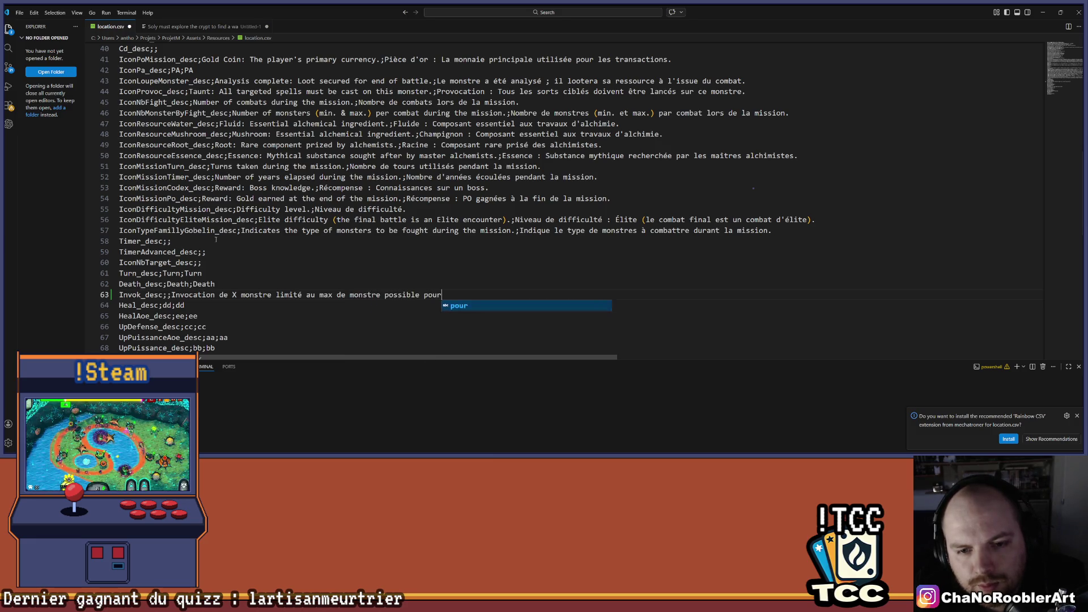
pyautogui.write(' le combat.')
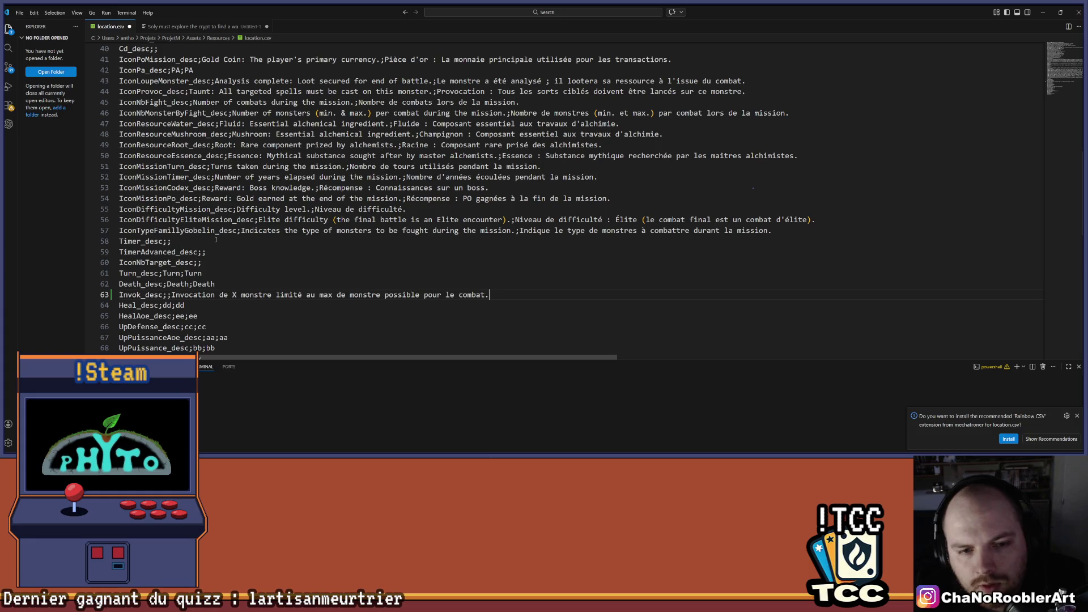
# - Wrap the X placeholder in square brackets and select the French description on line 63
pyautogui.press('Left')
pyautogui.press('Left')
pyautogui.press('Left')
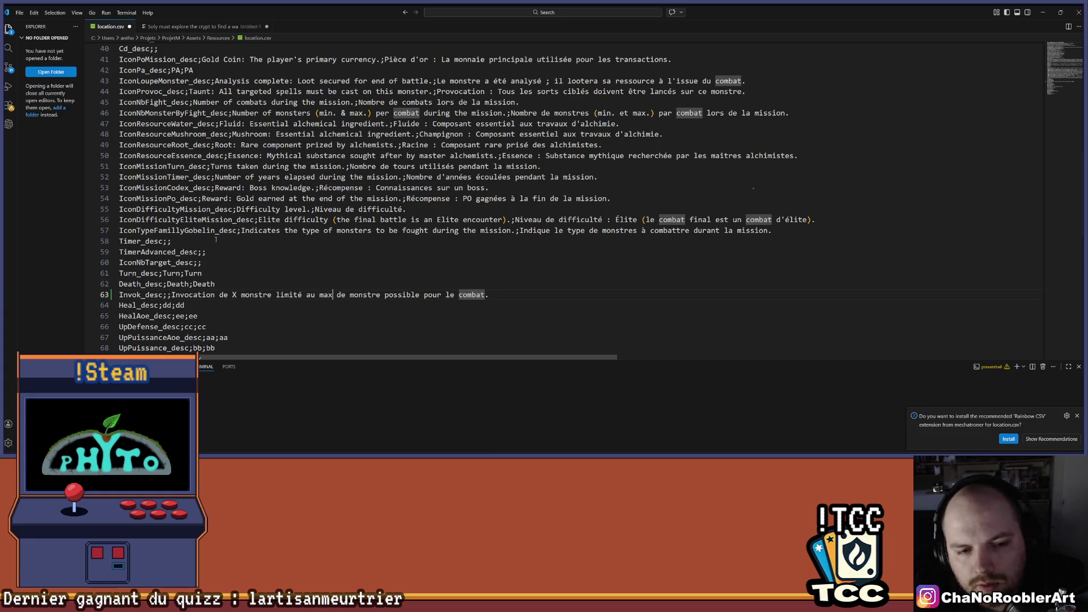
pyautogui.press('Left')
pyautogui.press('Left')
pyautogui.press('Left')
pyautogui.press('Left')
pyautogui.press('Left')
pyautogui.press('Left')
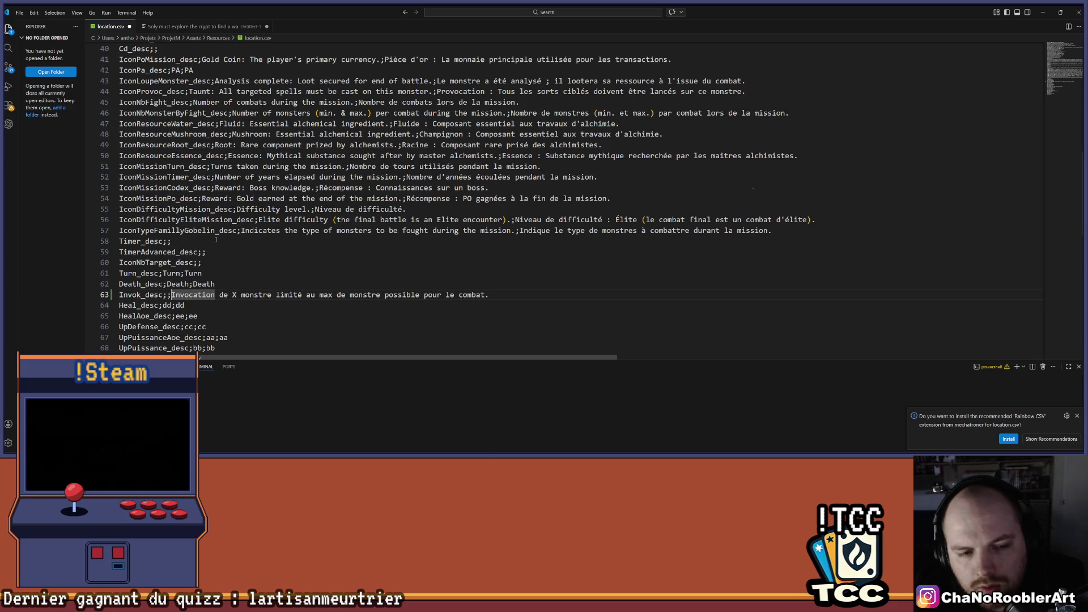
pyautogui.press('Right')
pyautogui.press('Right')
pyautogui.press('Right')
pyautogui.write('[')
pyautogui.press('Right')
pyautogui.write(']')
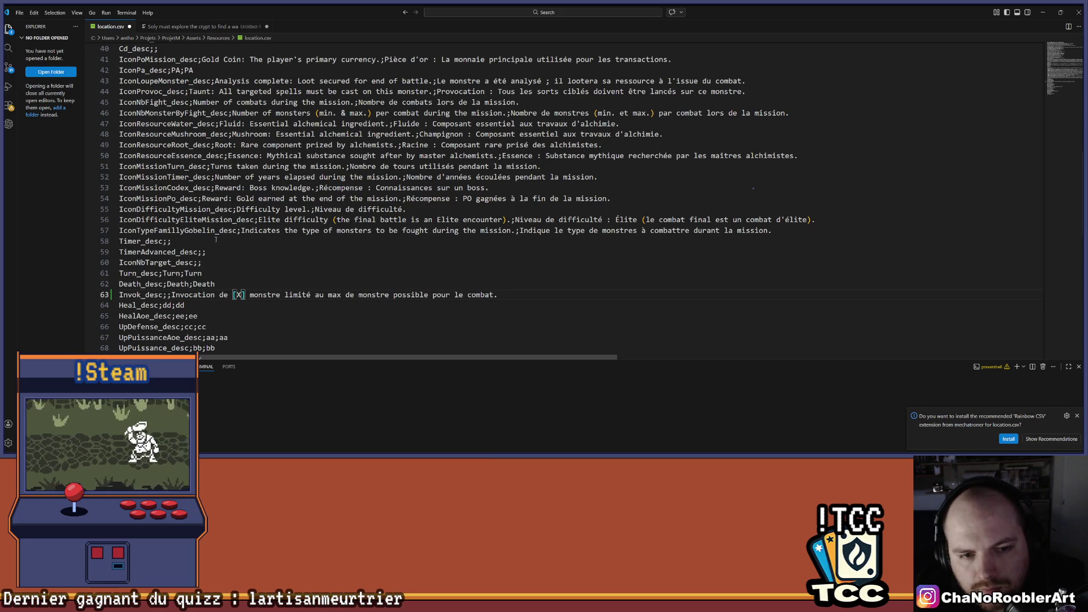
pyautogui.press('End')
pyautogui.hotkey('shift', 'Home')
pyautogui.hotkey('ctrl', 'shift', 'Right')
pyautogui.hotkey('ctrl', 'shift', 'Right')
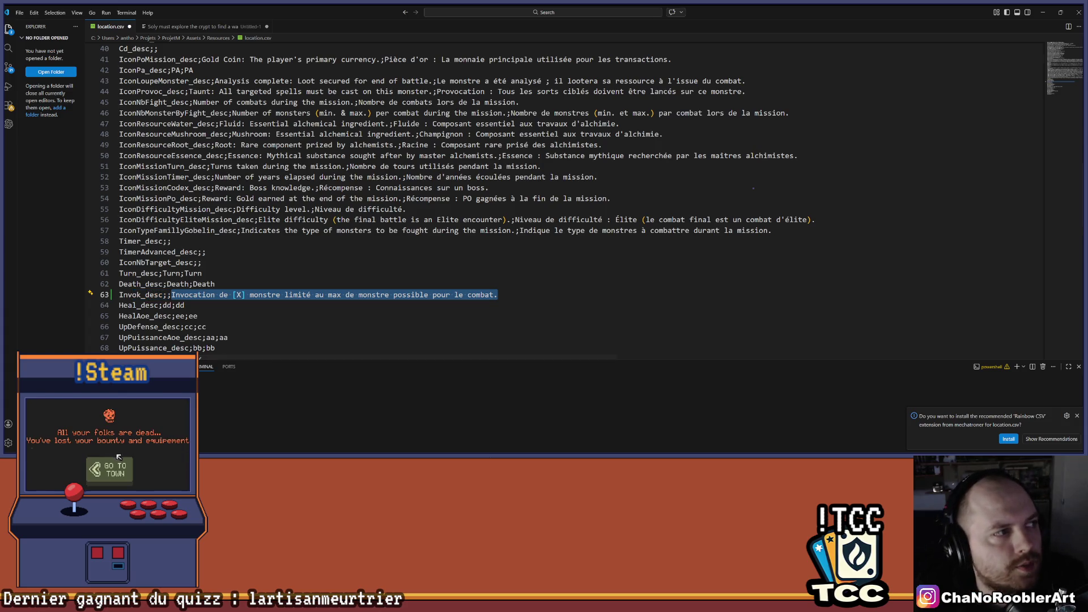
# - Save location.csv with the new Invok_desc line and select its French description text
pyautogui.click(115, 470)
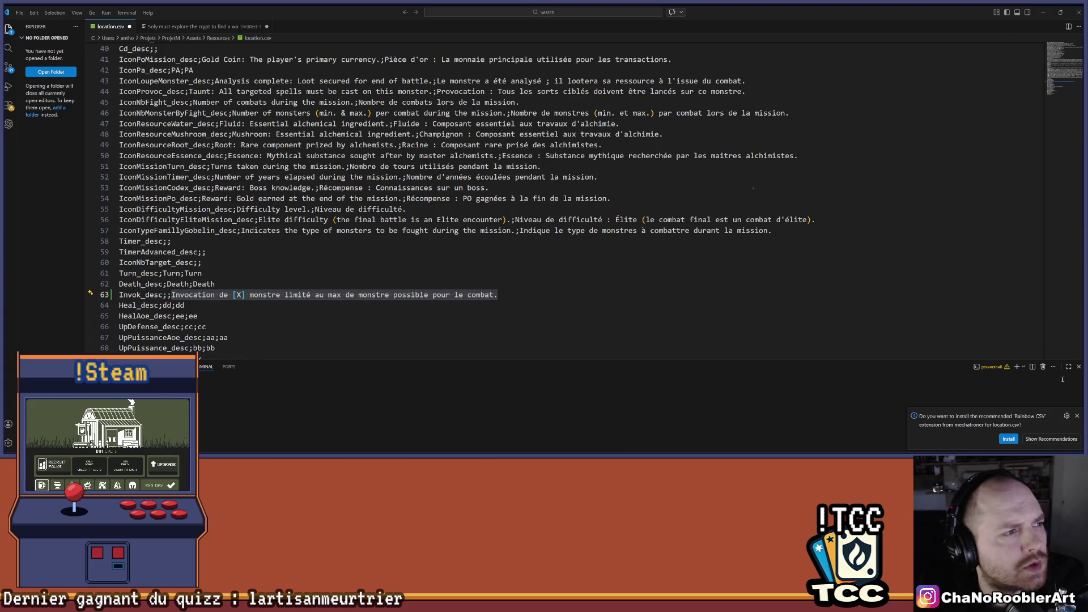
pyautogui.click(63, 461)
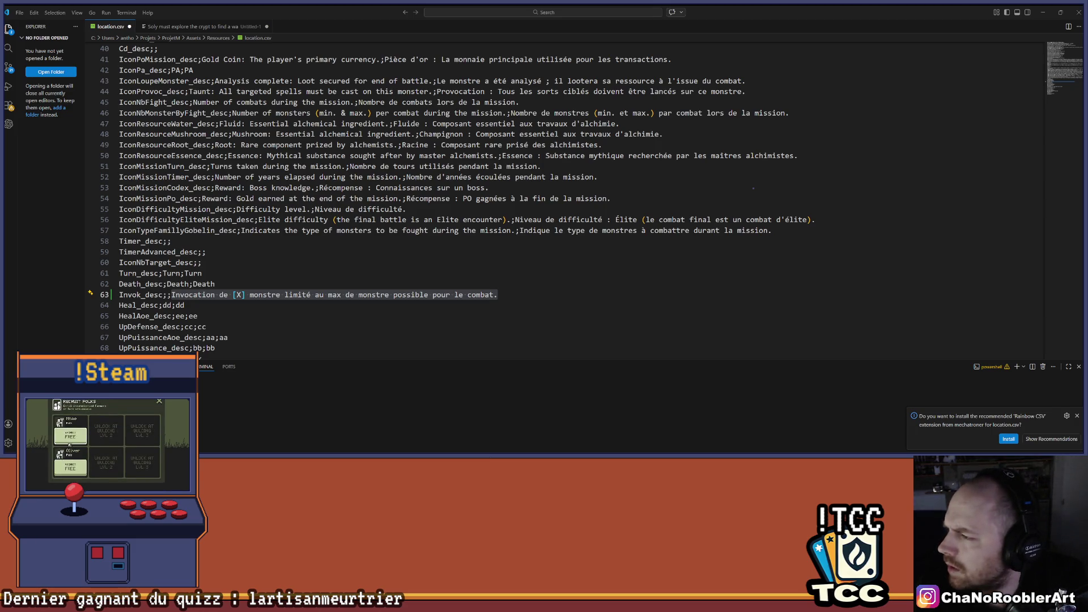
pyautogui.click(70, 465)
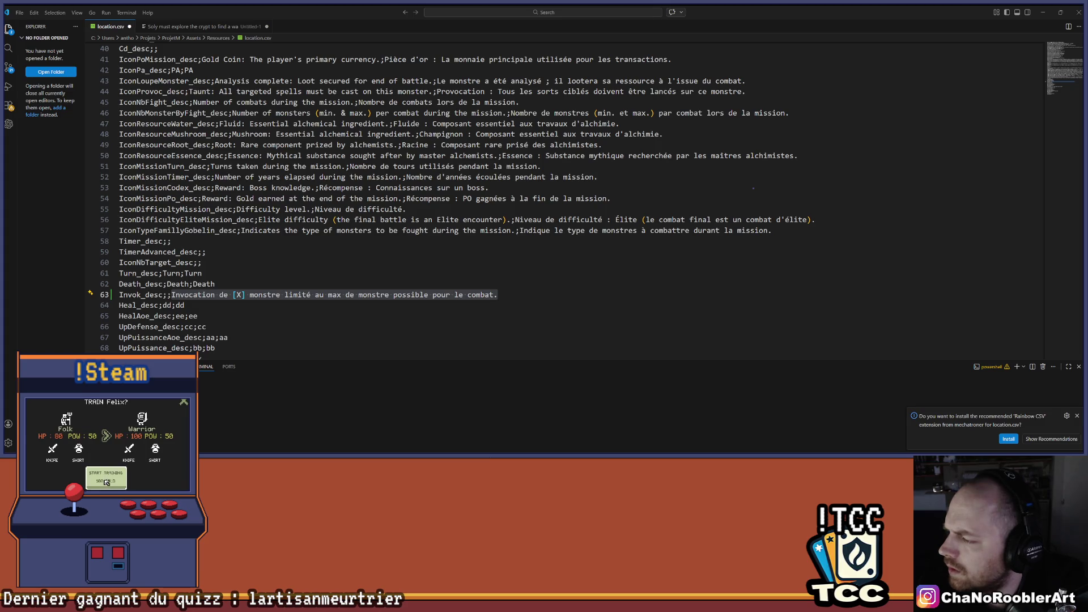
pyautogui.click(106, 481)
pyautogui.click(95, 478)
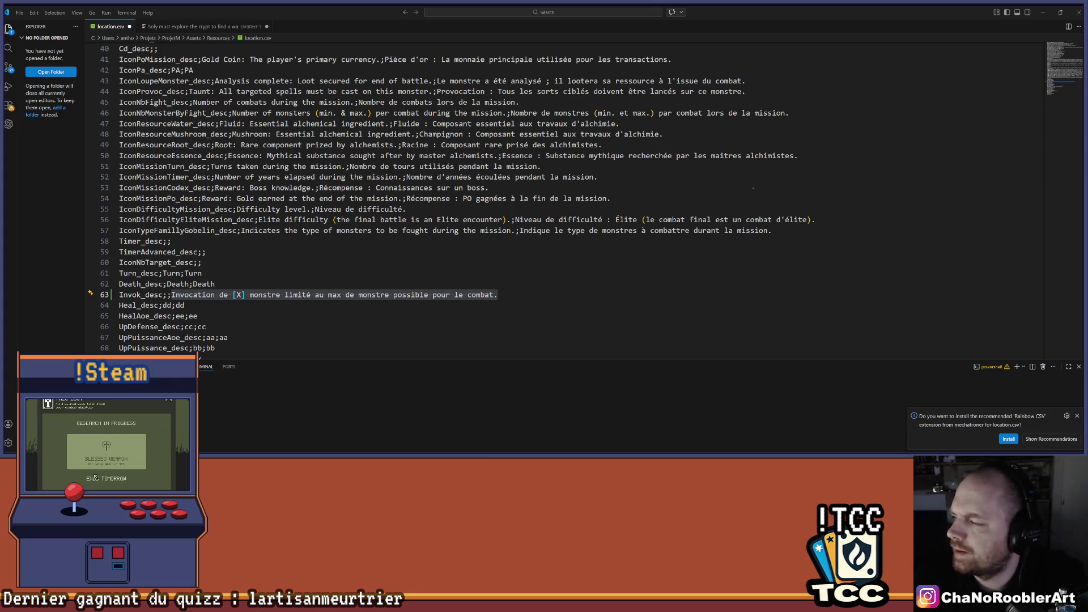
pyautogui.click(95, 477)
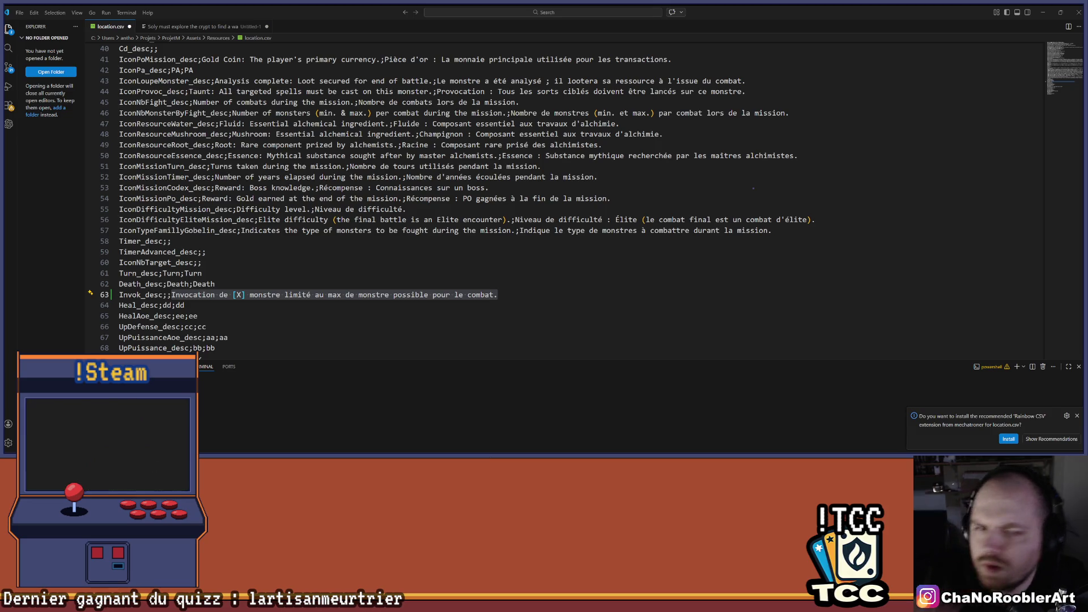
pyautogui.click(215, 348)
pyautogui.hotkey('ctrl', 's')
pyautogui.moveTo(172, 295); pyautogui.dragTo(502, 293)
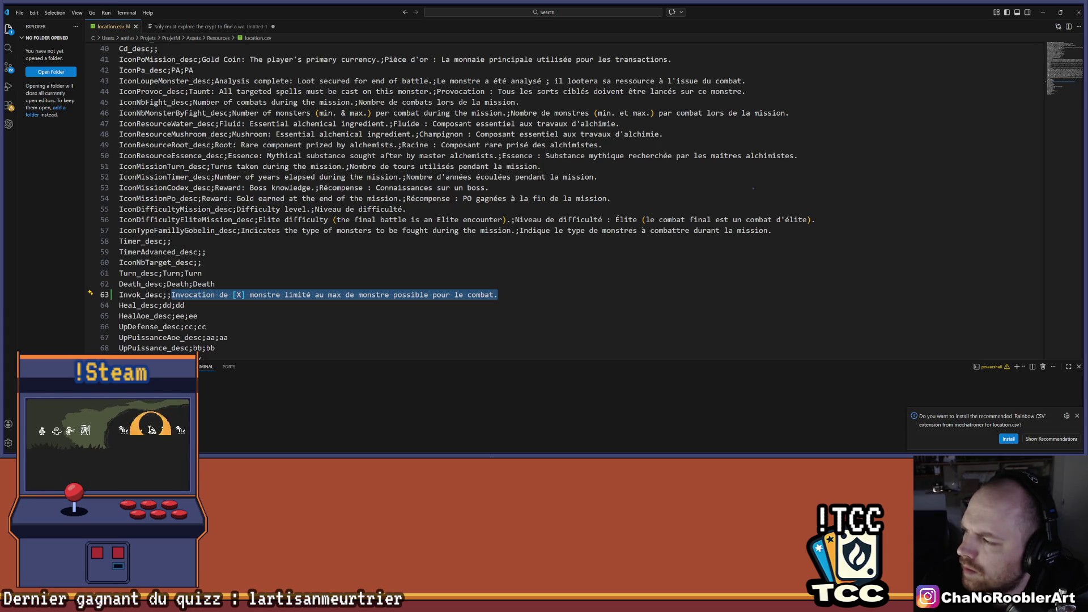
pyautogui.hotkey('alt', 'Tab')
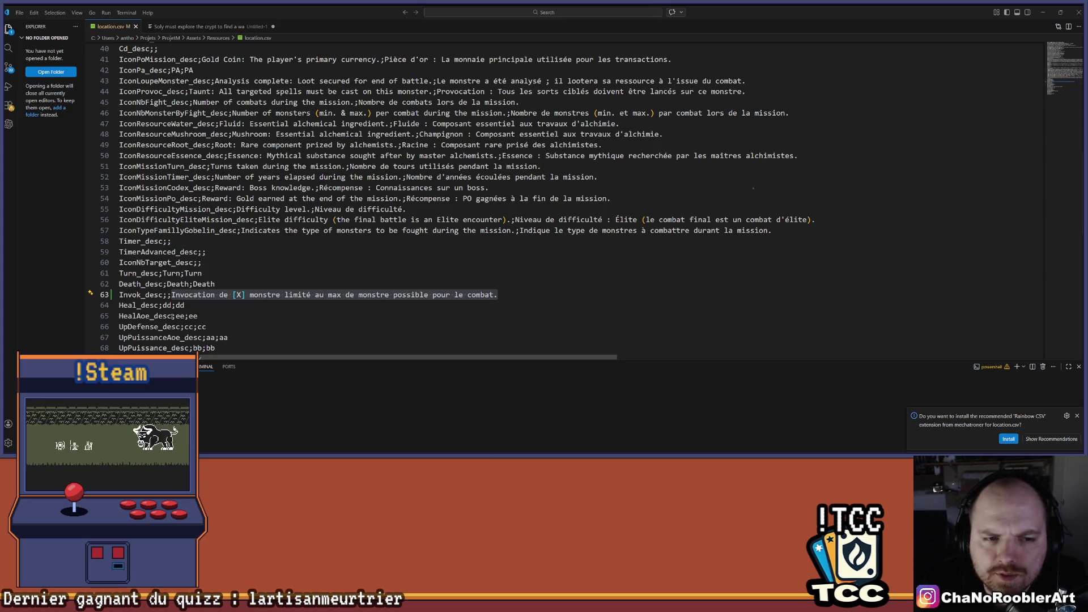
pyautogui.hotkey('alt', 'Tab')
# - Reword the start of line 63 from 'Invocation de [X] monstre' to 'Invoque [X] monstres'
pyautogui.click(214, 294)
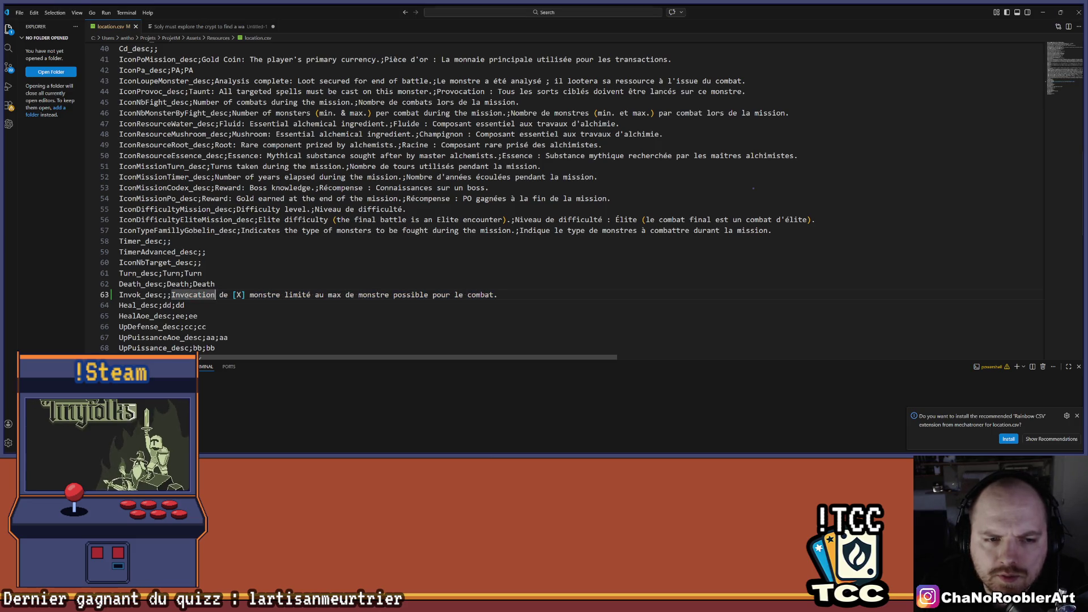
pyautogui.press('BackSpace')
pyautogui.press('BackSpace')
pyautogui.press('BackSpace')
pyautogui.write('q')
pyautogui.press('Delete')
pyautogui.press('Delete')
pyautogui.press('Delete')
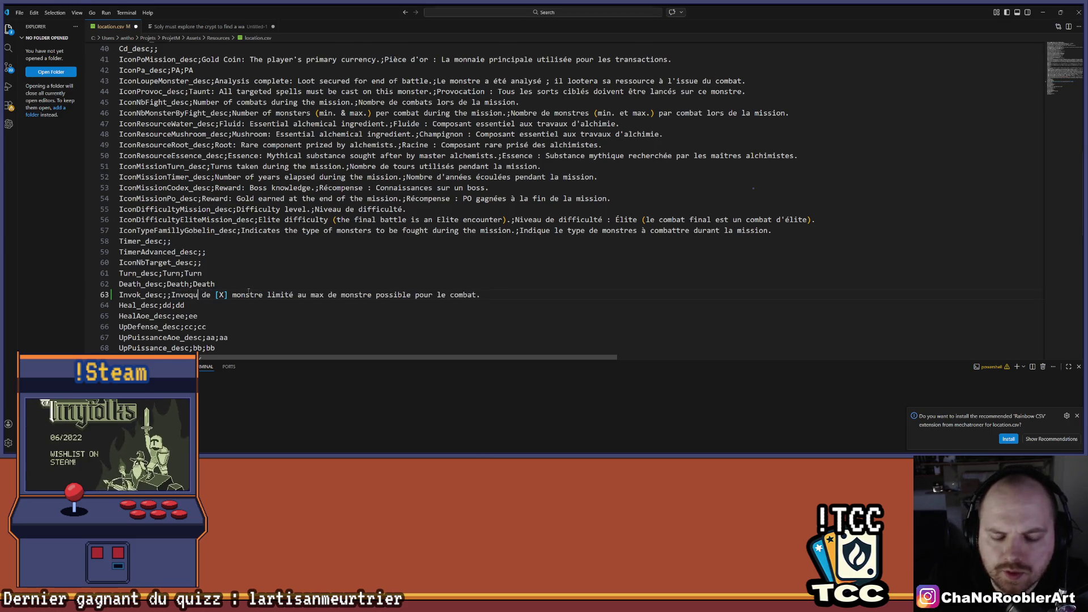
pyautogui.write('ue')
pyautogui.press('Delete')
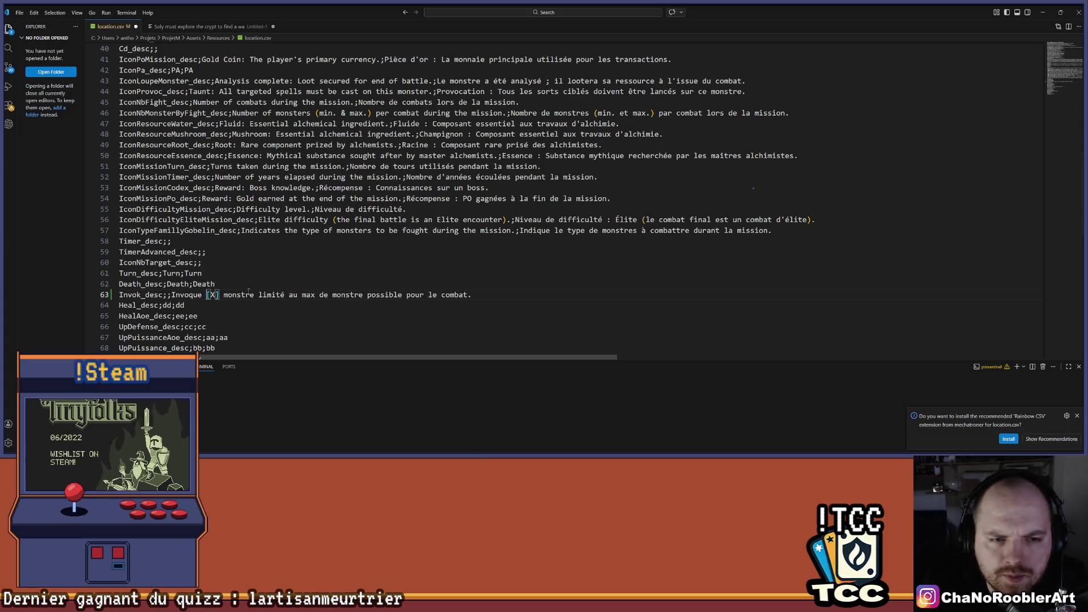
pyautogui.click(248, 295)
pyautogui.write('s')
pyautogui.press('BackSpace')
pyautogui.press('BackSpace')
pyautogui.write('es')
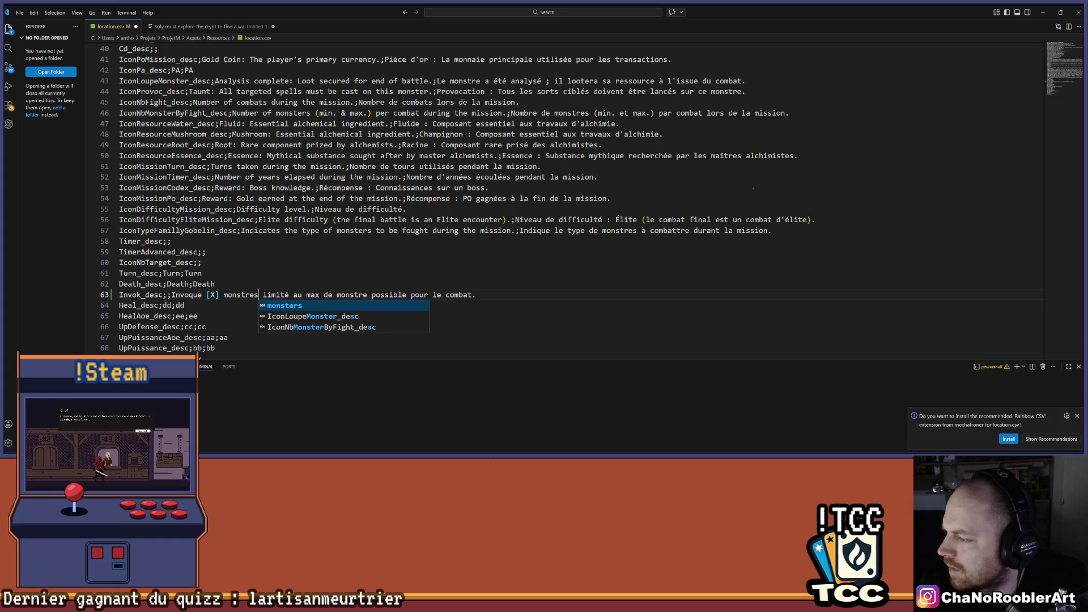
pyautogui.press('Escape')
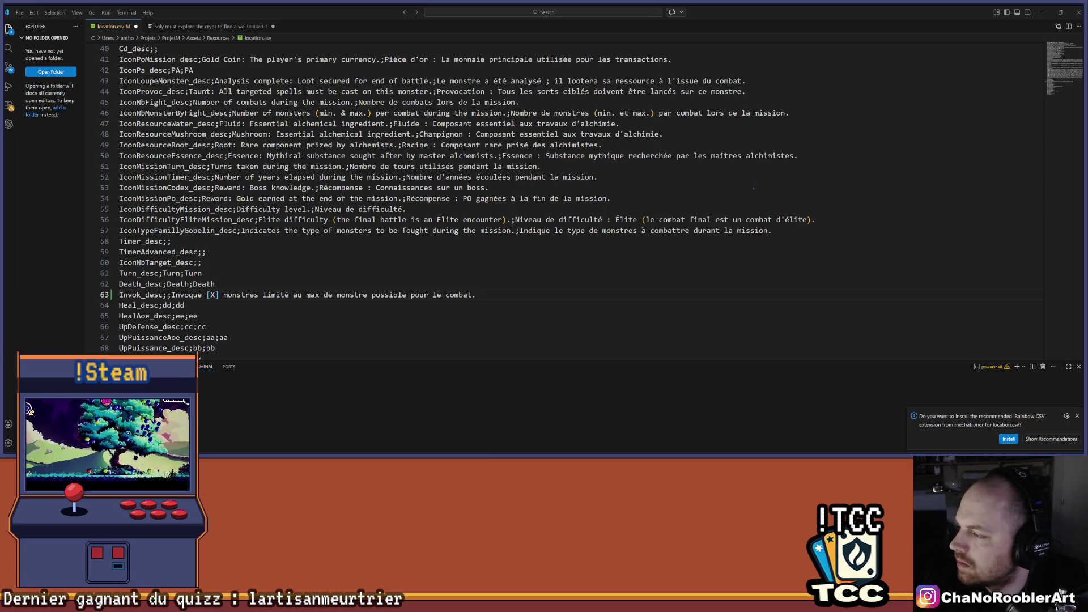
pyautogui.click(265, 294)
# - Cut the 'limité au max de monstre possible pour le combat' wording from line 63
pyautogui.write('(')
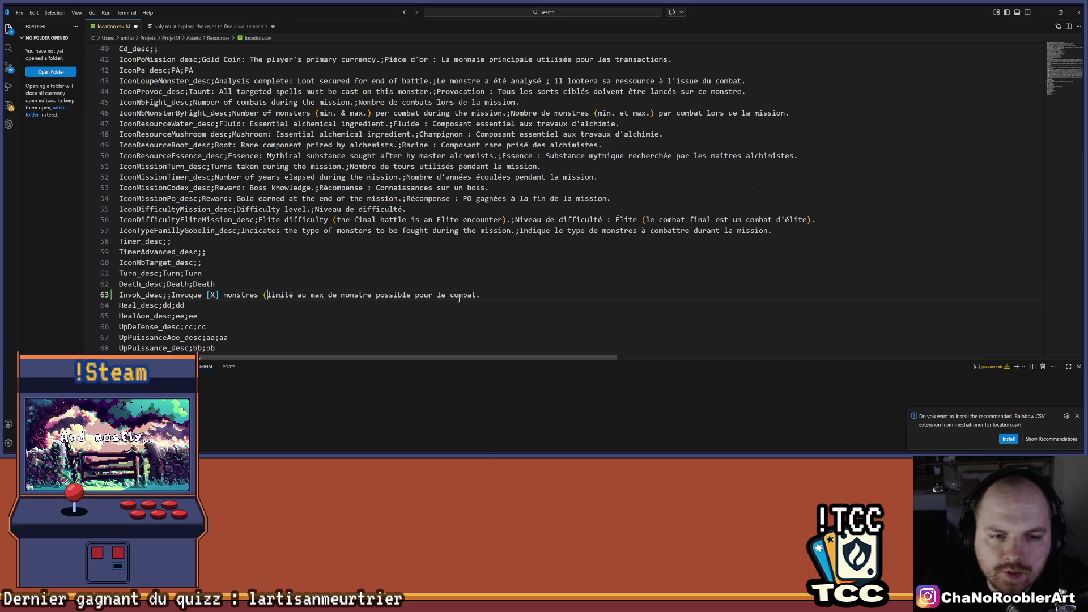
pyautogui.doubleClick(459, 296)
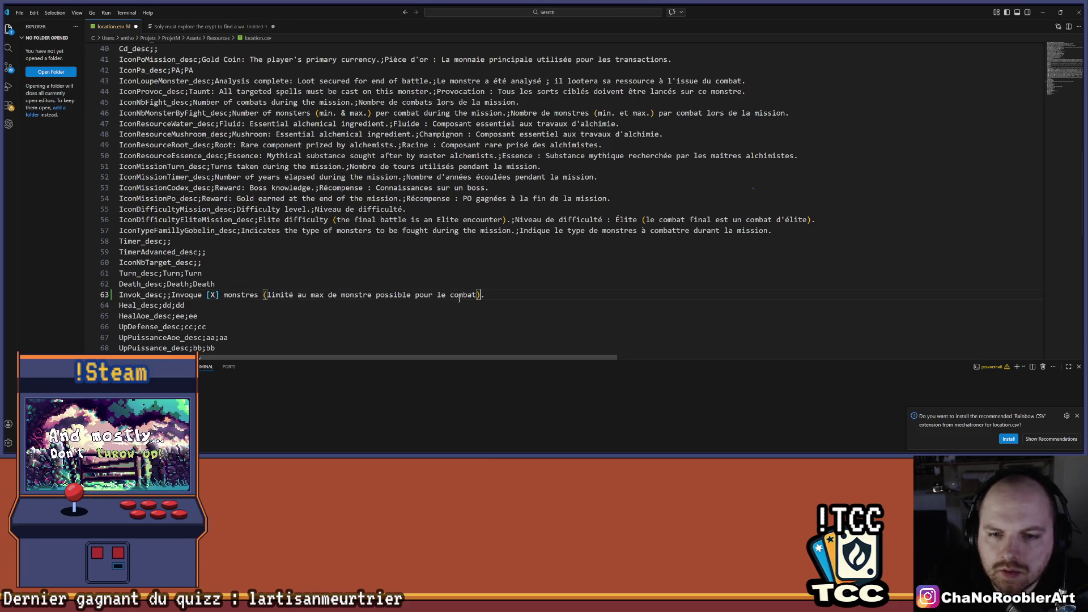
pyautogui.press('BackSpace')
pyautogui.press('BackSpace')
pyautogui.press('BackSpace')
pyautogui.write(')')
pyautogui.press('BackSpace')
pyautogui.press('BackSpace')
pyautogui.press('BackSpace')
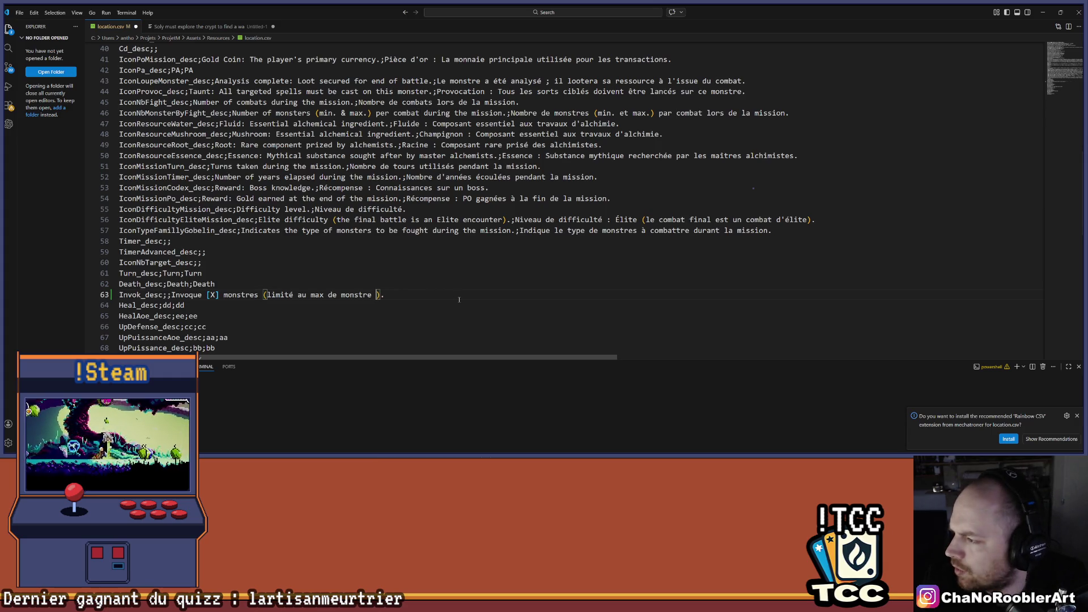
pyautogui.press('BackSpace')
pyautogui.press('BackSpace')
pyautogui.press('BackSpace')
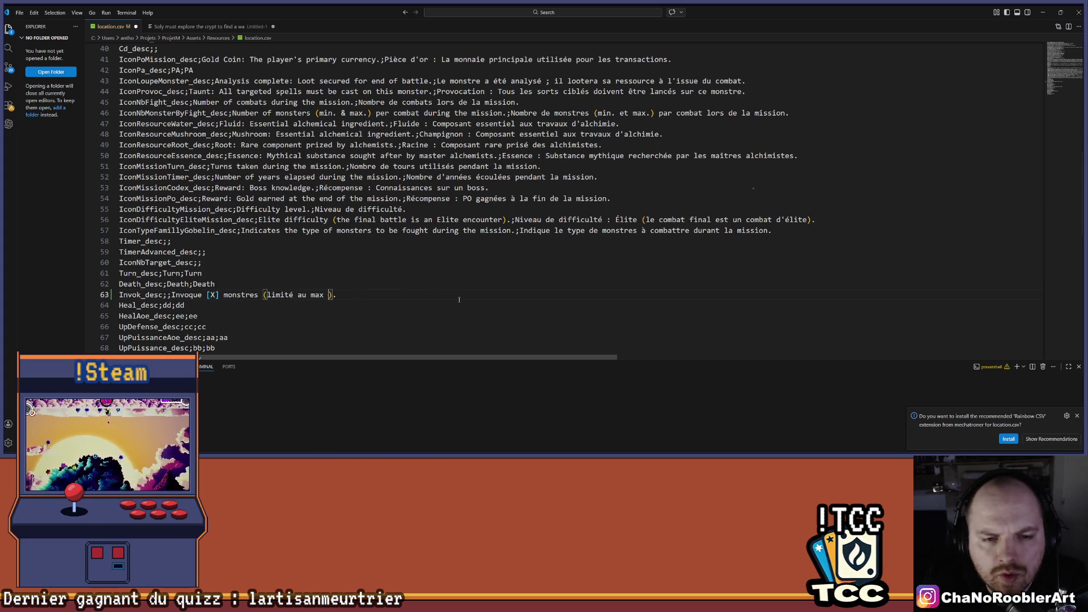
pyautogui.write('oar')
pyautogui.press('BackSpace')
pyautogui.press('BackSpace')
pyautogui.press('BackSpace')
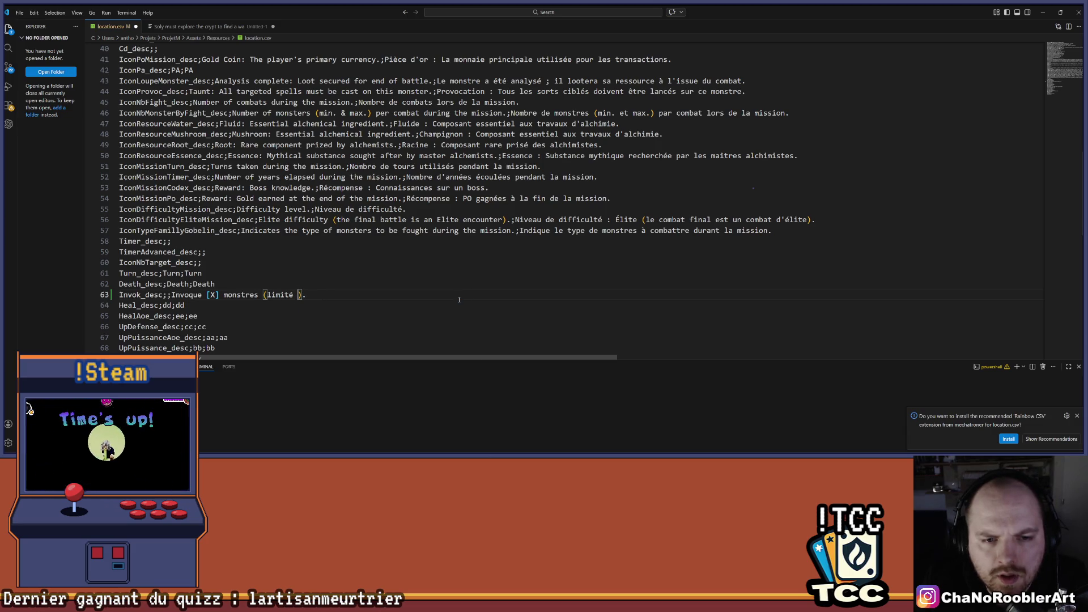
pyautogui.write('par la capaa')
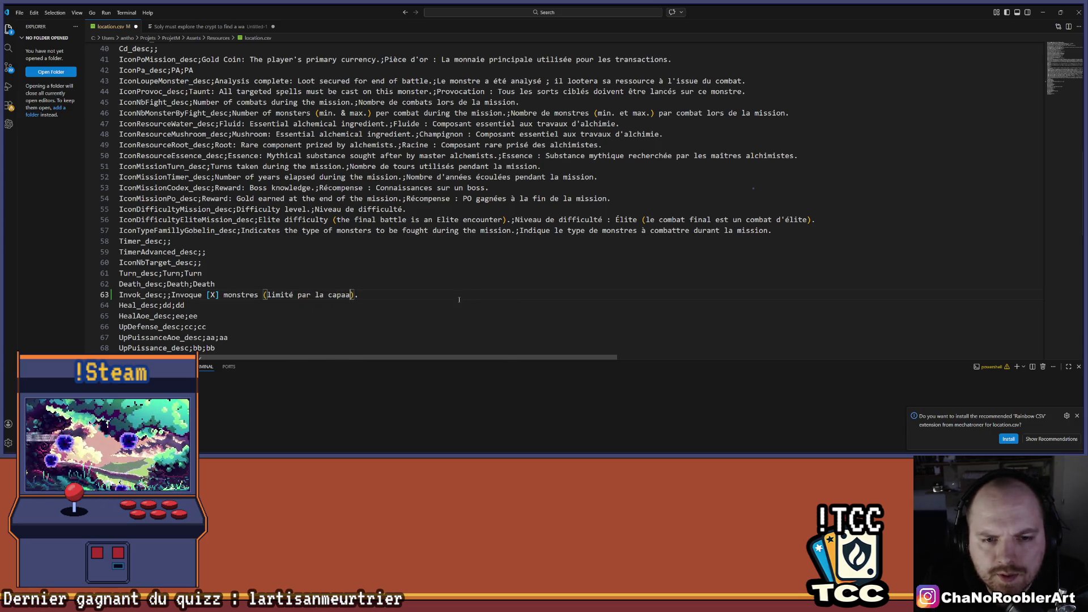
pyautogui.press('BackSpace')
pyautogui.write('cité ')
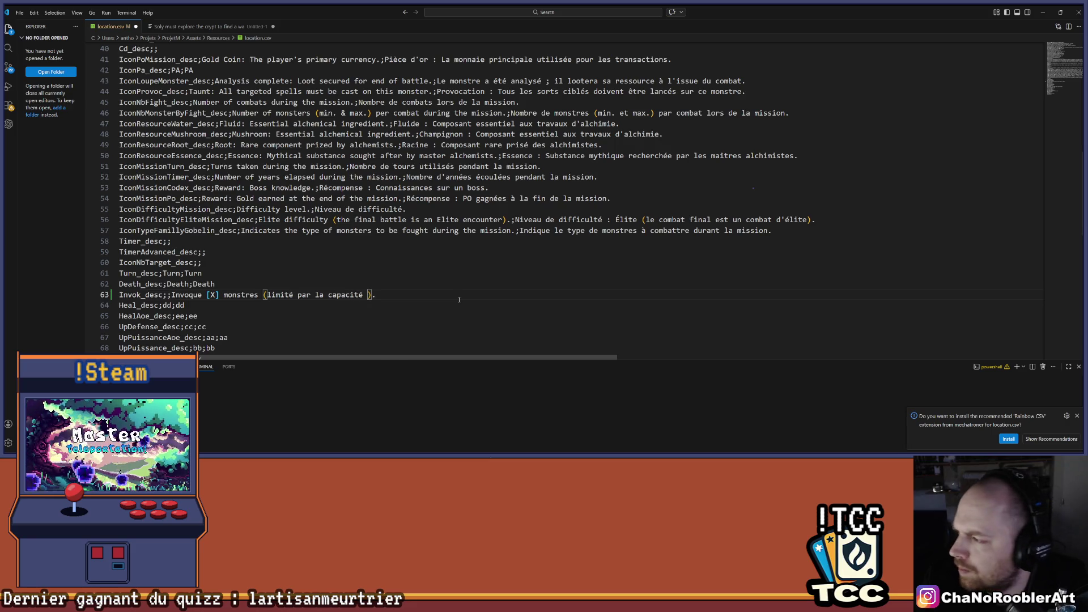
pyautogui.write('m')
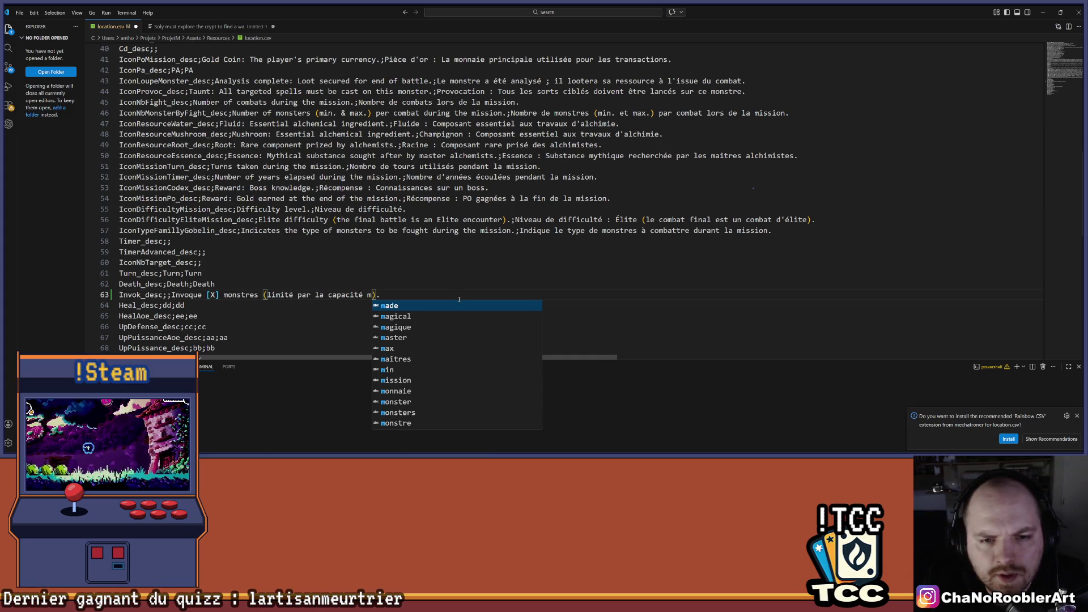
pyautogui.press('BackSpace')
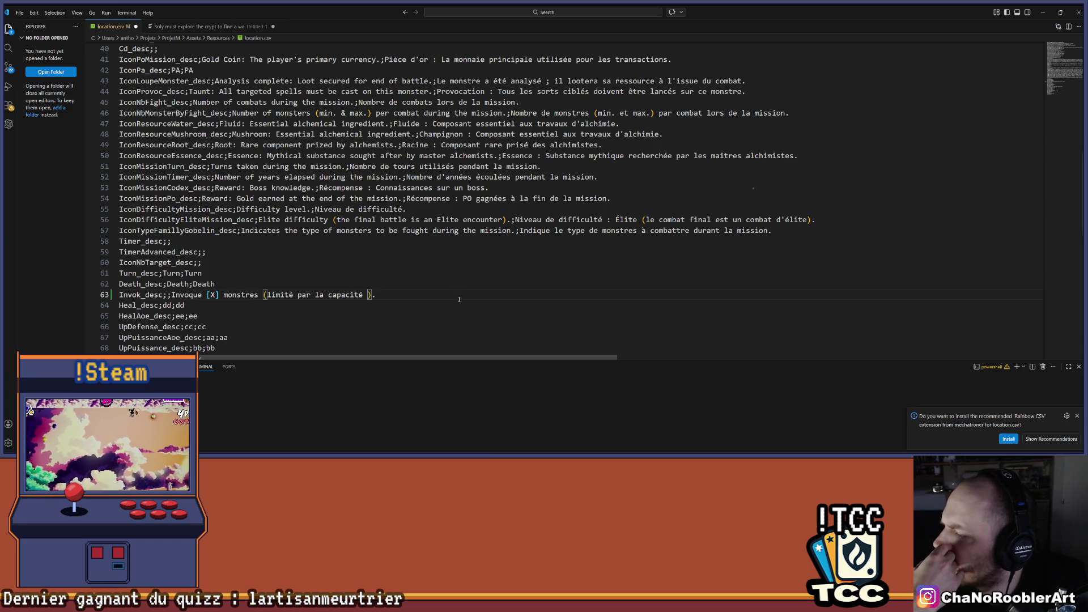
pyautogui.press('BackSpace')
pyautogui.press('BackSpace')
pyautogui.press('BackSpace')
pyautogui.press('BackSpace')
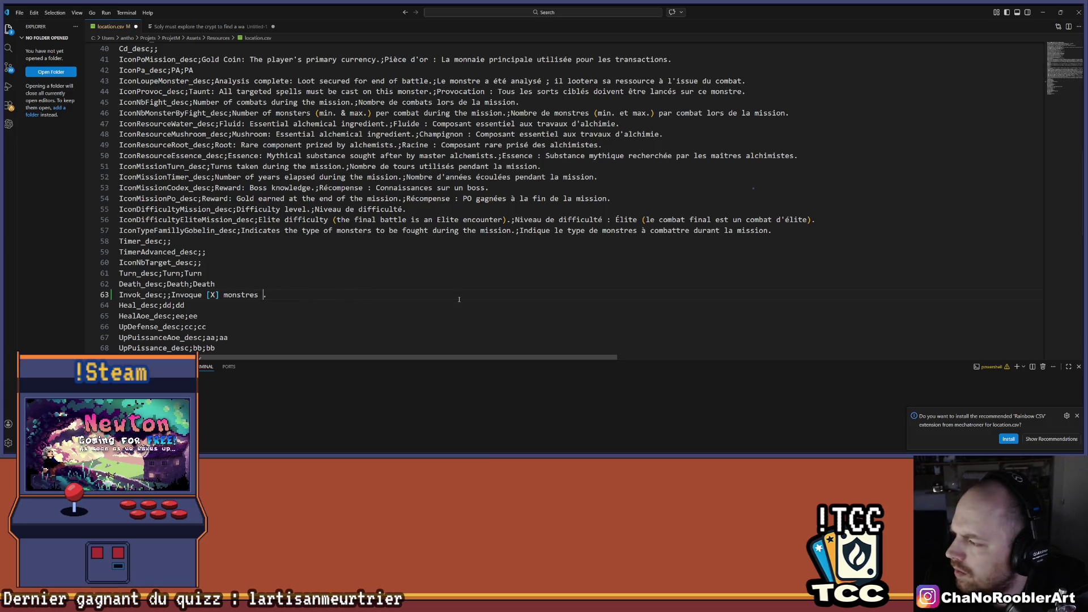
# - Add ', ou moins si le maximum de monstre est atteint' after 'monstres' on line 63
pyautogui.press('BackSpace')
pyautogui.write(', ou moins ')
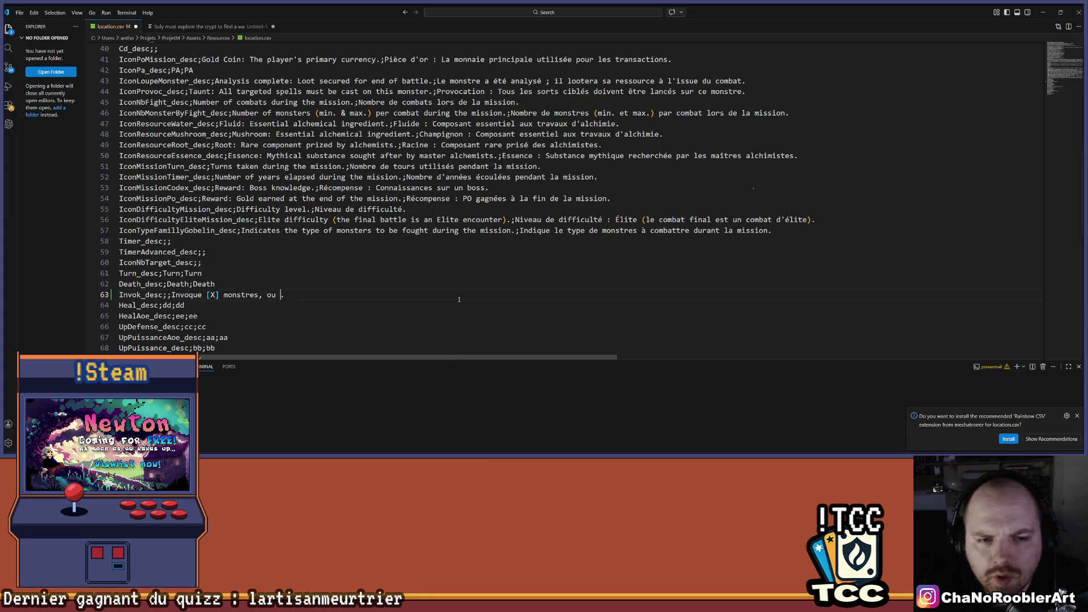
pyautogui.write('si le maix')
pyautogui.press('BackSpace')
pyautogui.press('BackSpace')
pyautogui.write('ximum de m')
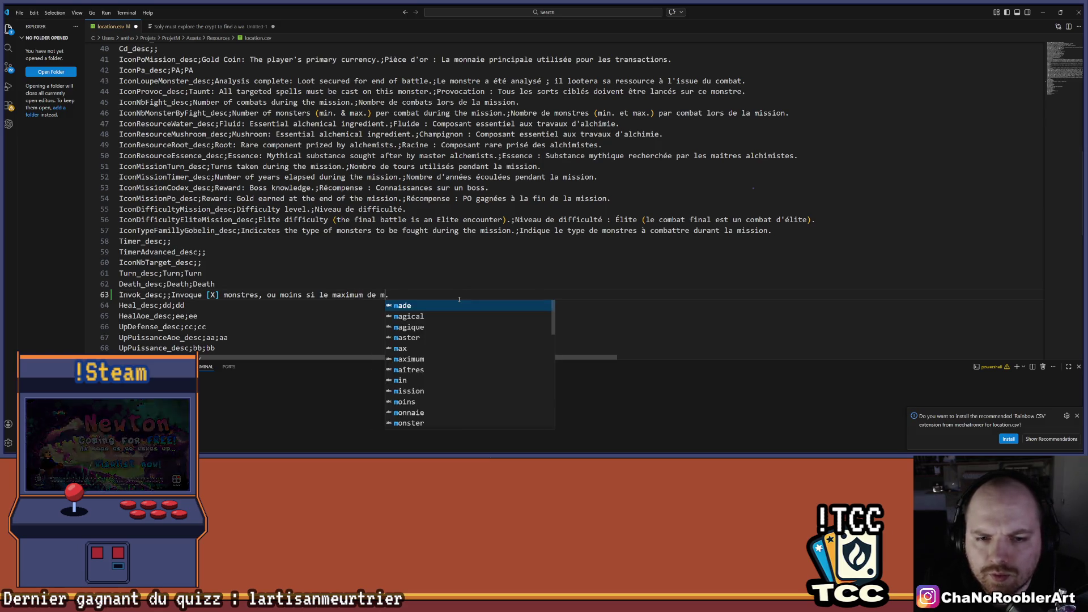
pyautogui.write('onstre est at')
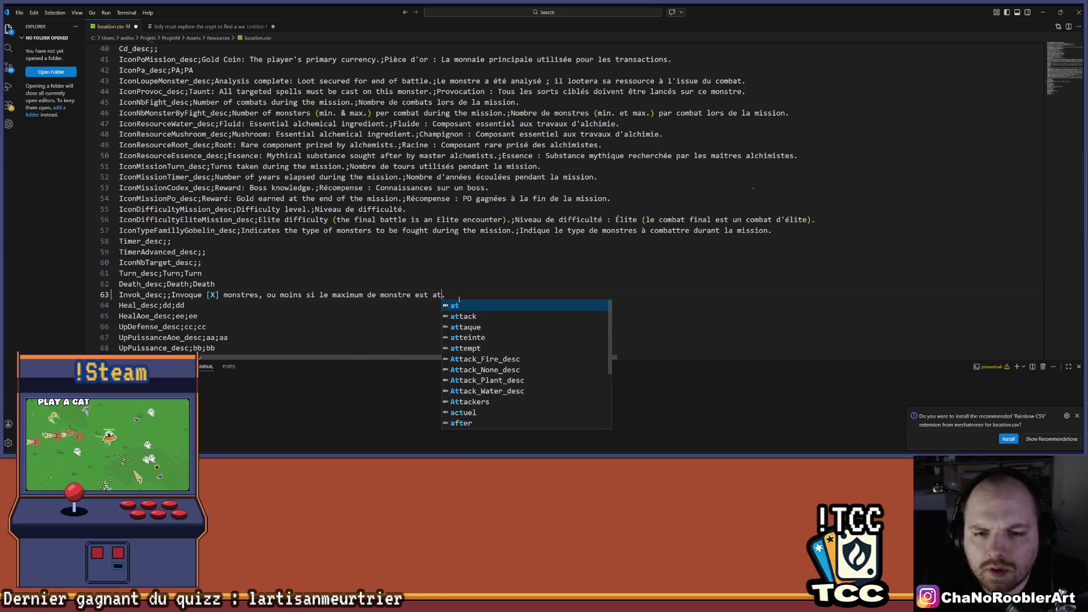
pyautogui.write('teint')
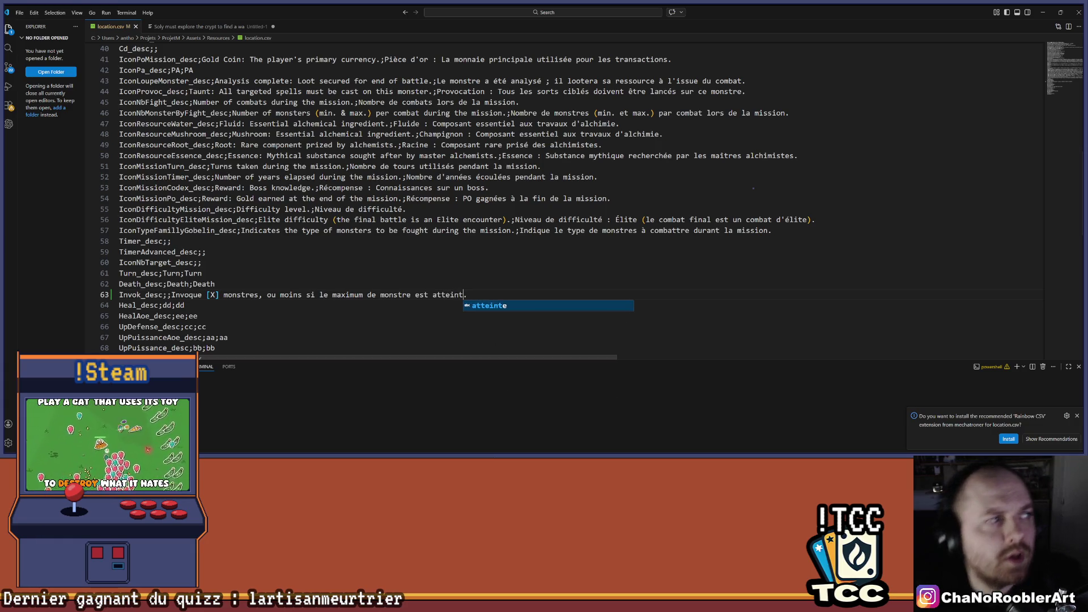
pyautogui.press('Escape')
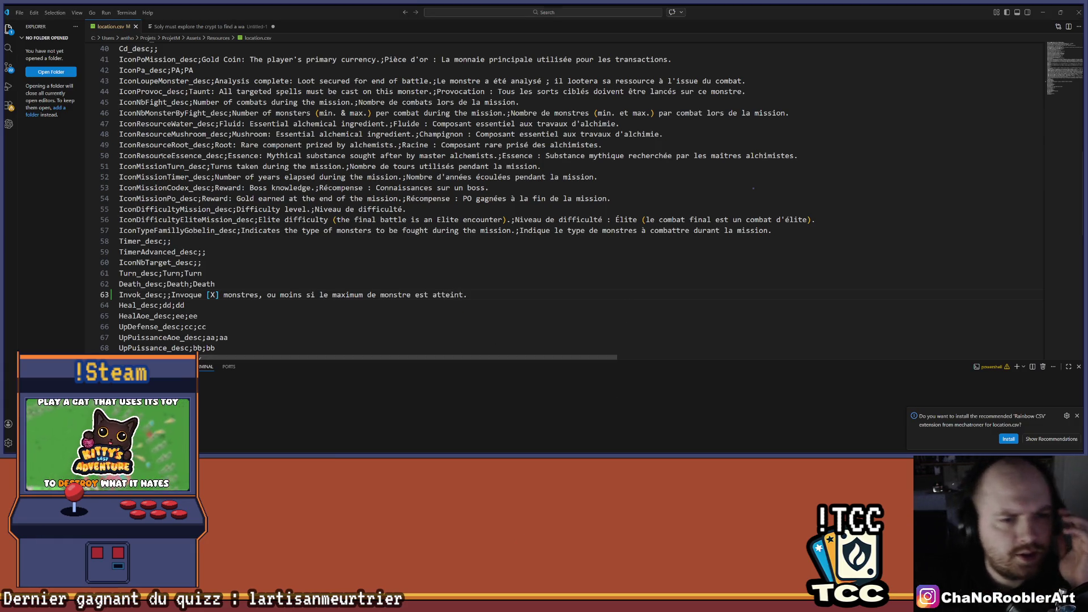
pyautogui.click(258, 295)
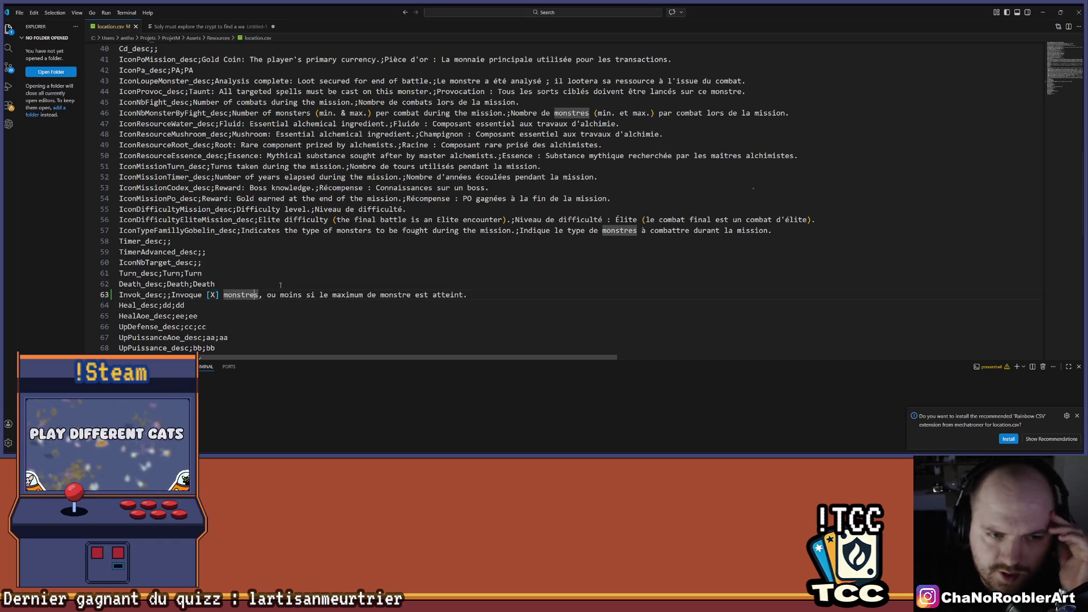
pyautogui.click(280, 285)
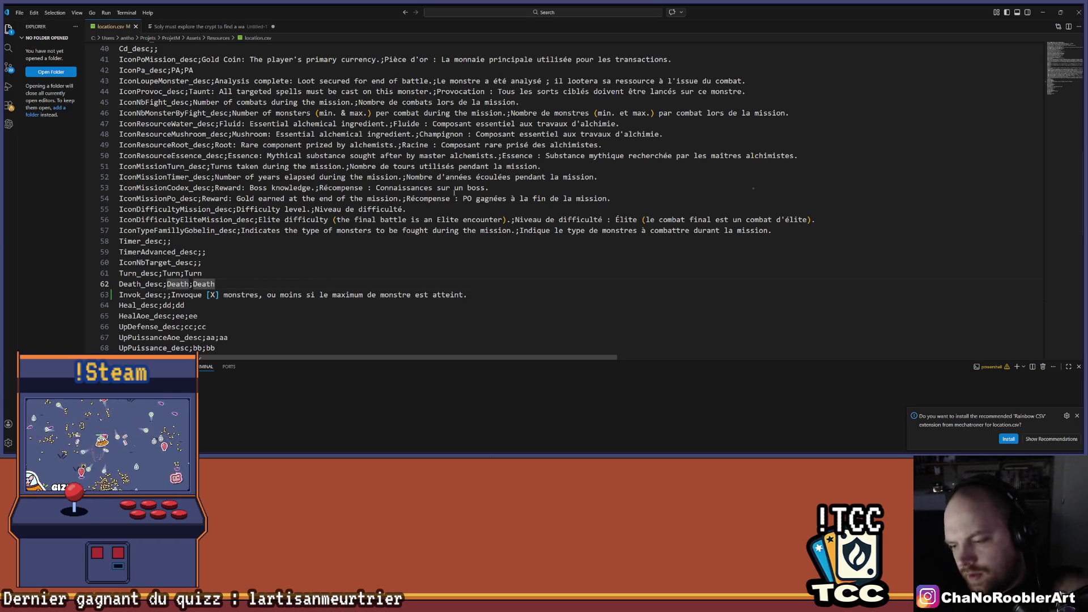
pyautogui.moveTo(588, 450)
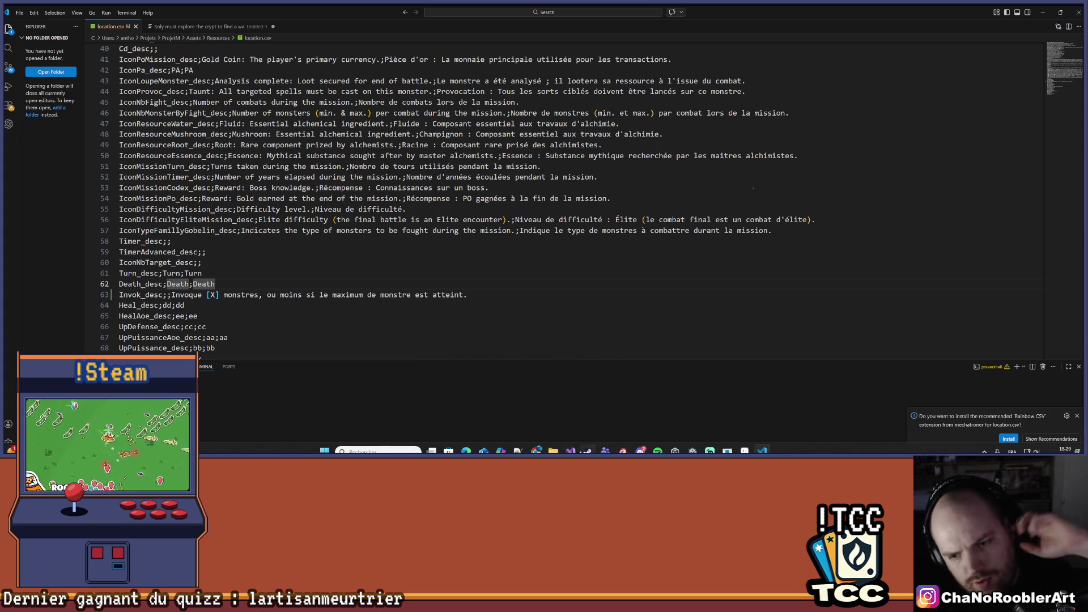
# - In MonsterController.cs, follow ReloadUiActions through to UiActionController's Load method
pyautogui.click(571, 451)
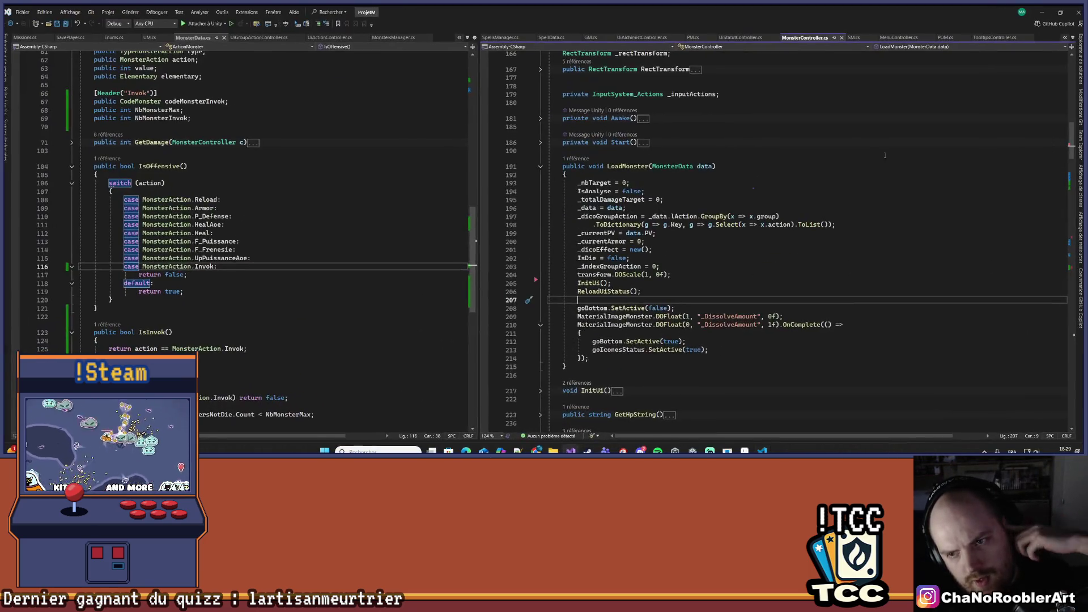
pyautogui.scroll(-15, 788, 347)
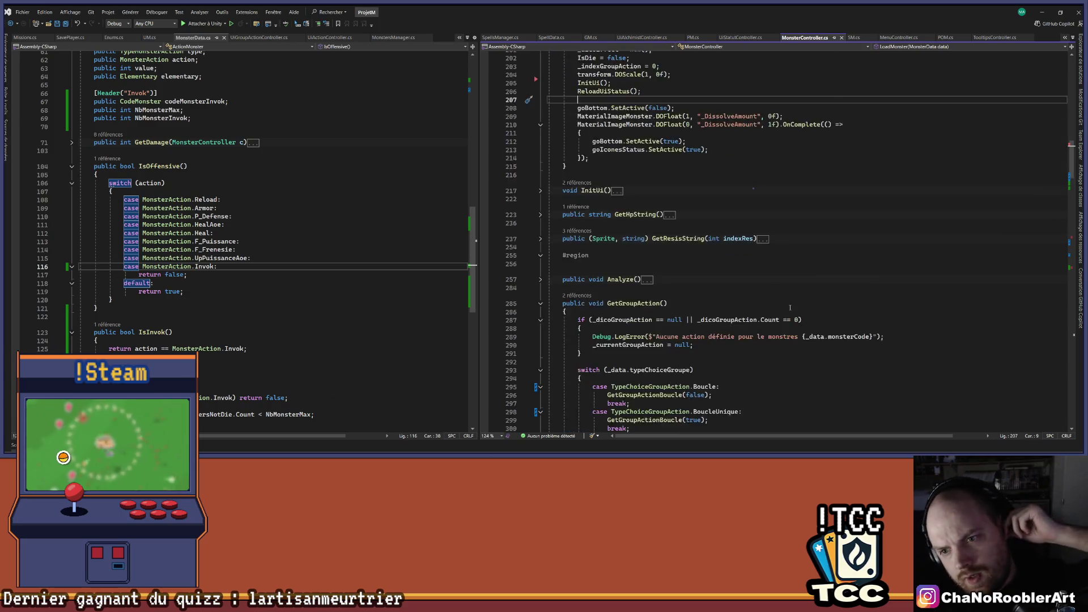
pyautogui.scroll(-20, 788, 296)
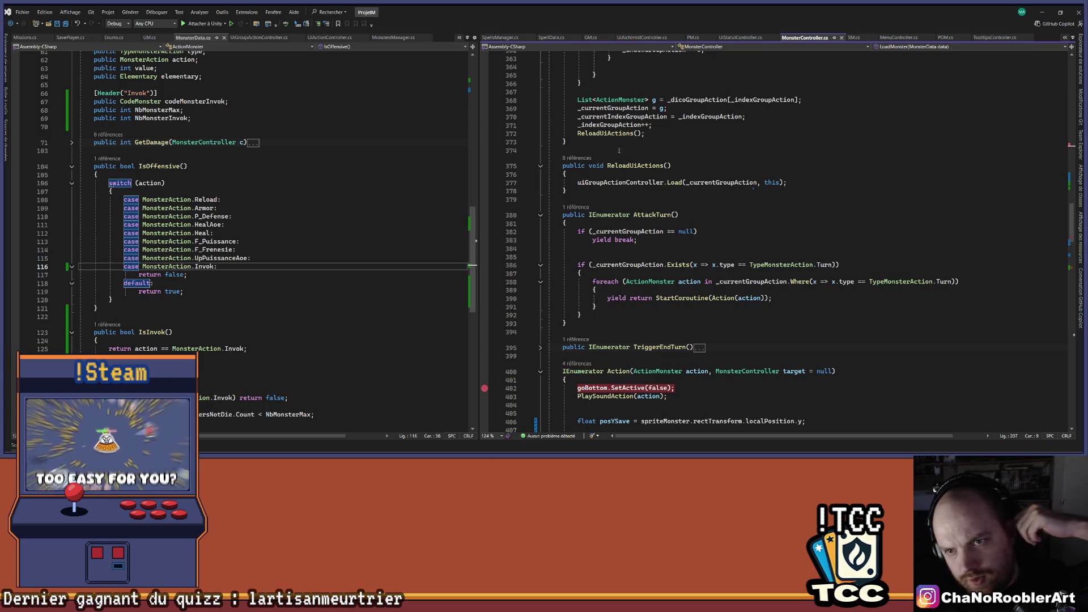
pyautogui.scroll(-4, 619, 150)
pyautogui.scroll(-3, 708, 175)
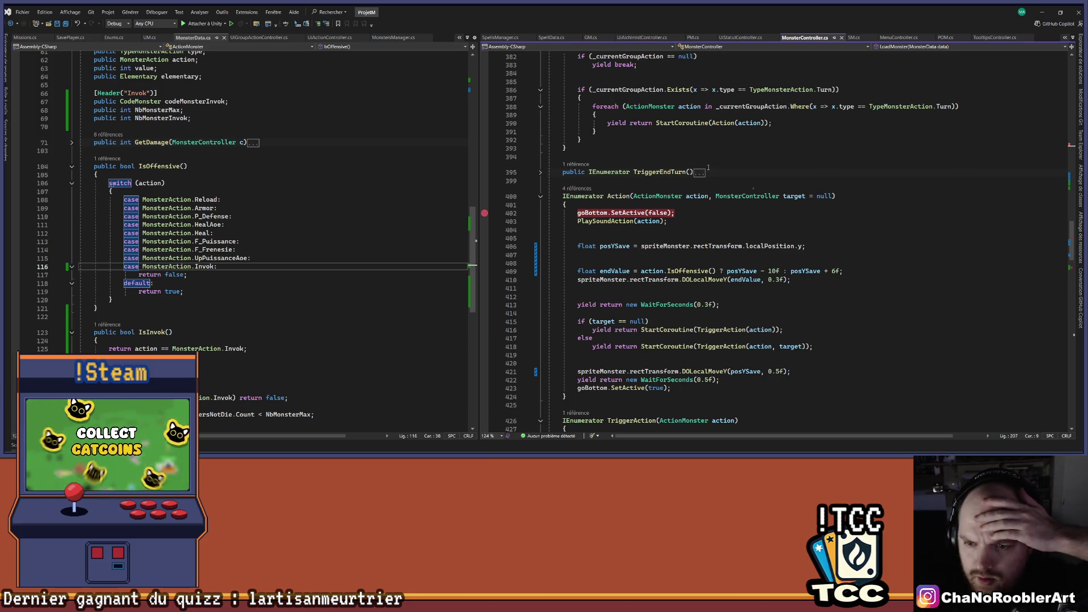
pyautogui.scroll(-9, 709, 168)
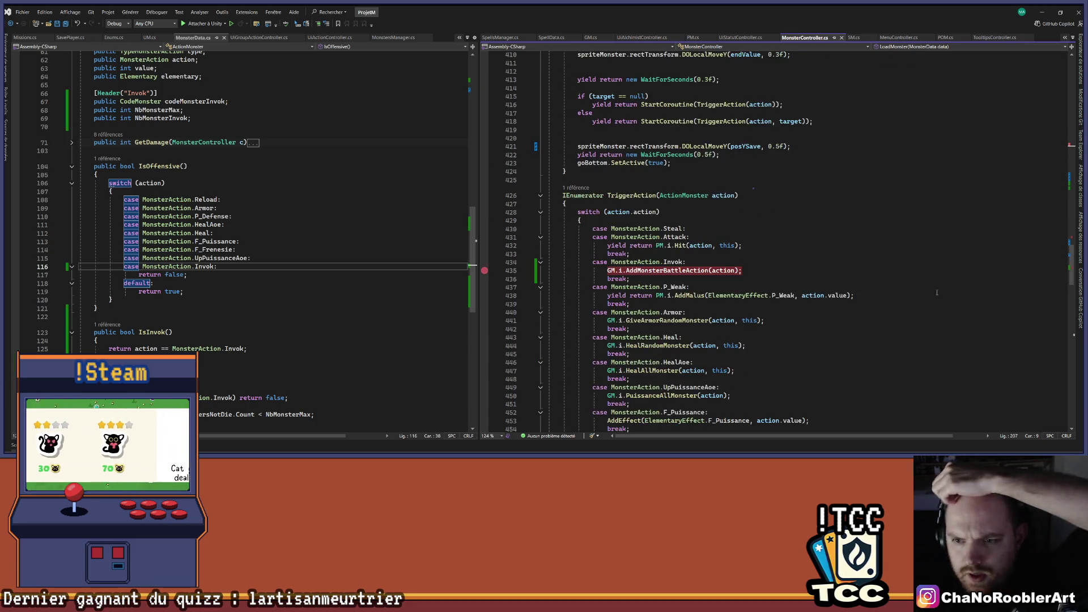
pyautogui.scroll(6, 816, 262)
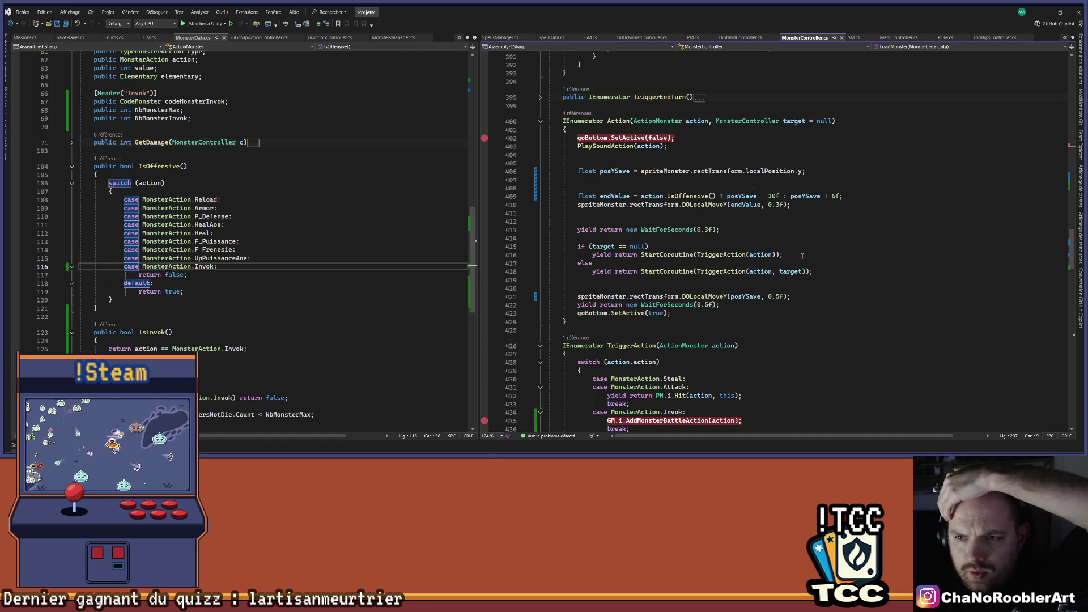
pyautogui.scroll(10, 802, 256)
pyautogui.scroll(10, 802, 256)
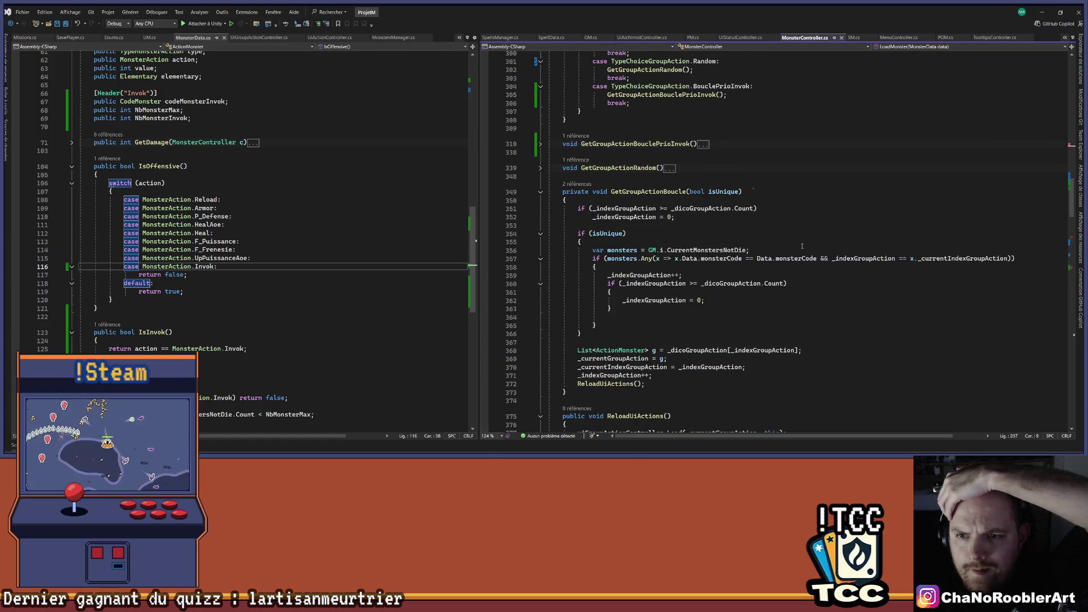
pyautogui.rightClick(602, 385)
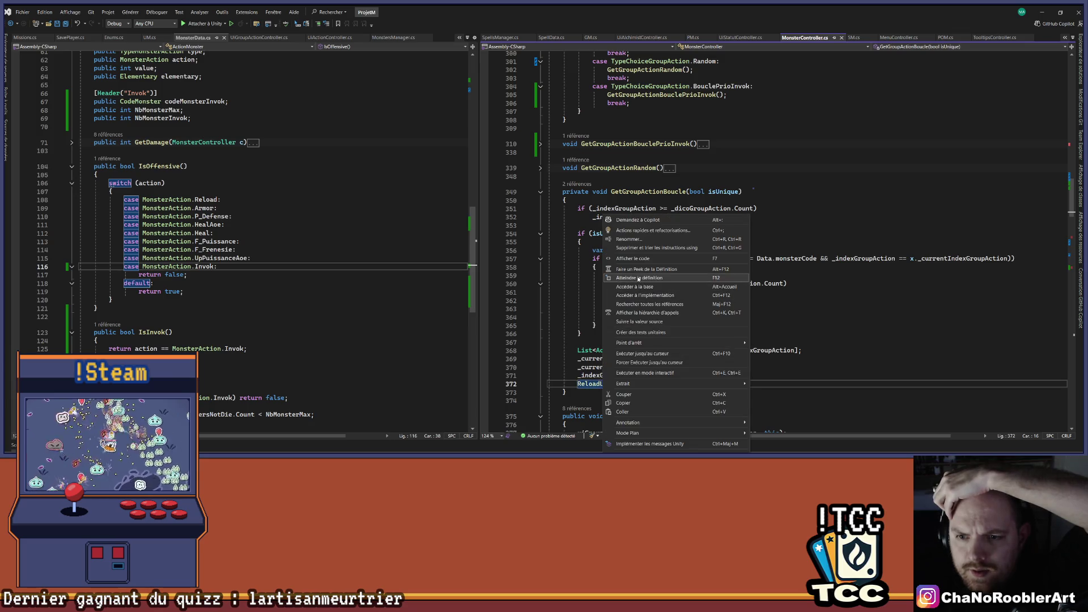
pyautogui.click(663, 284)
pyautogui.rightClick(671, 233)
pyautogui.click(697, 270)
pyautogui.rightClick(202, 186)
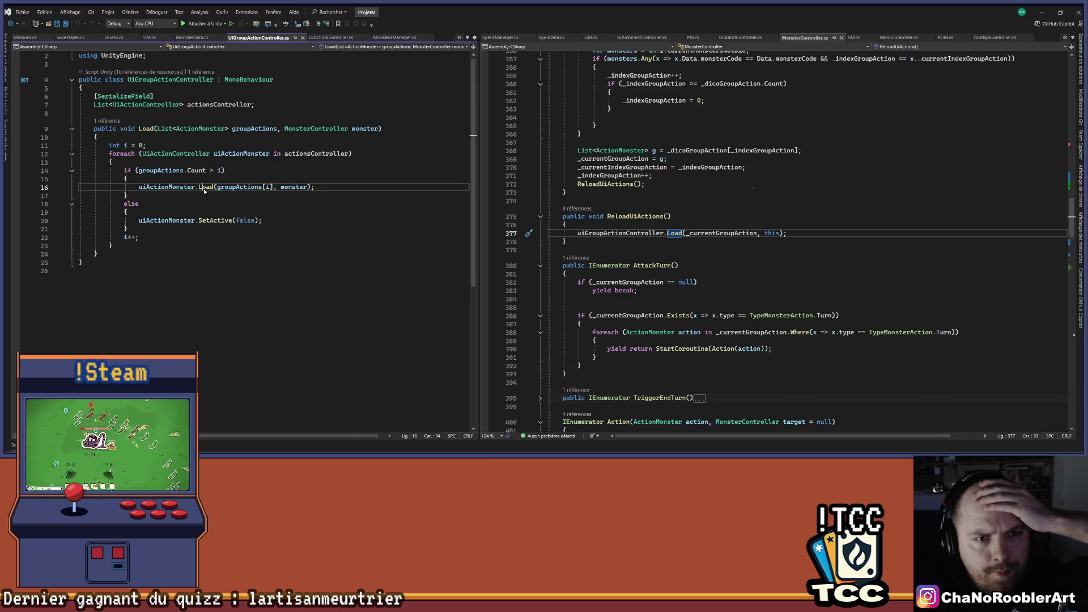
pyautogui.click(236, 249)
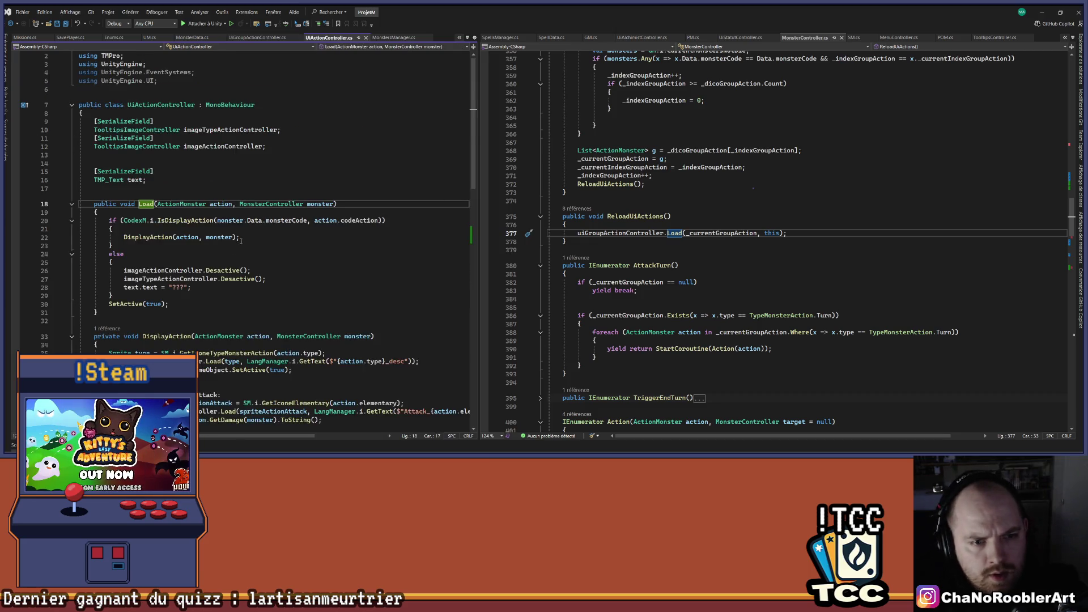
# - Jump to DisplayAction and inspect the Invok case's sprite, description and NbMonsterInvok lines
pyautogui.click(140, 236)
pyautogui.rightClick(139, 237)
pyautogui.press('Escape')
pyautogui.rightClick(139, 237)
pyautogui.press('Escape')
pyautogui.press('F12')
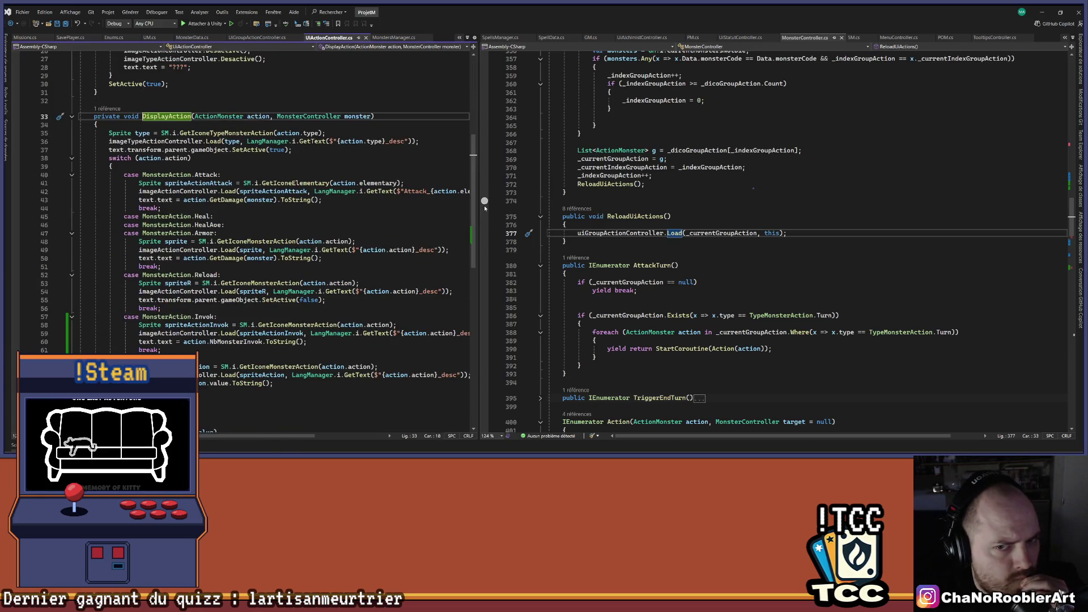
pyautogui.moveTo(484, 205)
pyautogui.mouseDown()
pyautogui.moveTo(641, 167)
pyautogui.moveTo(681, 170)
pyautogui.mouseUp()
pyautogui.scroll(-3, 600, 254)
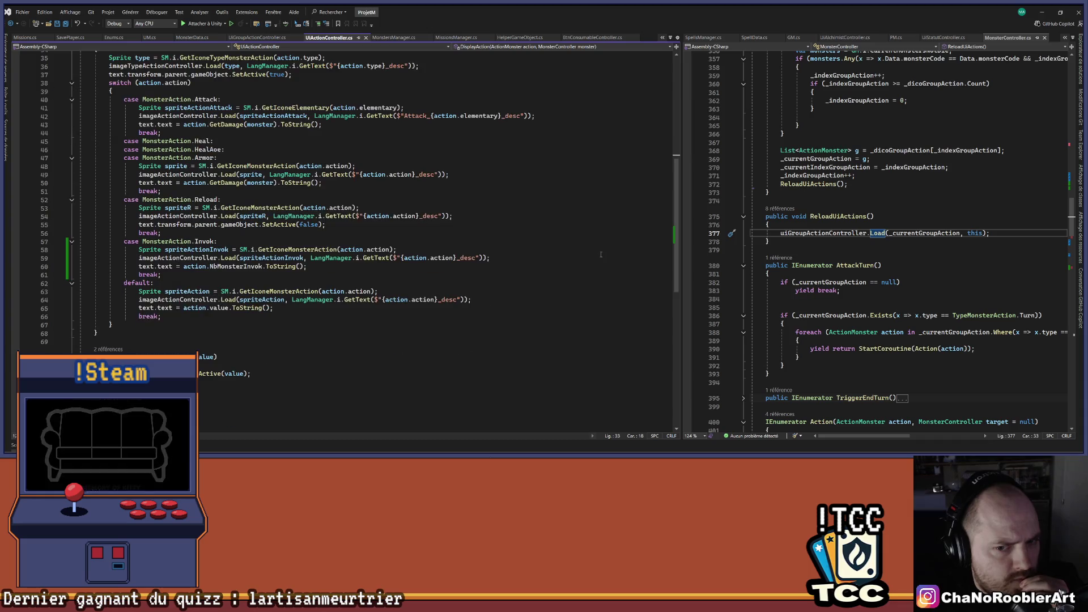
pyautogui.click(429, 264)
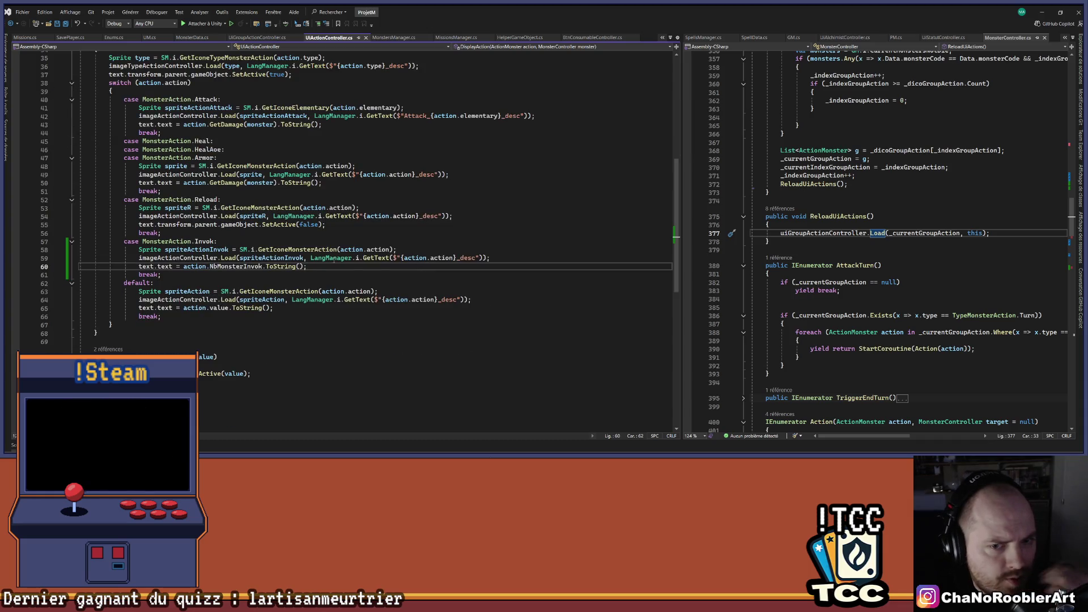
pyautogui.moveTo(311, 257); pyautogui.dragTo(320, 250)
pyautogui.click(421, 246)
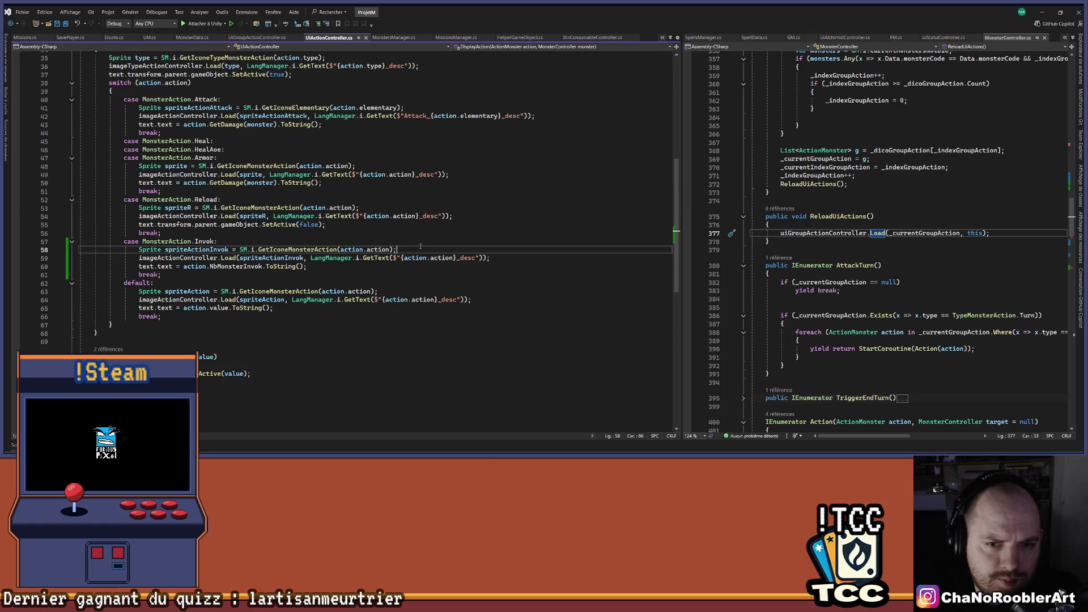
pyautogui.click(307, 258)
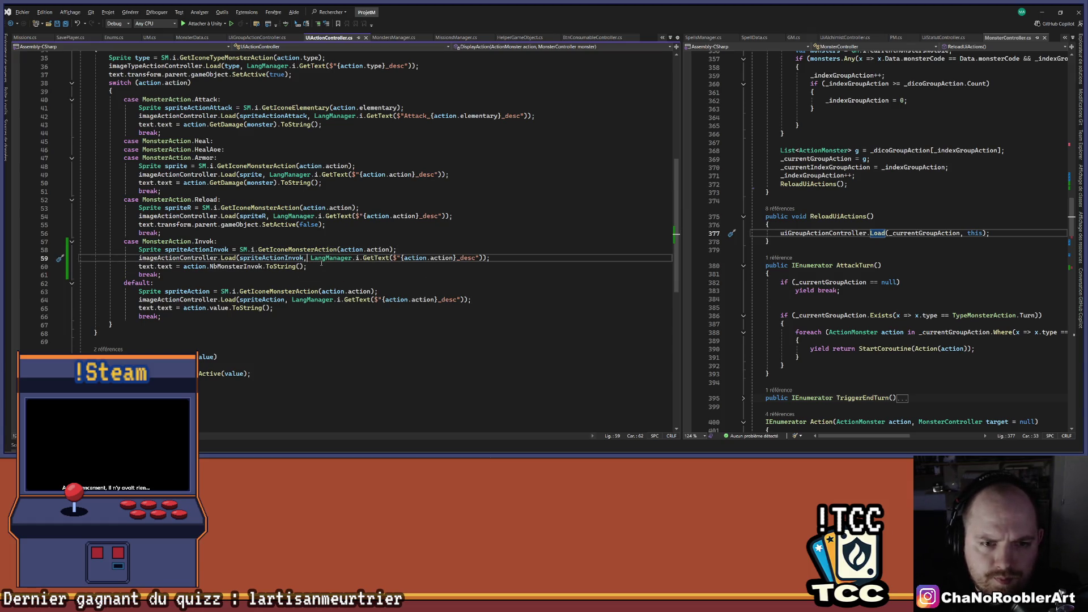
pyautogui.hotkey('alt', 'Tab')
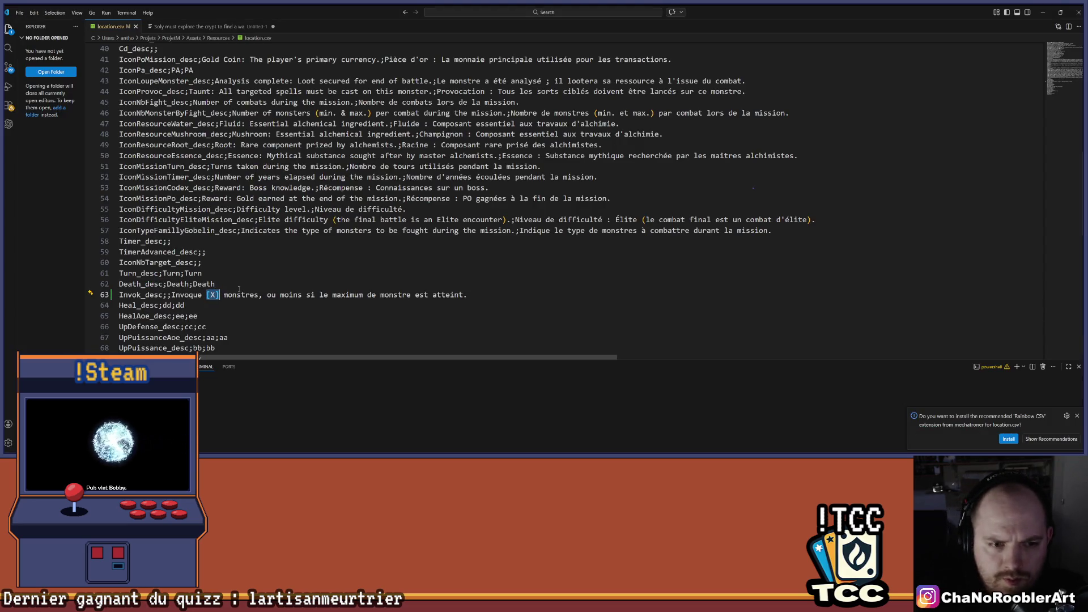
# - Replace [X] with {0} and add '({1})' after 'atteint' in Invok_desc, then save
pyautogui.write('{0')
pyautogui.hotkey('ctrl', 's')
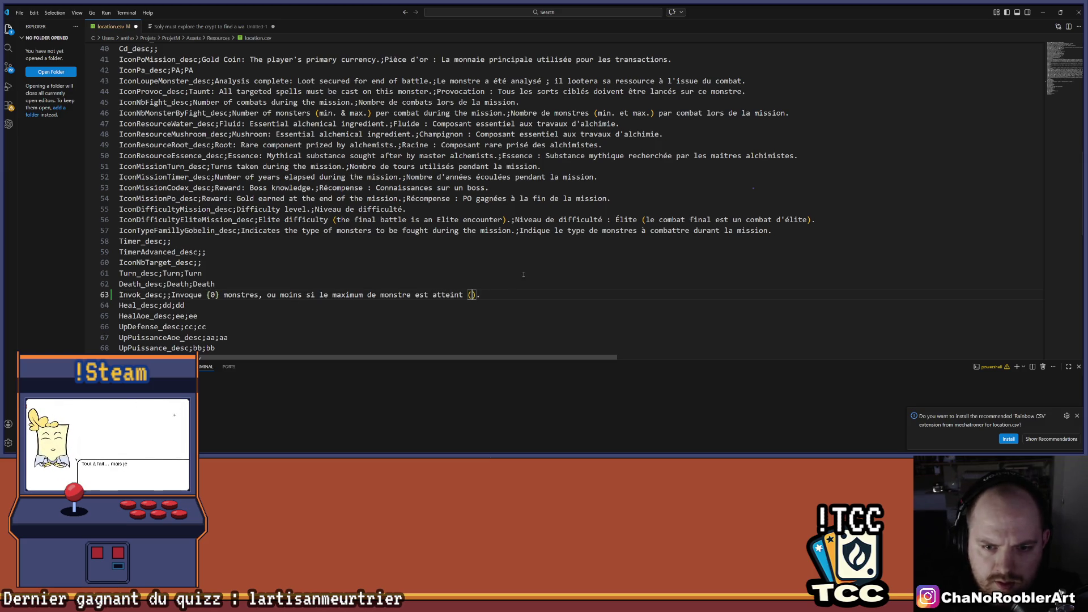
pyautogui.write('{1')
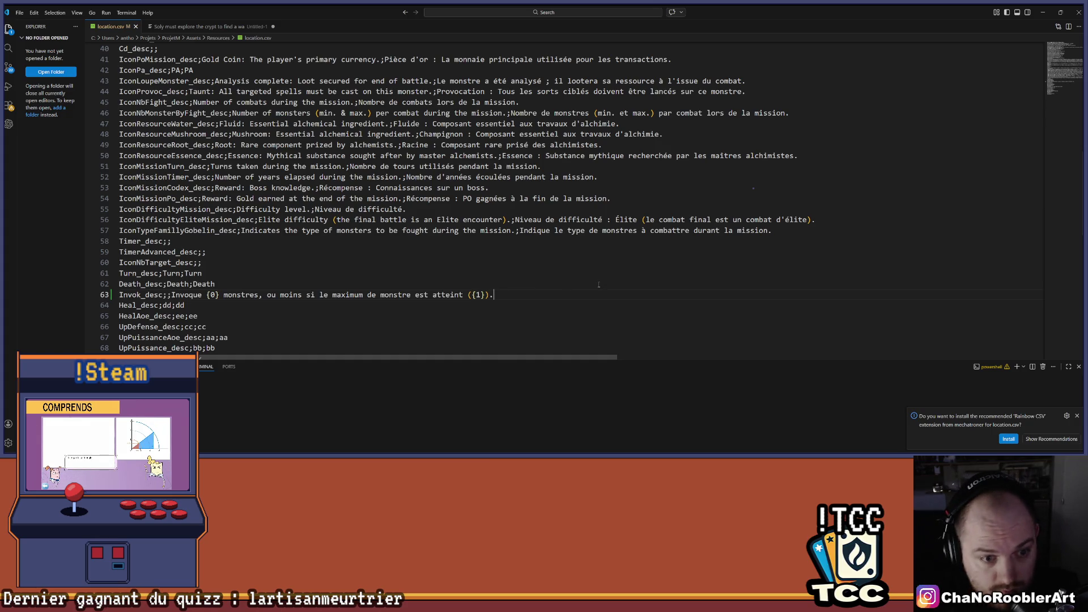
pyautogui.moveTo(171, 295); pyautogui.dragTo(477, 295)
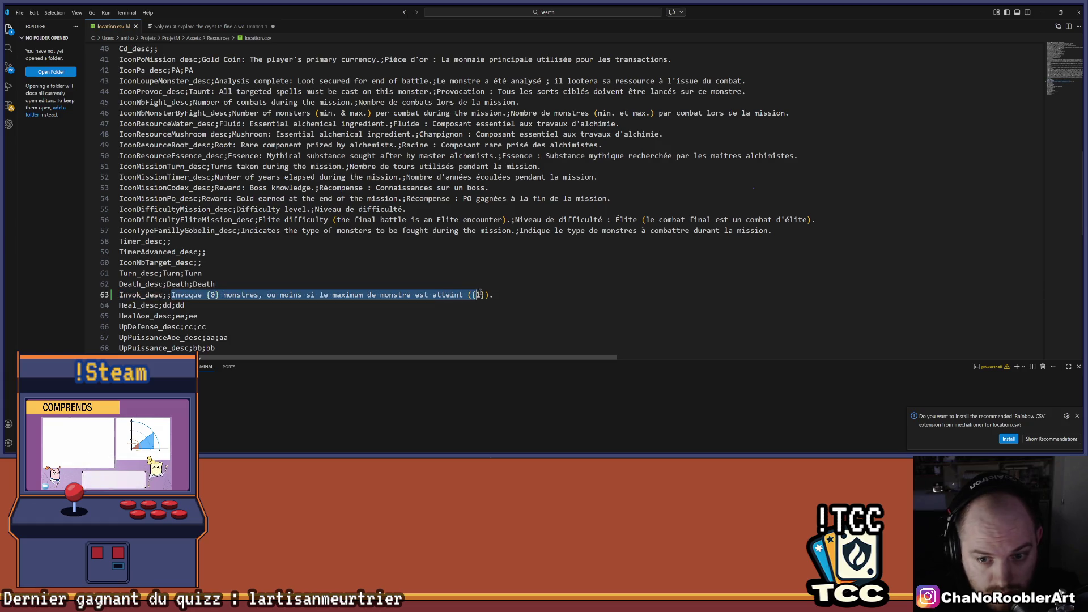
pyautogui.hotkey('alt', 'Tab')
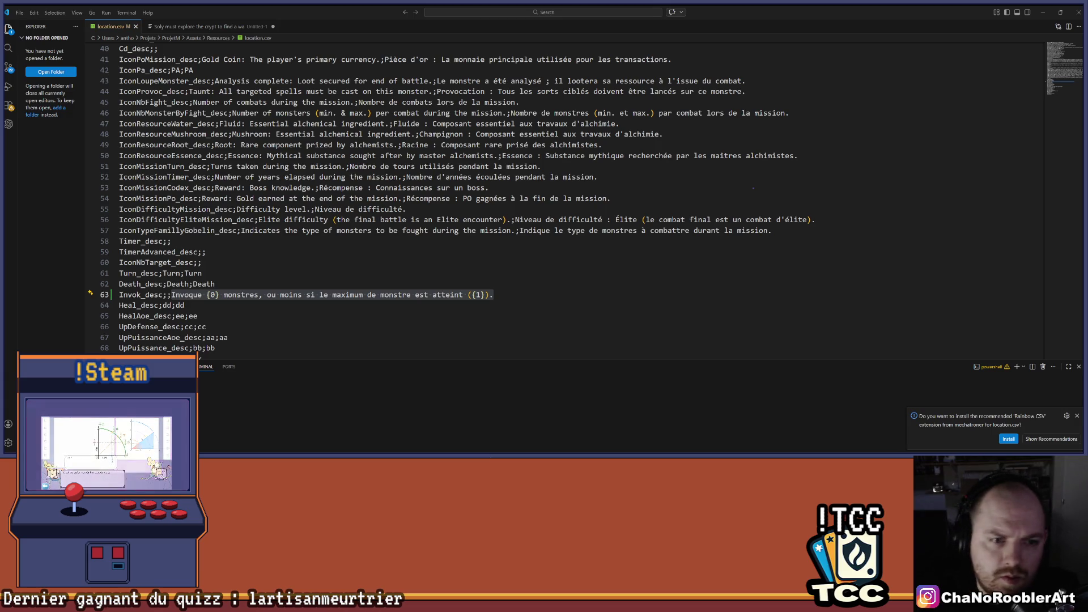
pyautogui.click(398, 315)
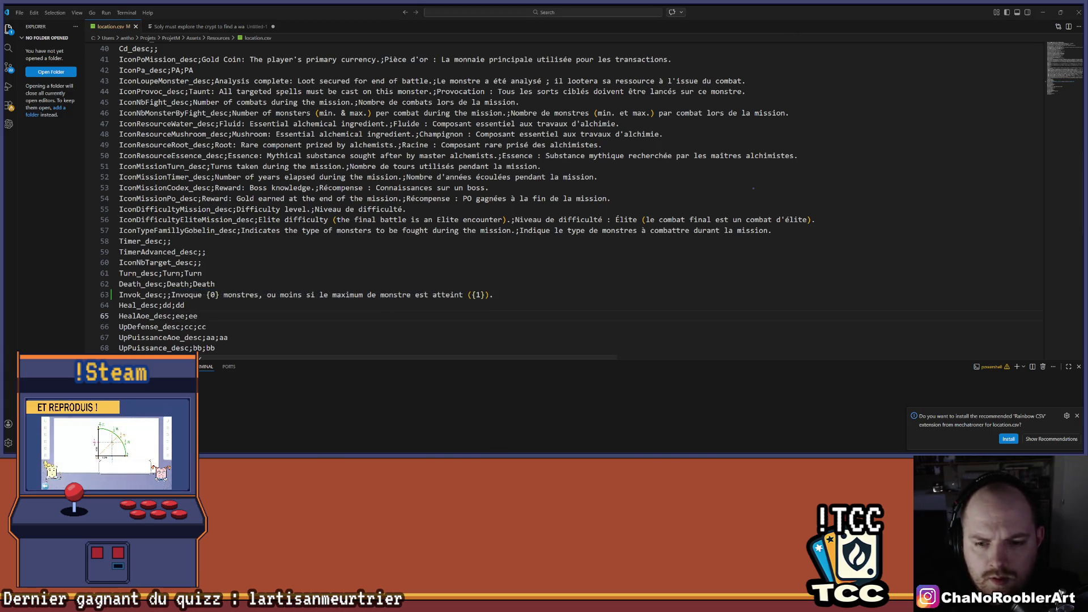
pyautogui.hotkey('alt', 'Tab')
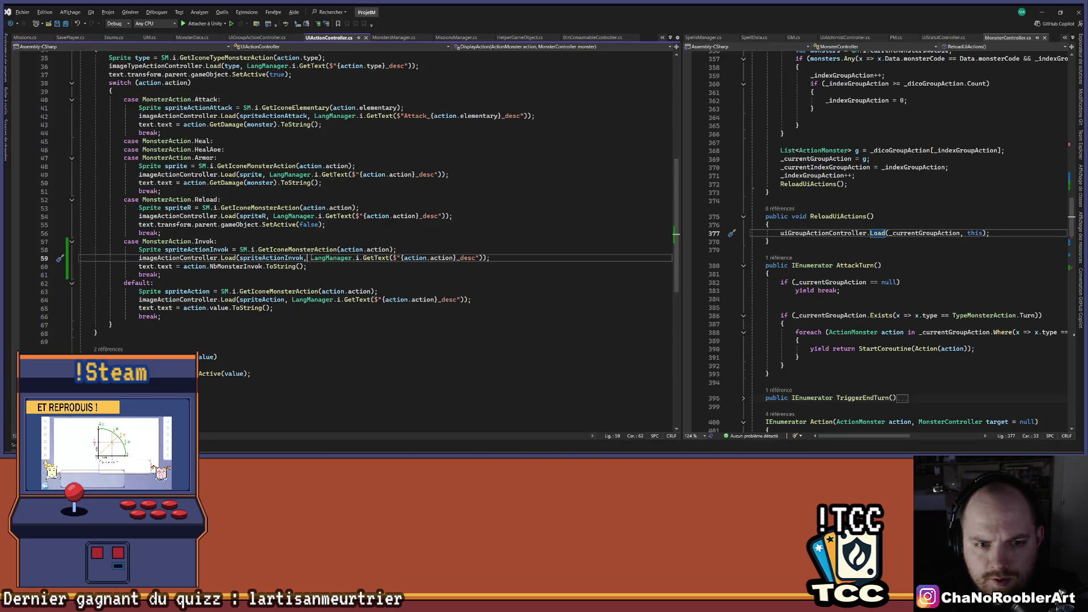
# - Wrap the Invok description in string.Format with action.NbMonsterInvok and action.NbMonsterMax, and save
pyautogui.write('string.Format(')
pyautogui.press('End')
pyautogui.press('Left')
pyautogui.write(')')
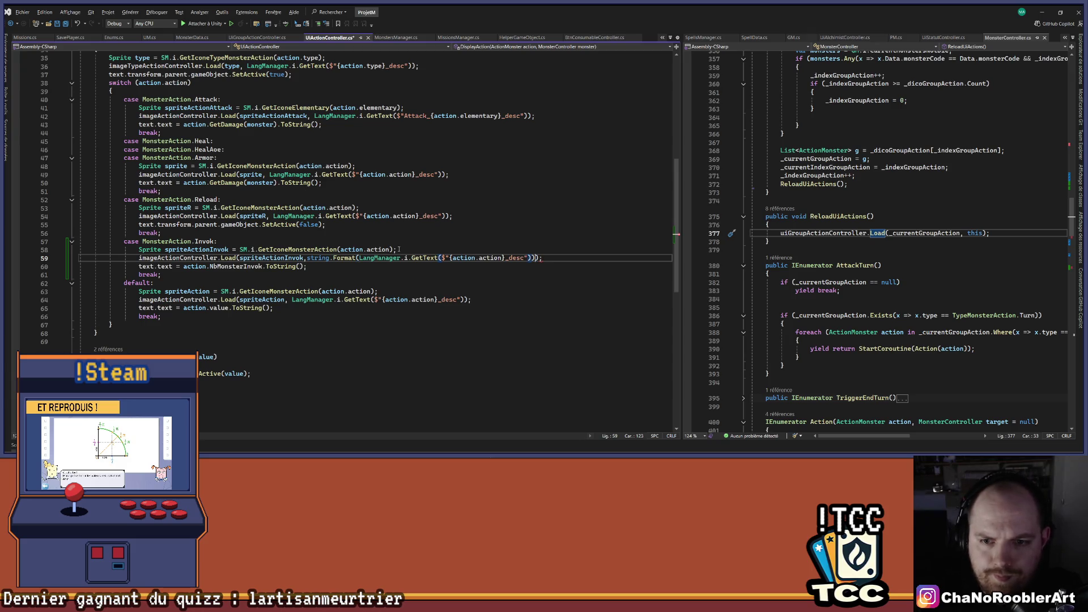
pyautogui.write(', action.')
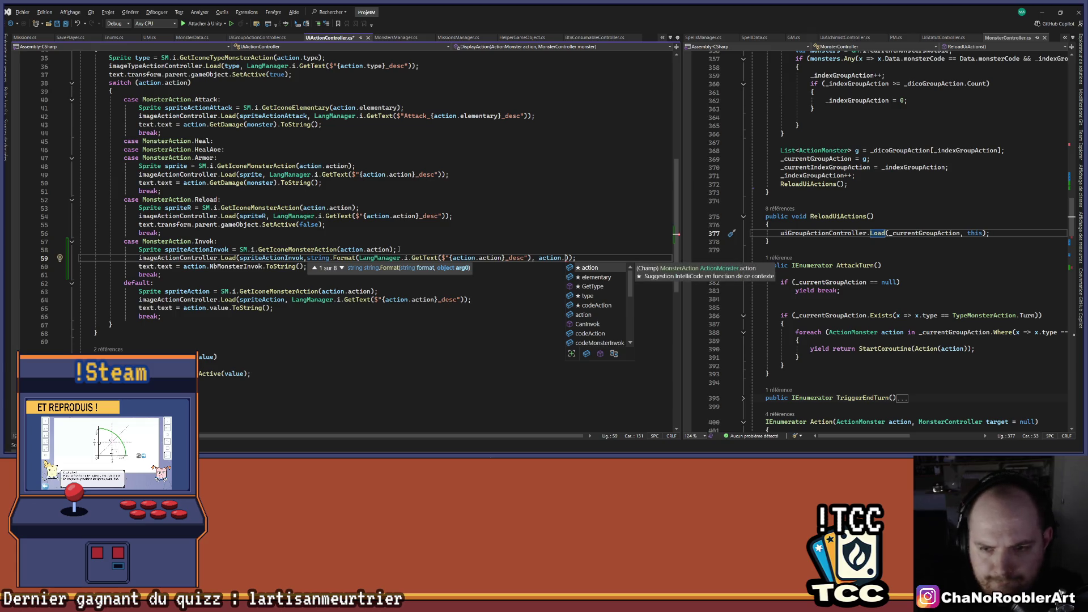
pyautogui.write('nb')
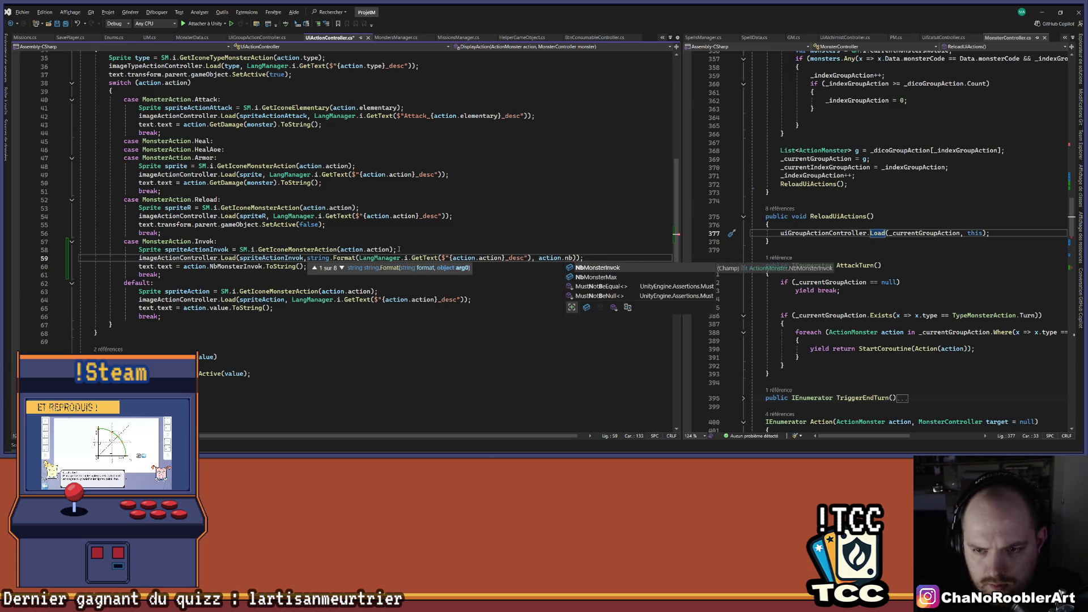
pyautogui.press('Tab')
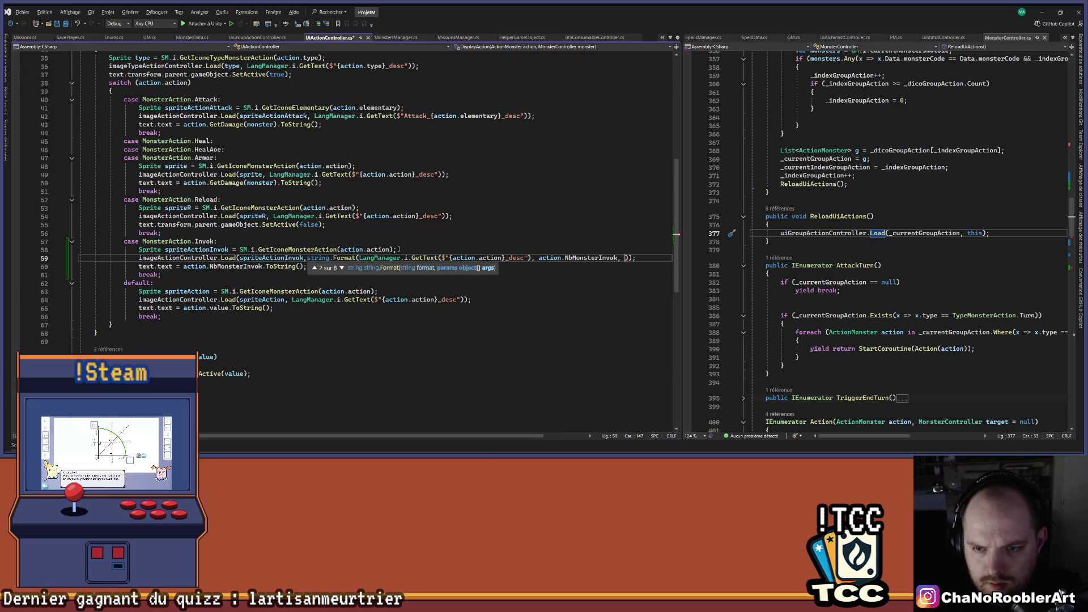
pyautogui.write('action.')
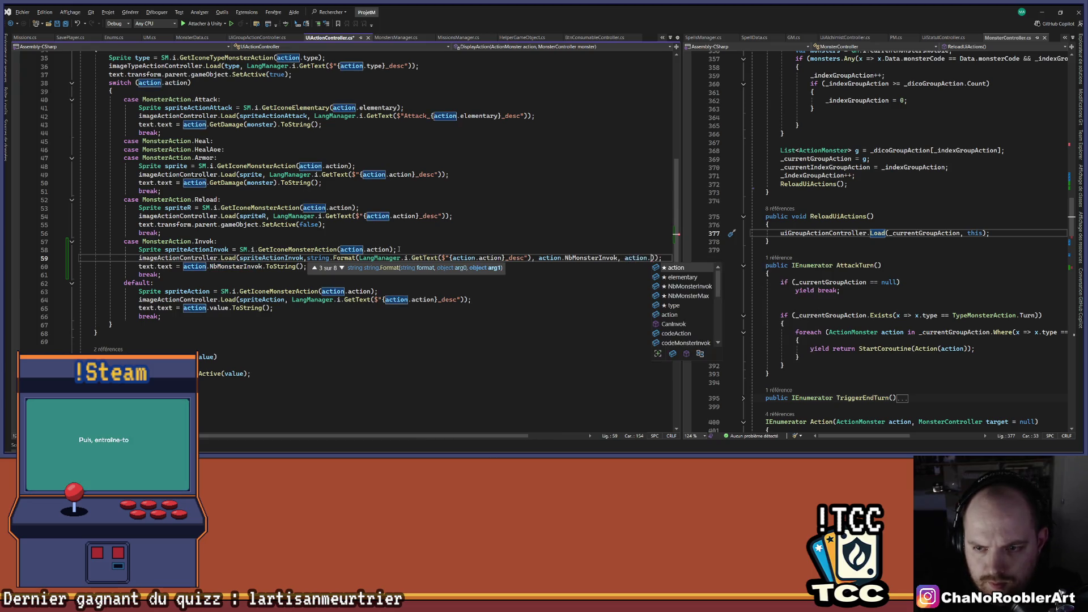
pyautogui.write('nb')
pyautogui.press('Tab')
pyautogui.hotkey('ctrl', 's')
pyautogui.click(636, 200)
pyautogui.press('Down')
pyautogui.press('Down')
pyautogui.press('Down')
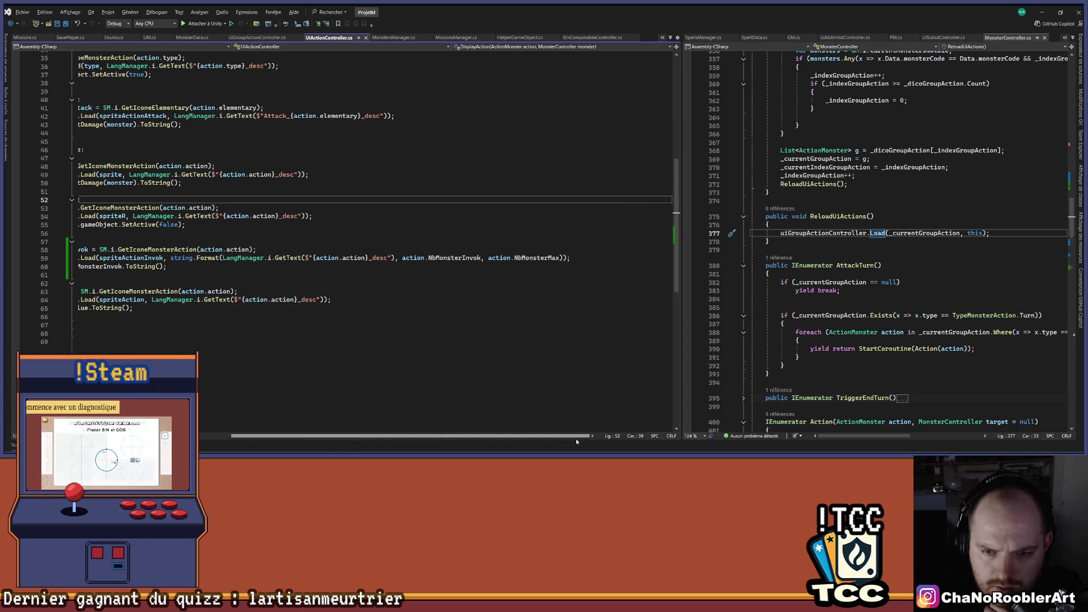
pyautogui.click(1042, 11)
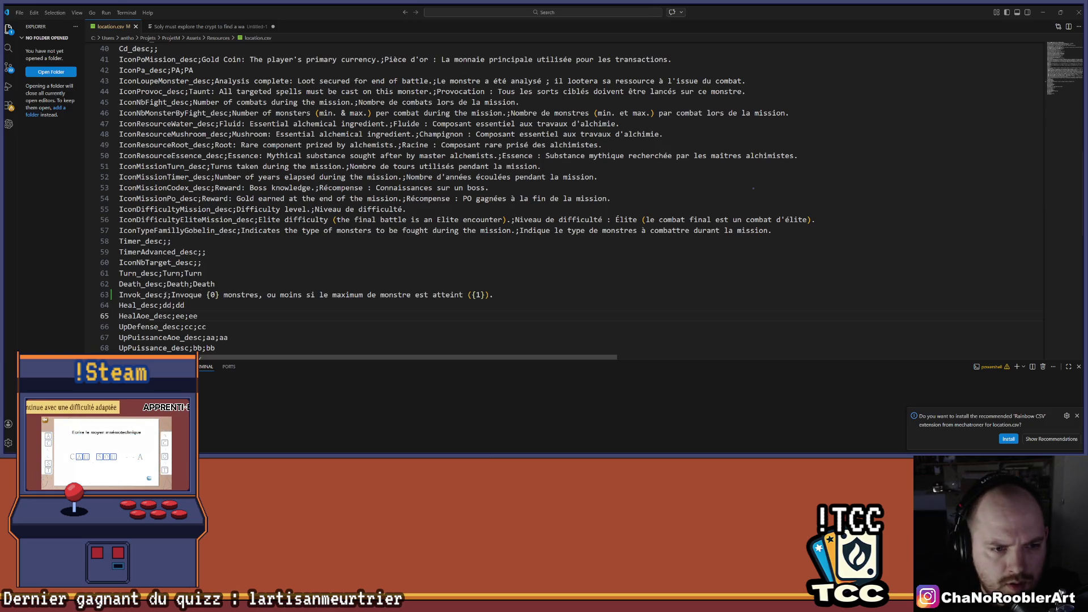
# - Paste 'Summon {0} monsters, or fewer if the monster limit is reached ({1}).' into Invok_desc
pyautogui.write('Summon {0} monsters, or fewer if the monster limit is reached ({1}).')
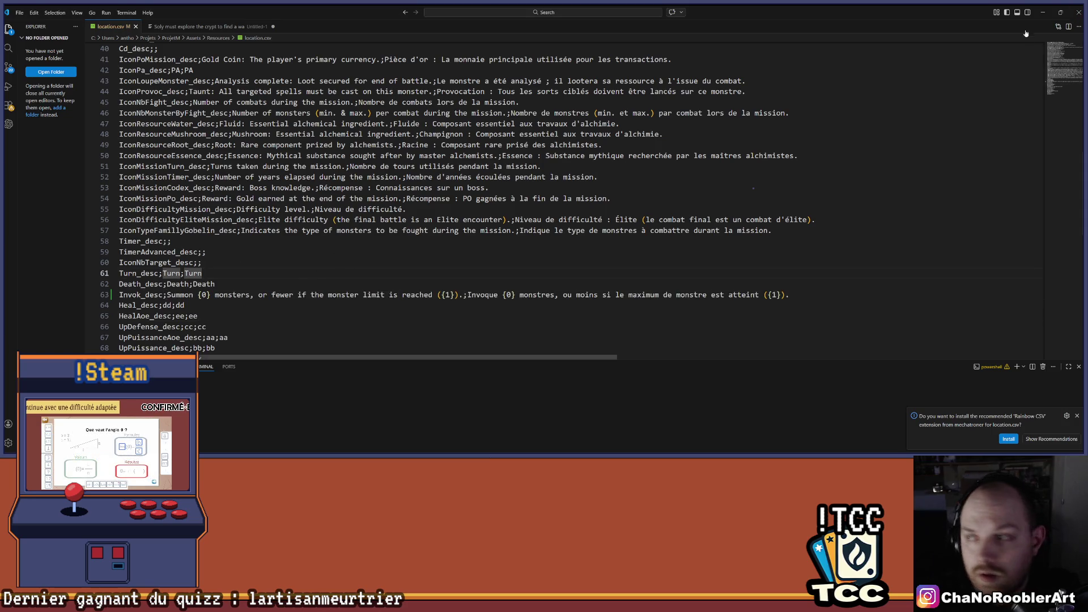
pyautogui.hotkey('alt', 'Tab')
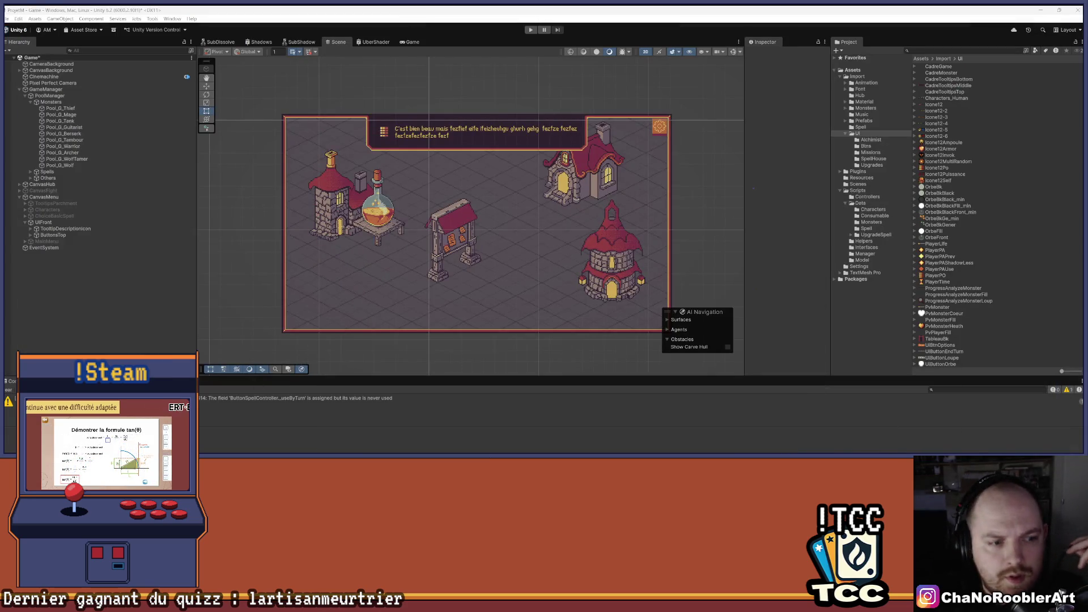
# - Enter play mode and continue the saved game into the fight with G_WolfTamer and three wolves
pyautogui.click(531, 30)
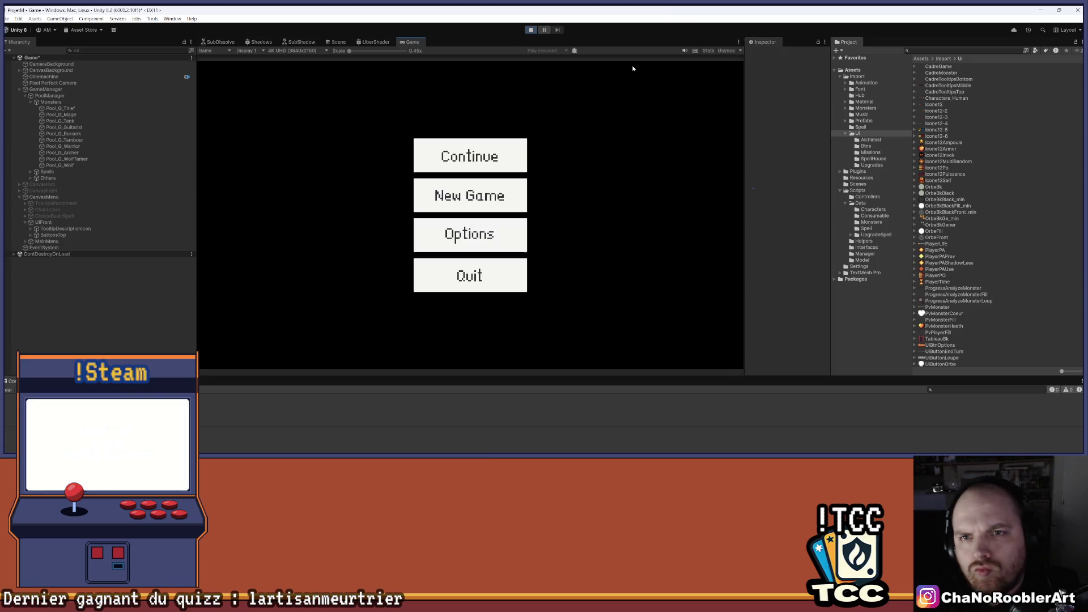
pyautogui.click(470, 156)
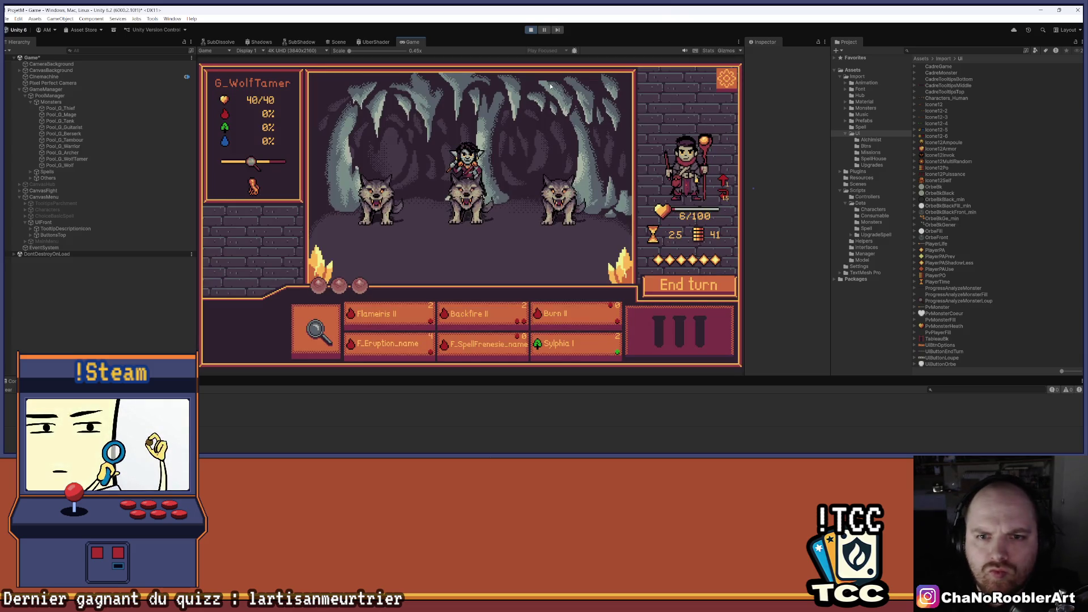
# - Cast Flameiris II, Burn II, Sylphia I and Backfire II on the two wolves
pyautogui.moveTo(379, 316)
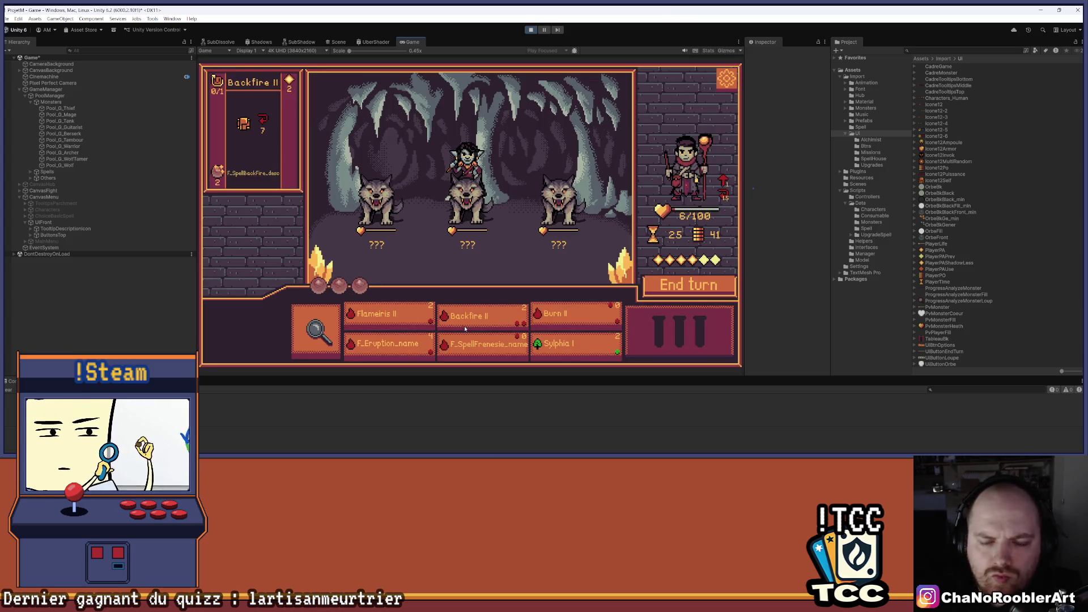
pyautogui.click(558, 346)
pyautogui.rightClick(405, 187)
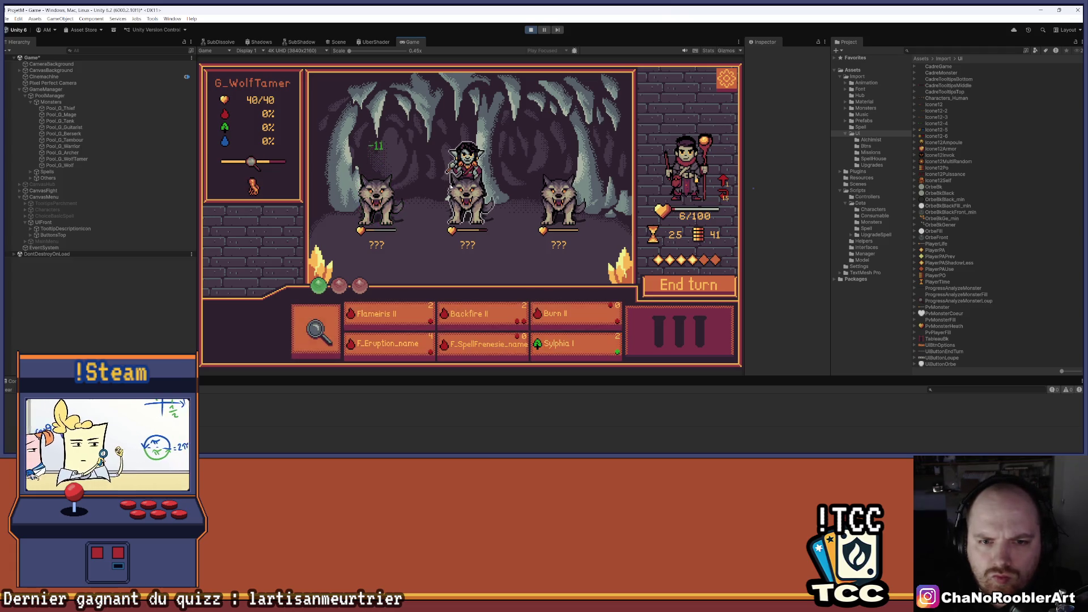
pyautogui.moveTo(500, 316)
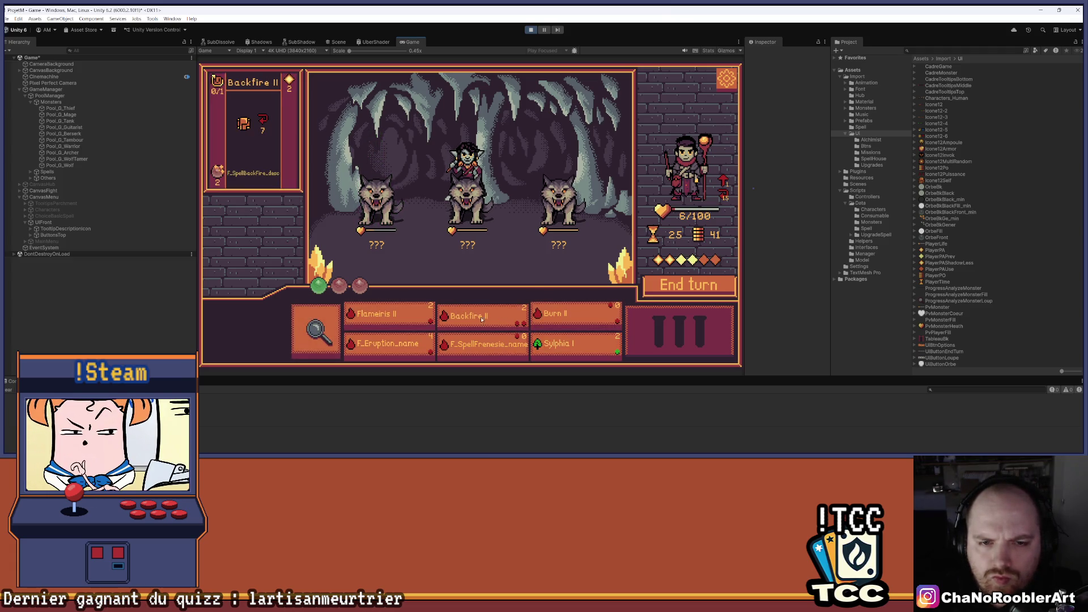
pyautogui.click(379, 316)
pyautogui.moveTo(382, 322)
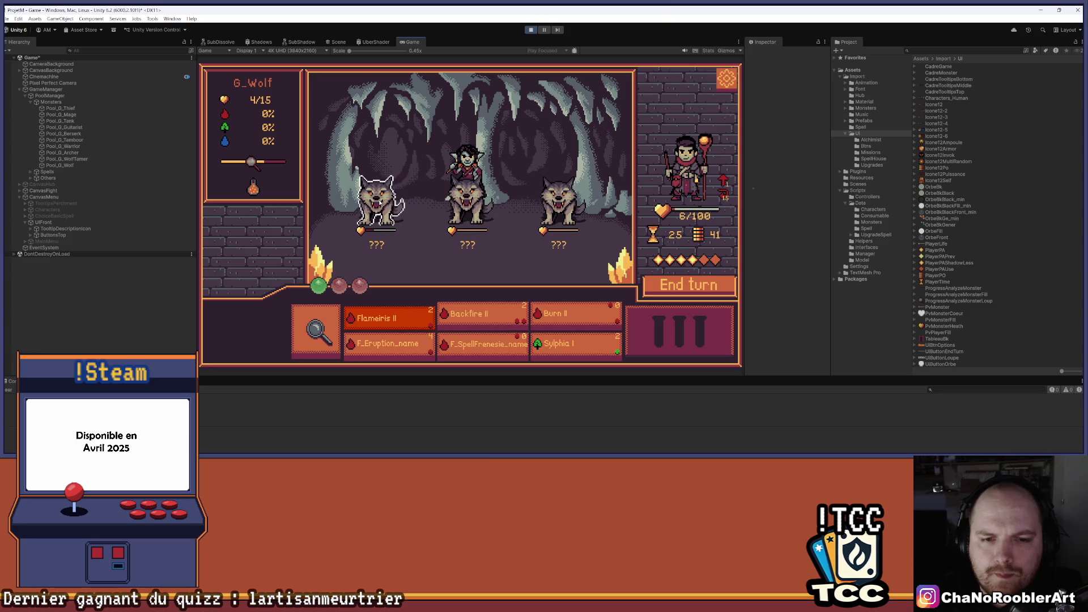
pyautogui.click(380, 202)
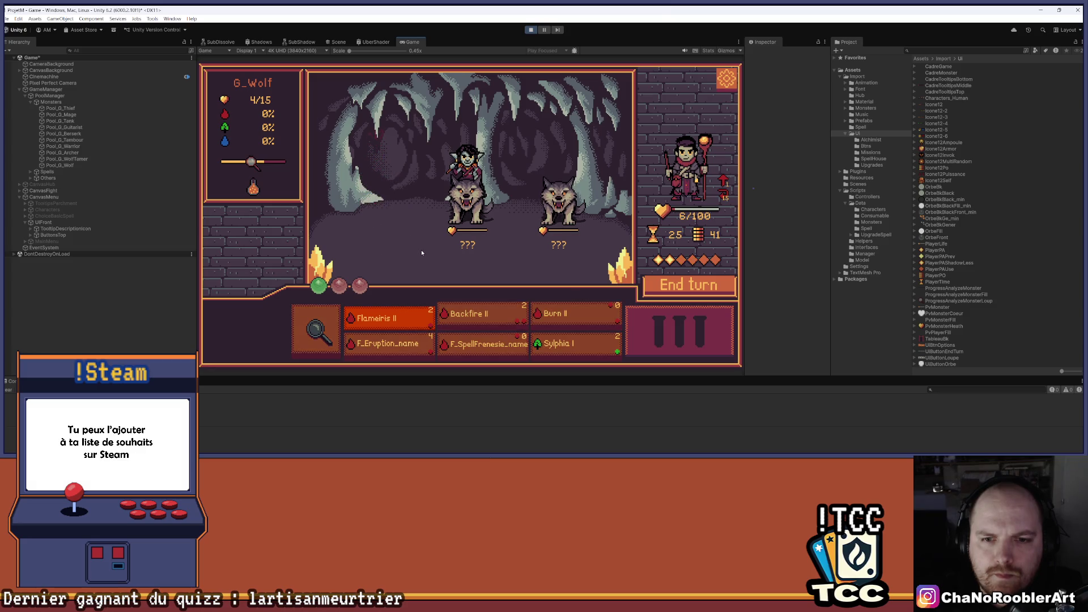
pyautogui.click(550, 221)
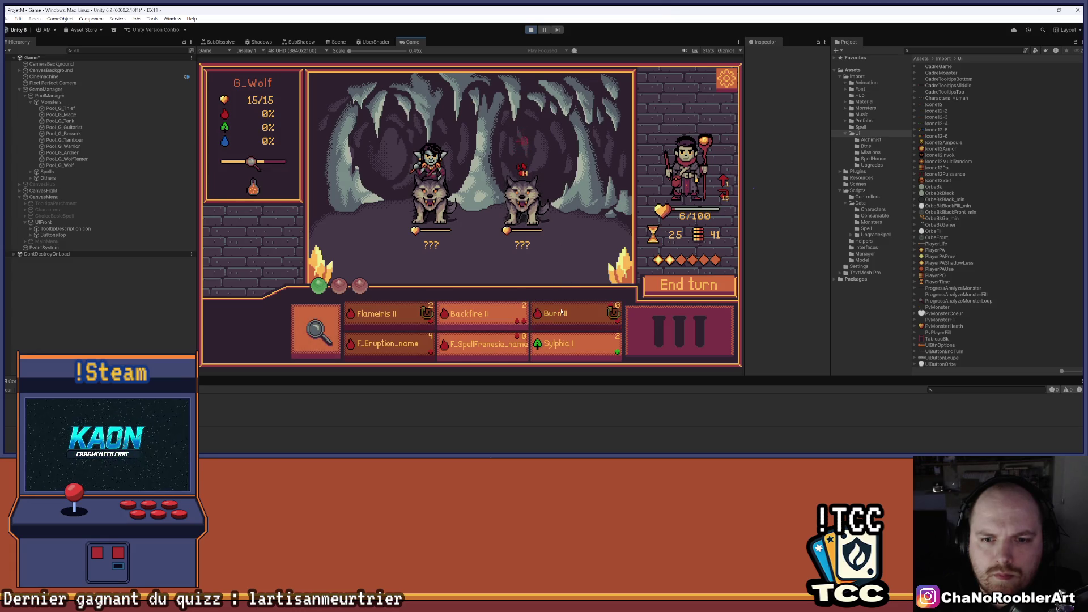
pyautogui.click(566, 246)
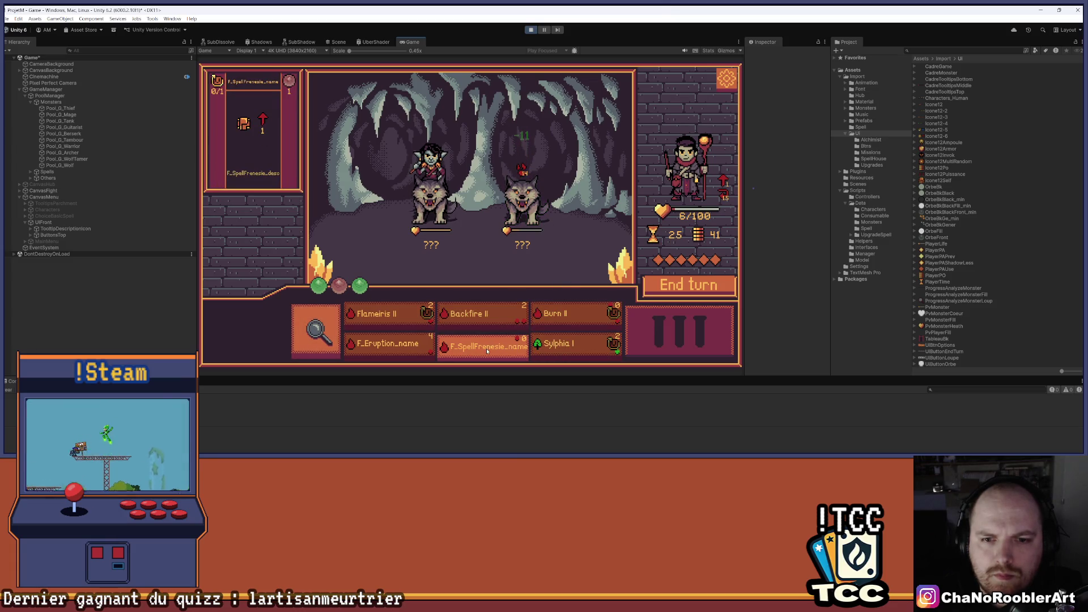
pyautogui.click(500, 309)
pyautogui.click(569, 247)
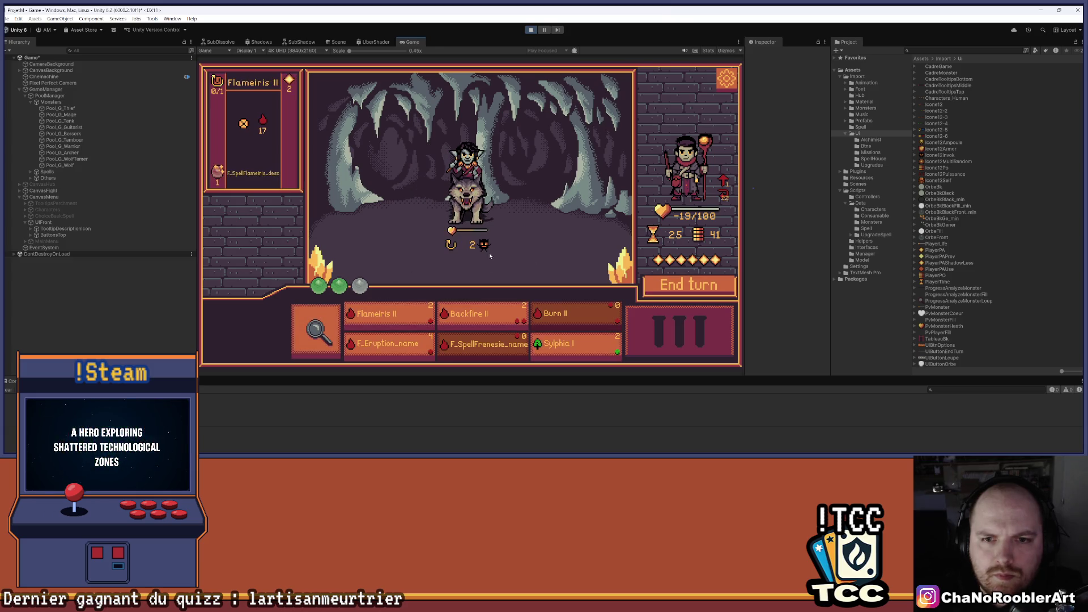
# - Check the WolfTamer's summon tooltip, end the turn, then finish the wolves with Sylphia I and Flameiris II
pyautogui.moveTo(487, 247)
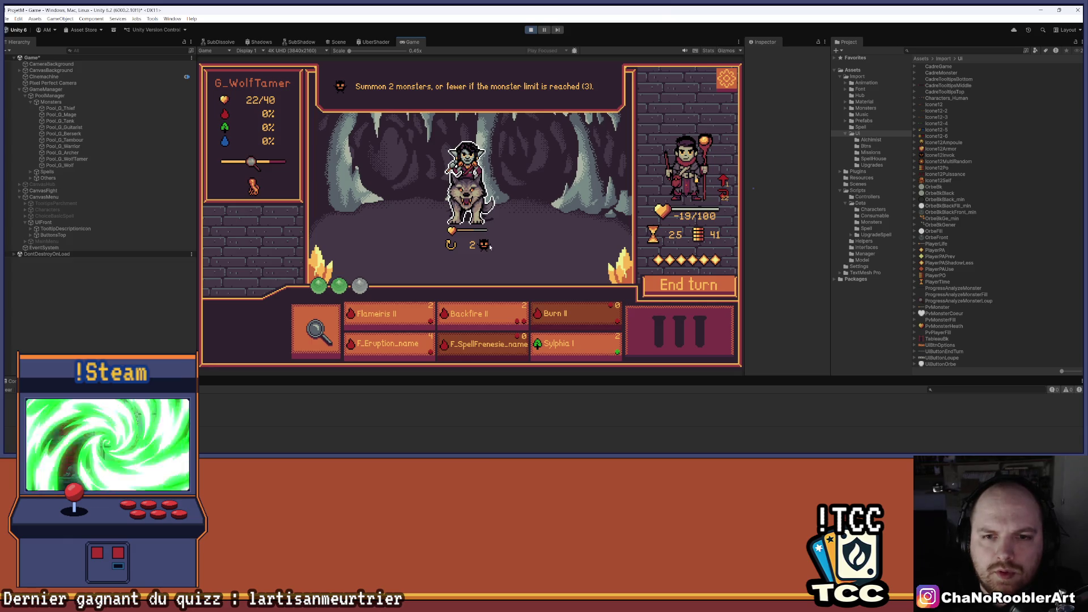
pyautogui.click(658, 286)
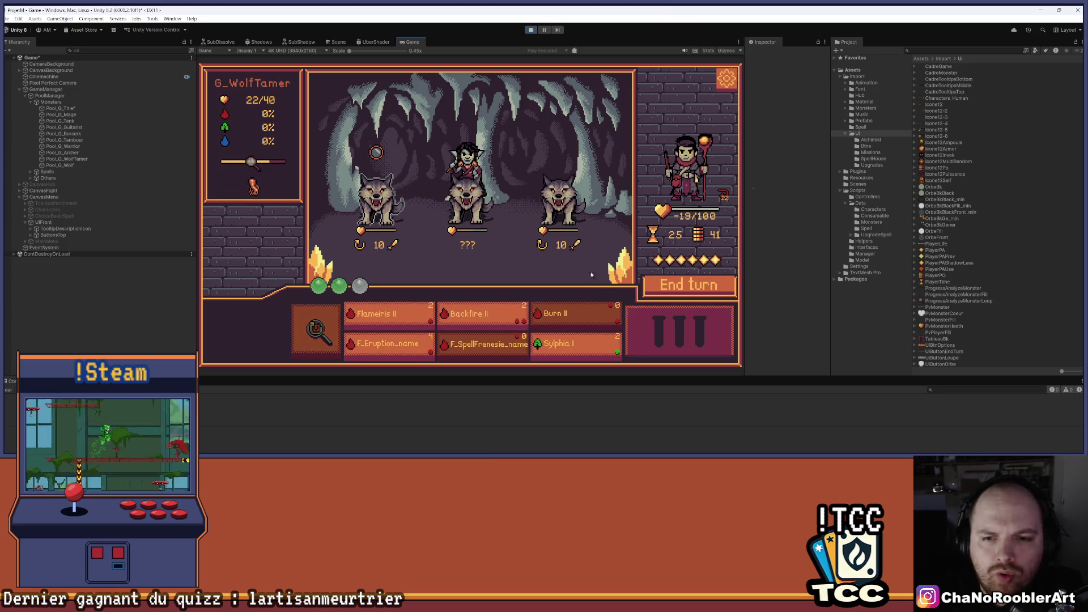
pyautogui.click(574, 346)
pyautogui.click(566, 233)
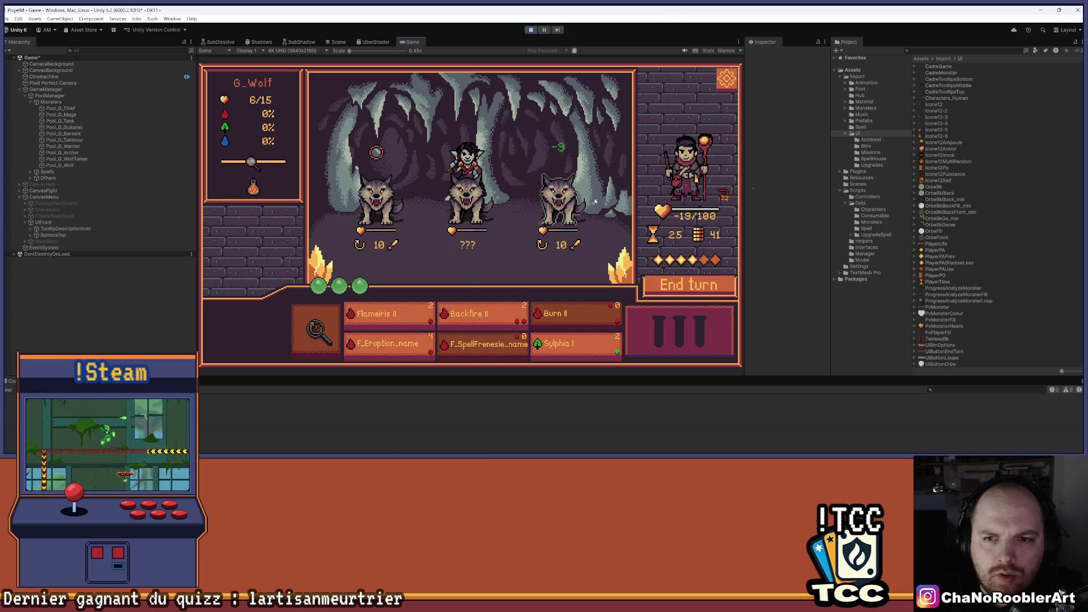
pyautogui.click(389, 317)
pyautogui.click(406, 211)
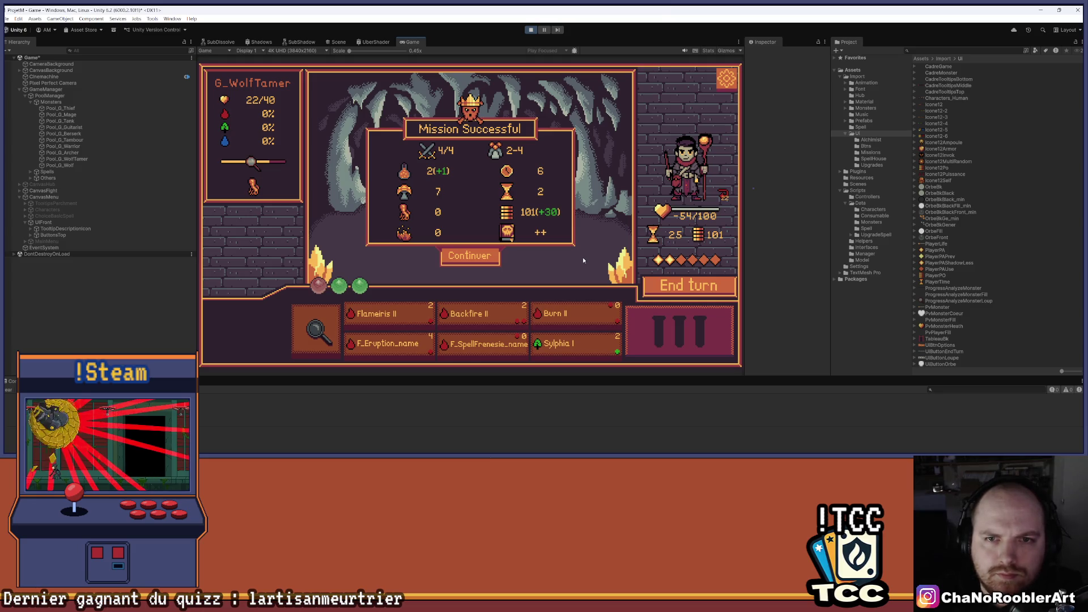
# - Dismiss the mission results, stop the playtest, and return to the Scene view
pyautogui.click(452, 260)
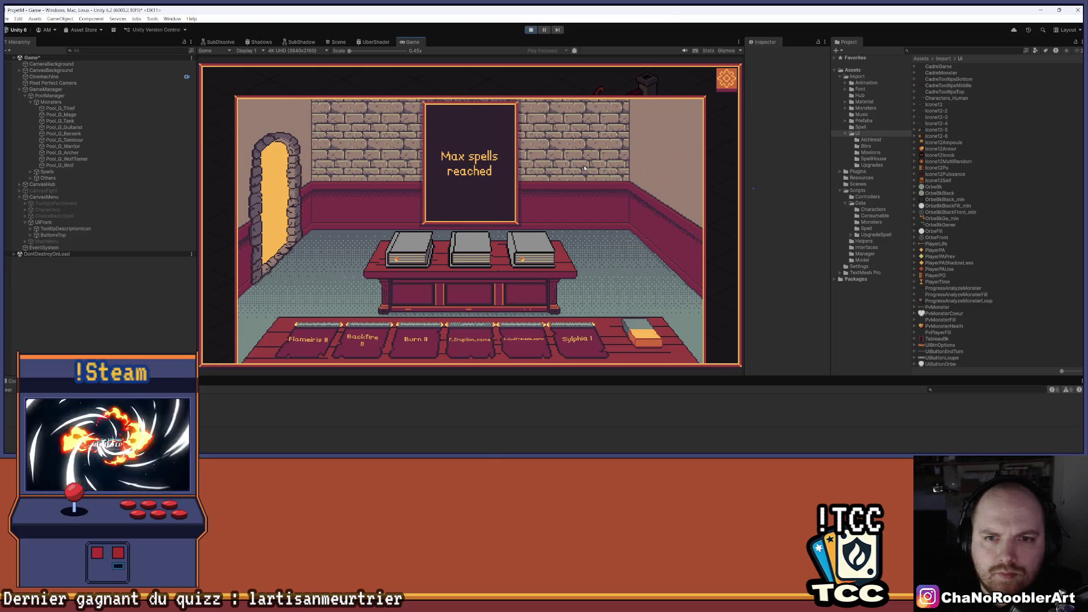
pyautogui.click(530, 31)
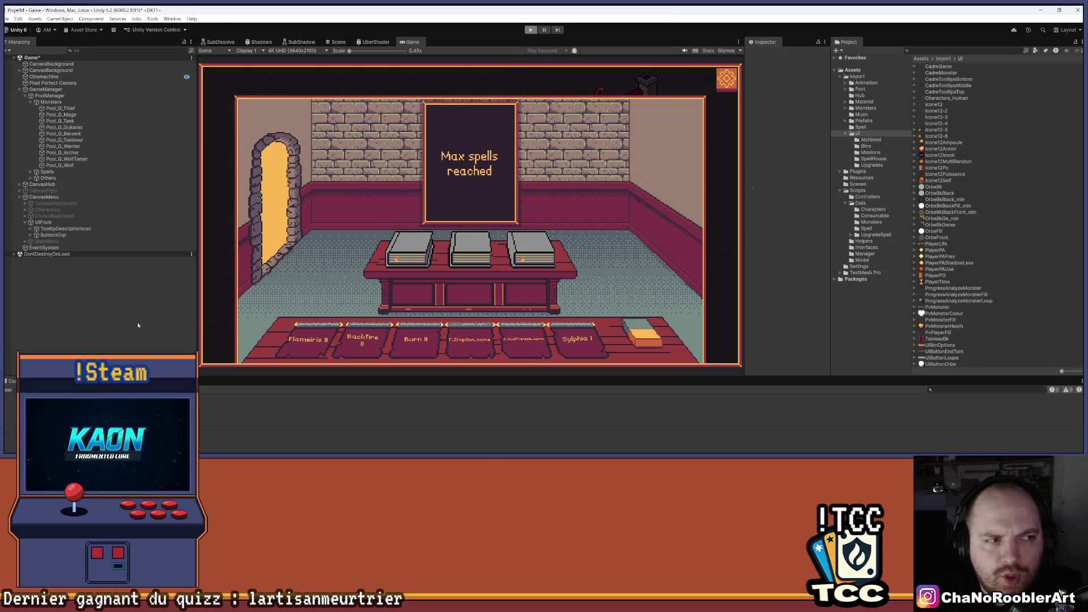
pyautogui.click(7, 19)
pyautogui.press('Escape')
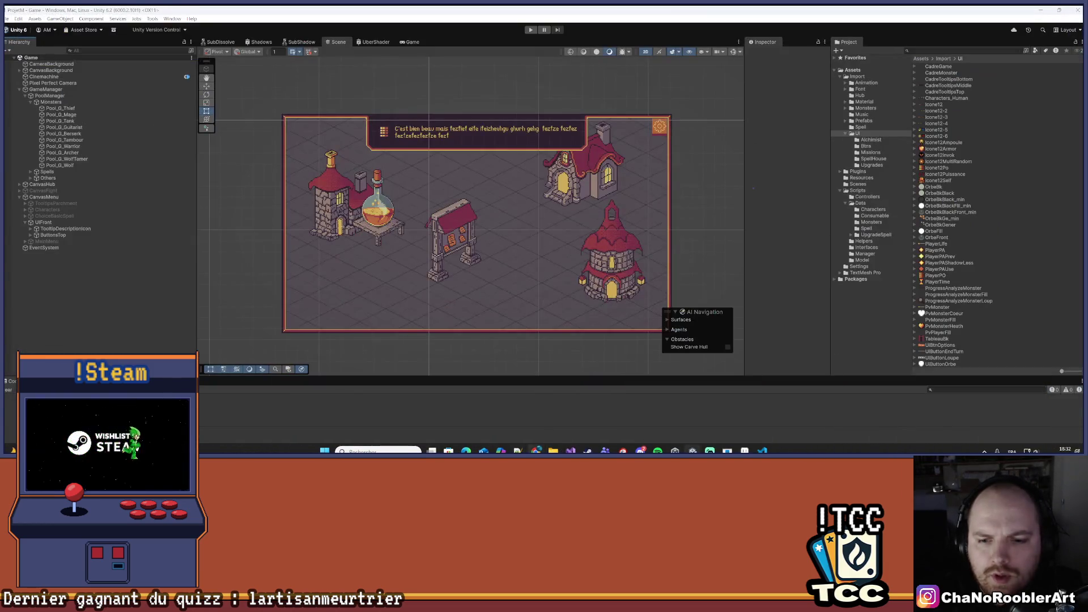
pyautogui.moveTo(536, 451)
pyautogui.moveTo(576, 430)
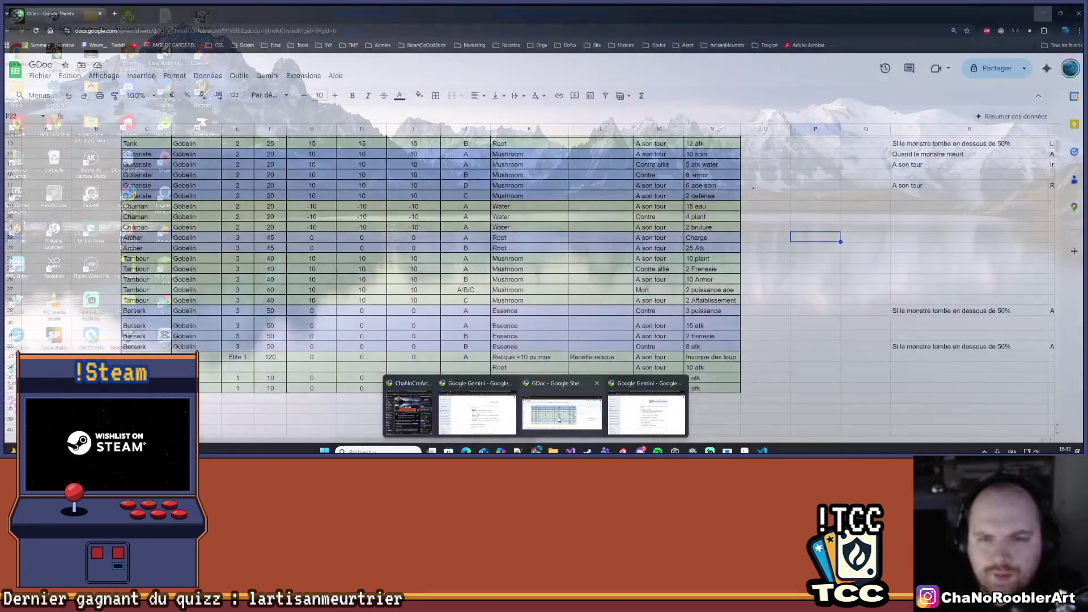
# - Bring up the GDoc monster sheet and inspect the Cavalier and Loup rows 33–36, especially column N
pyautogui.click(553, 417)
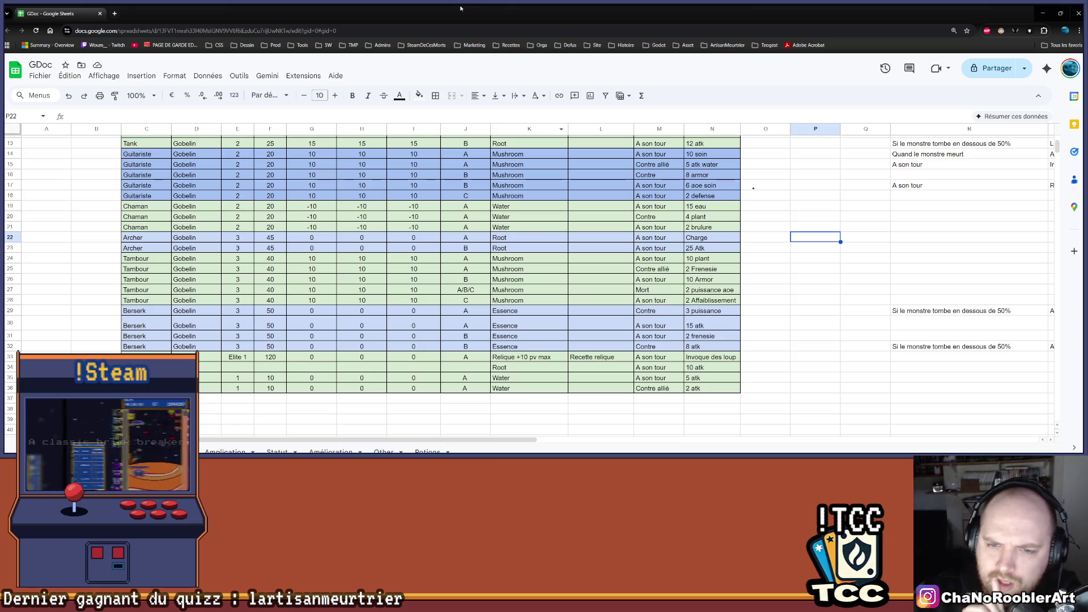
pyautogui.scroll(-1, 578, 243)
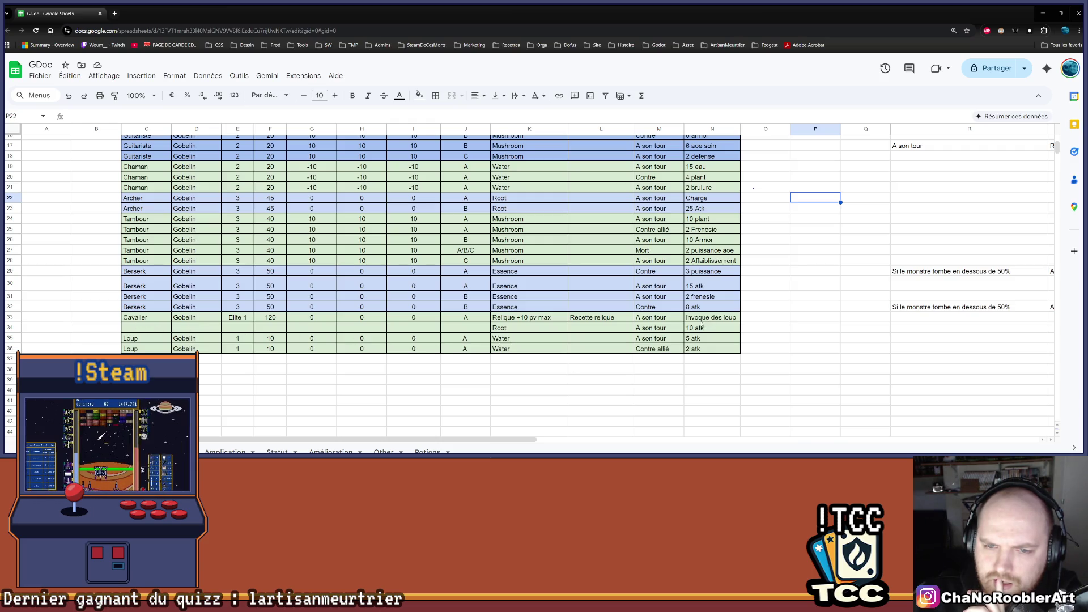
pyautogui.moveTo(703, 321)
pyautogui.mouseDown()
pyautogui.moveTo(397, 335)
pyautogui.moveTo(260, 361)
pyautogui.mouseUp()
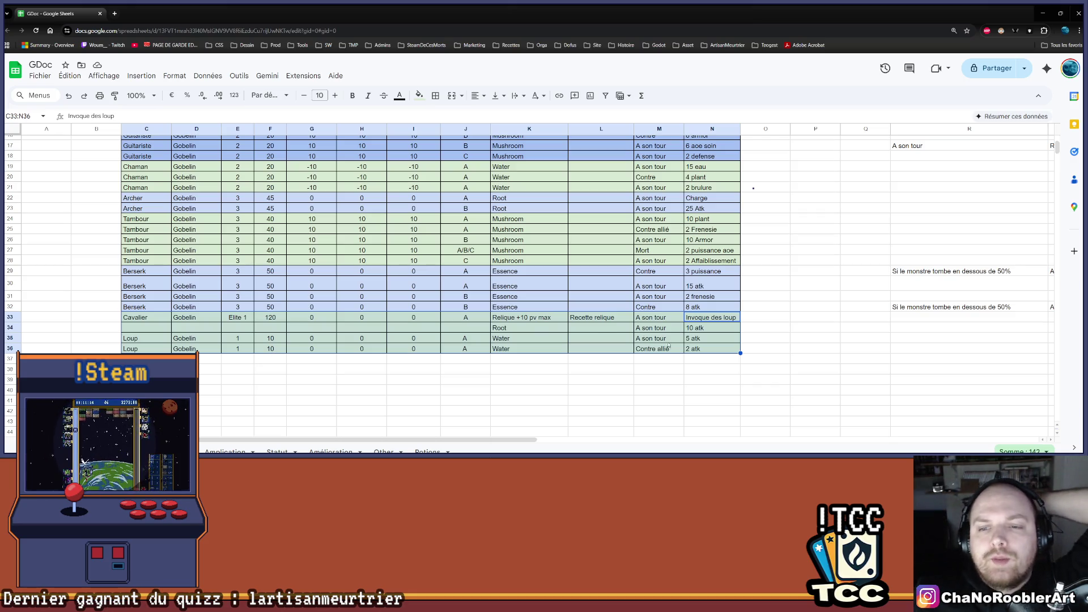
pyautogui.moveTo(731, 318); pyautogui.dragTo(716, 350)
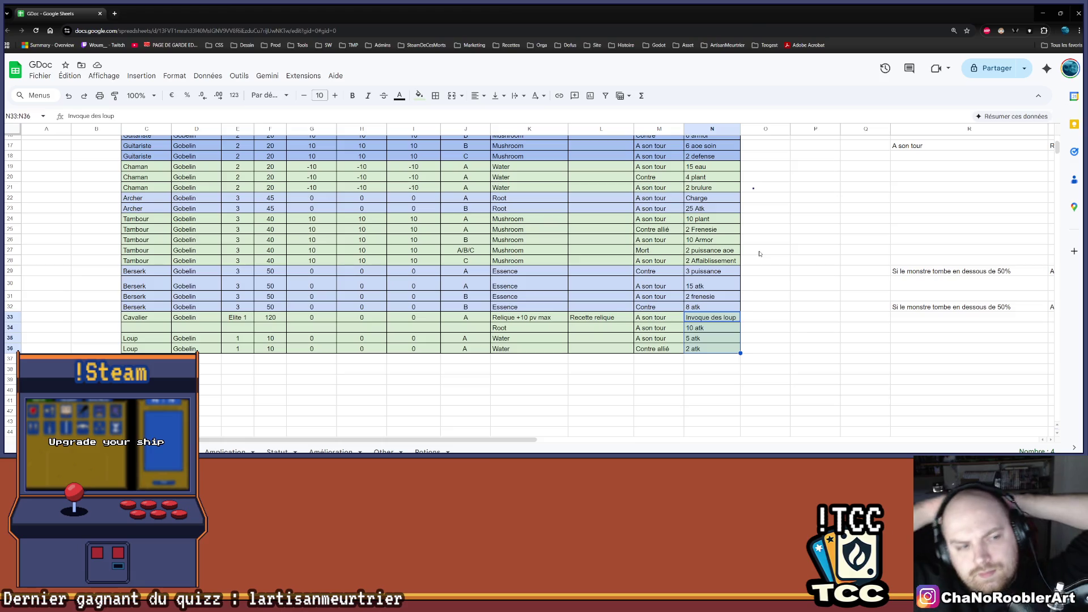
pyautogui.click(788, 272)
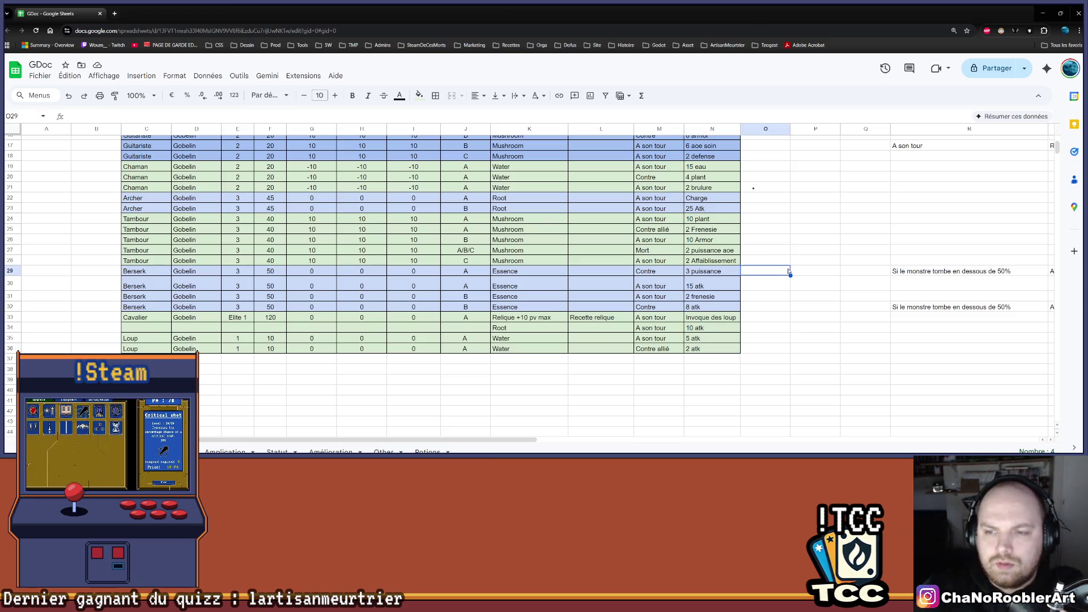
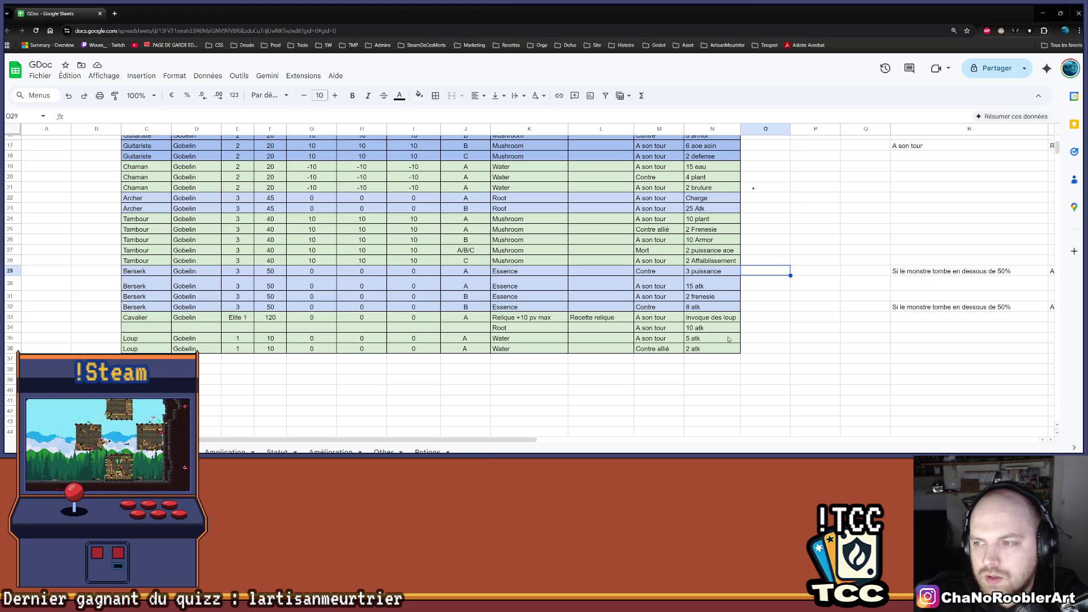
# - Scroll through the monster table to locate the Cavalier Elite 1 row at row 33
pyautogui.moveTo(462, 445); pyautogui.dragTo(649, 431)
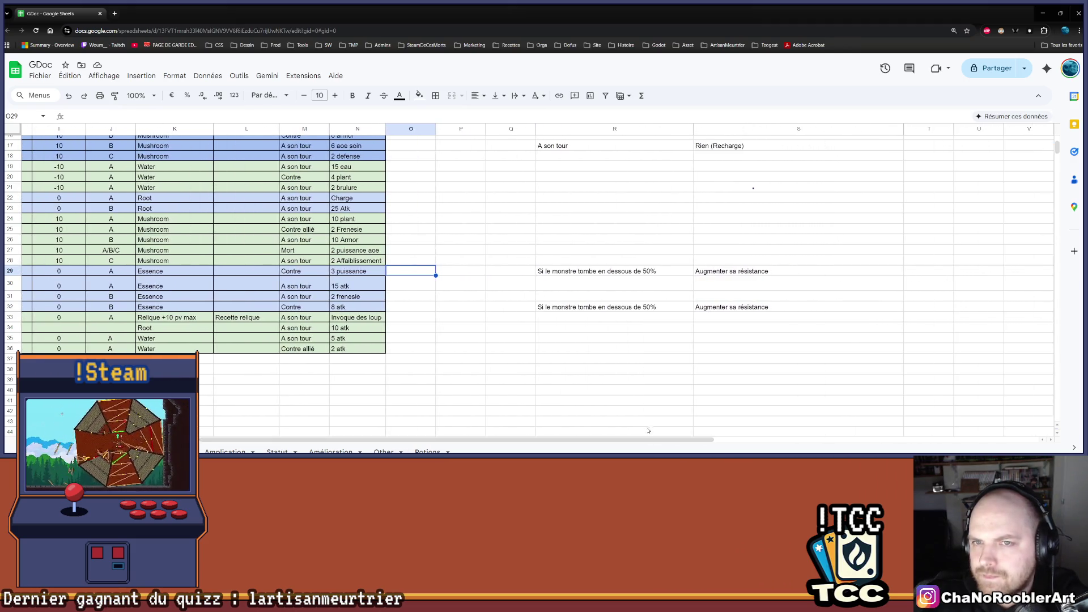
pyautogui.scroll(5, 652, 419)
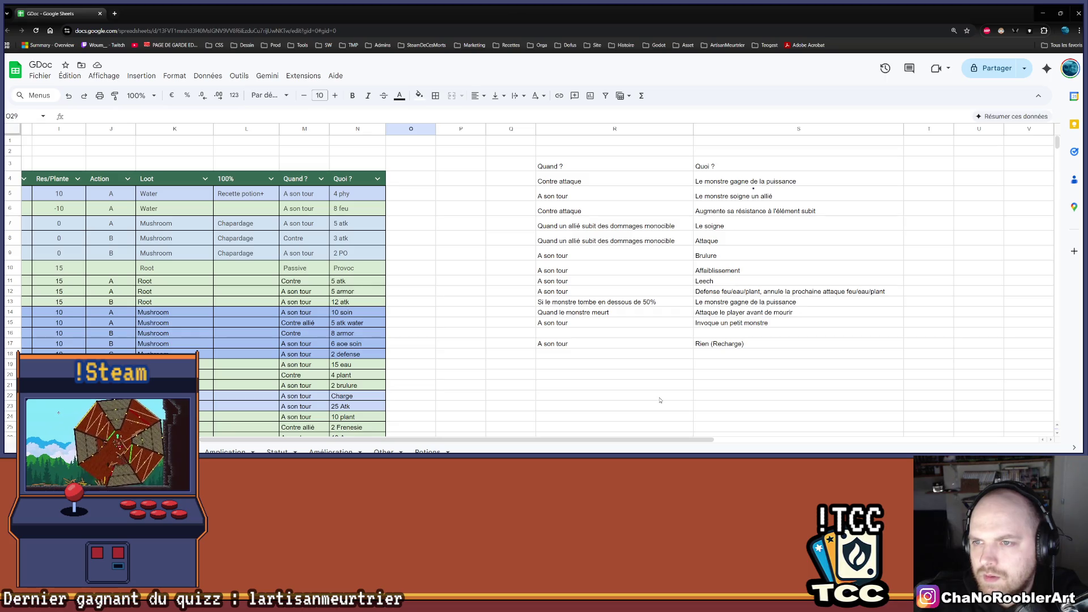
pyautogui.scroll(-5, 661, 400)
pyautogui.moveTo(444, 442); pyautogui.dragTo(263, 432)
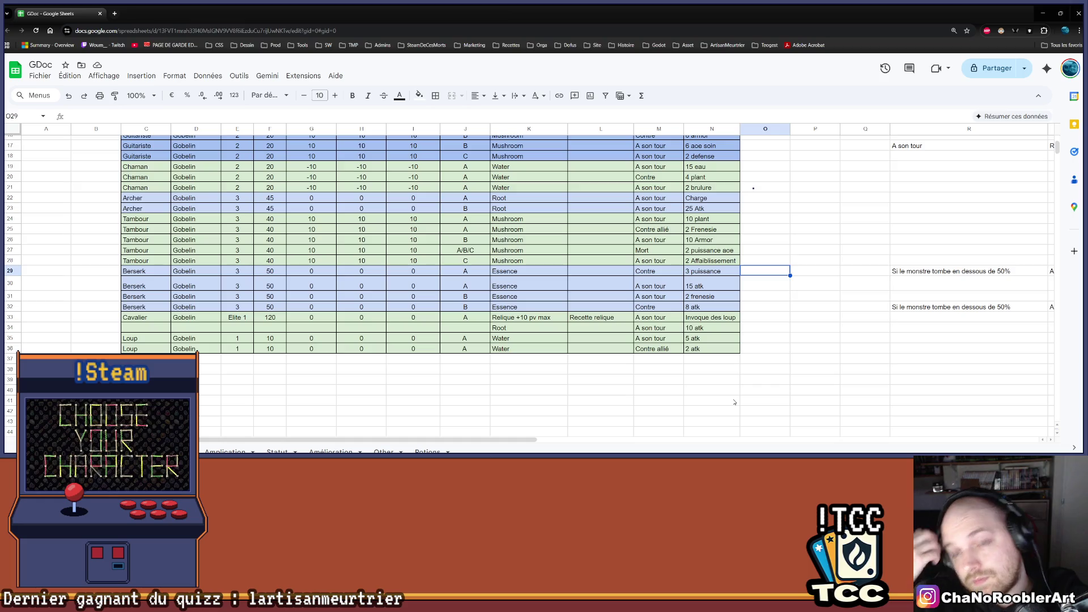
pyautogui.scroll(5, 735, 403)
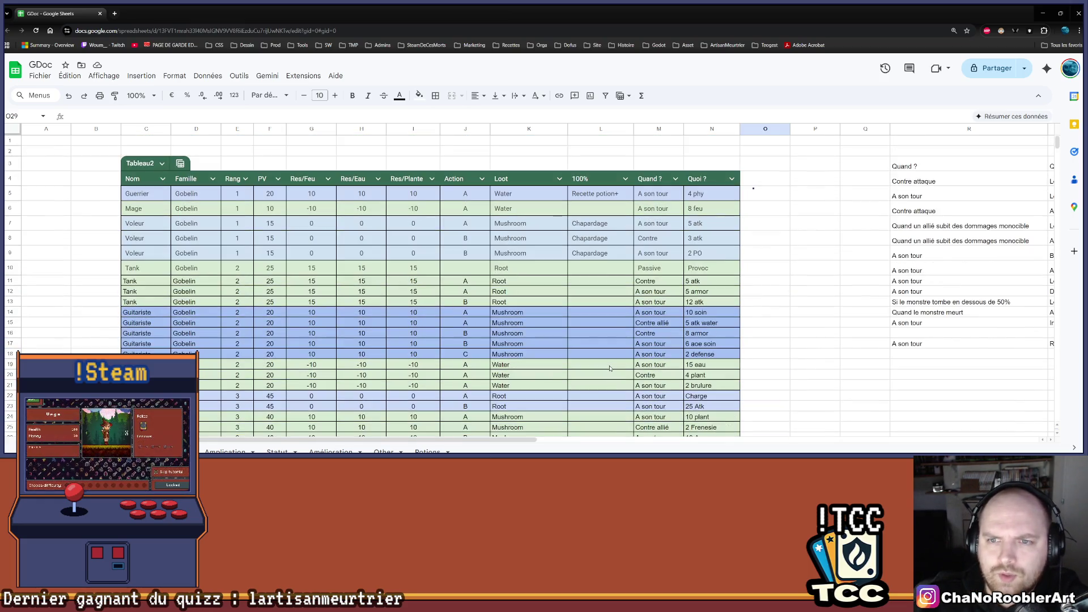
pyautogui.scroll(-5, 618, 358)
pyautogui.scroll(5, 642, 315)
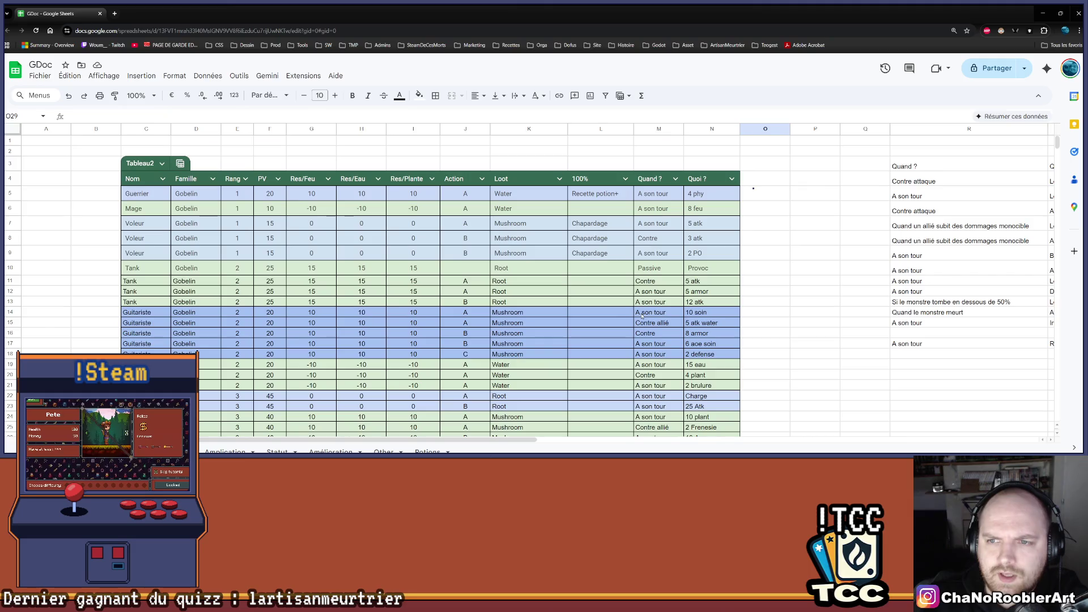
pyautogui.scroll(-5, 642, 315)
pyautogui.scroll(5, 642, 318)
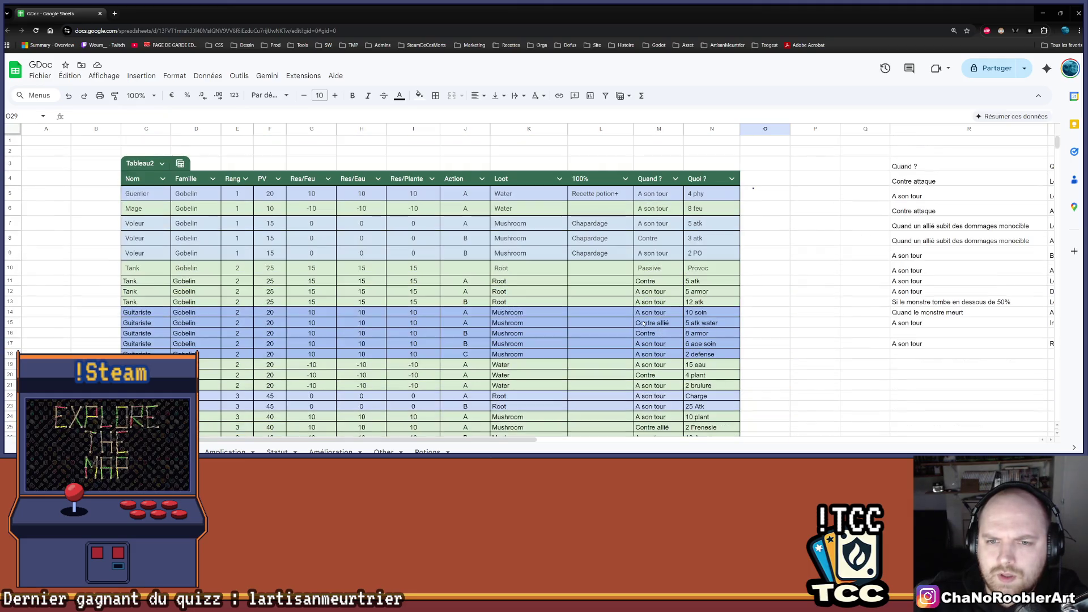
pyautogui.scroll(-1, 643, 323)
pyautogui.scroll(-5, 643, 323)
pyautogui.scroll(5, 646, 315)
pyautogui.scroll(-4, 652, 290)
pyautogui.scroll(-2, 652, 290)
pyautogui.scroll(3, 650, 317)
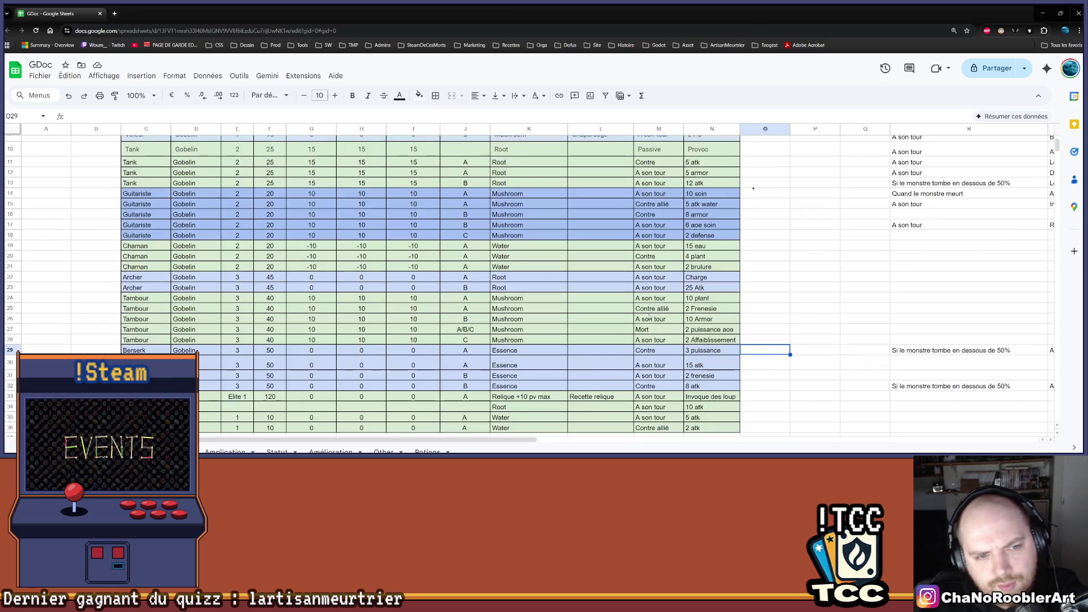
pyautogui.scroll(1, 648, 318)
pyautogui.scroll(-3, 648, 320)
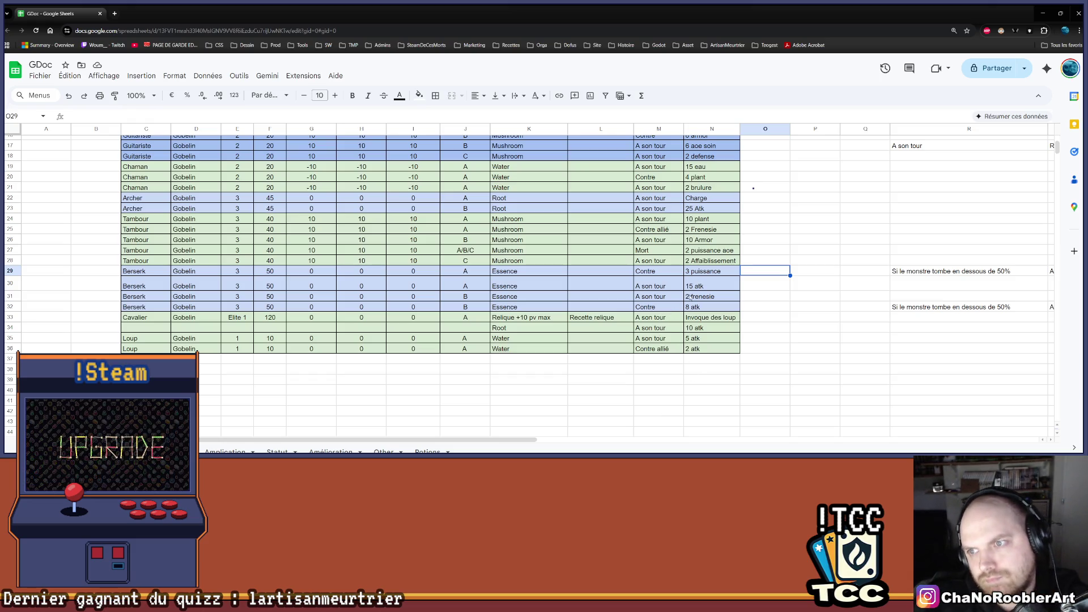
pyautogui.scroll(3, 643, 309)
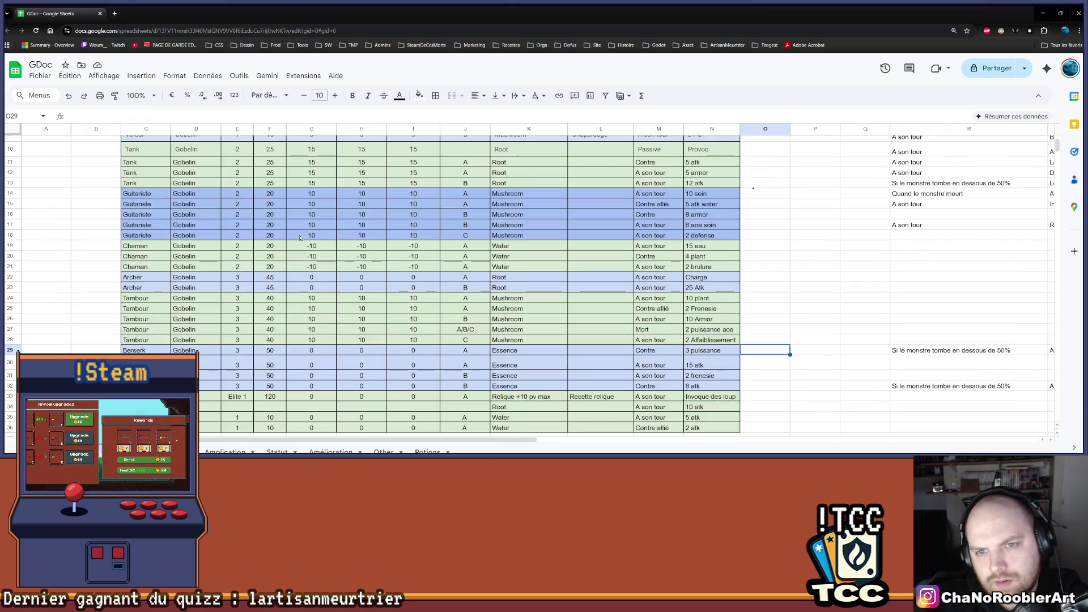
pyautogui.scroll(3, 538, 210)
pyautogui.scroll(-2, 567, 218)
pyautogui.scroll(3, 600, 225)
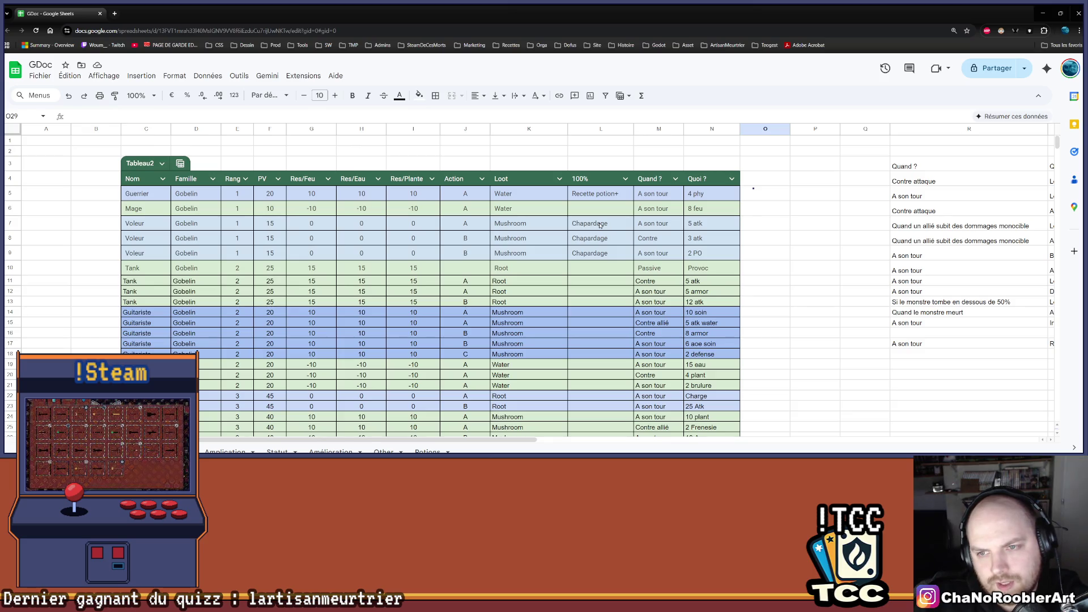
pyautogui.scroll(-1, 600, 225)
pyautogui.scroll(1, 613, 216)
pyautogui.scroll(-1, 628, 204)
pyautogui.keyDown('ctrl'); pyautogui.scroll(-3, 627, 205); pyautogui.keyUp('ctrl')
pyautogui.keyDown('ctrl'); pyautogui.scroll(3, 542, 216); pyautogui.keyUp('ctrl')
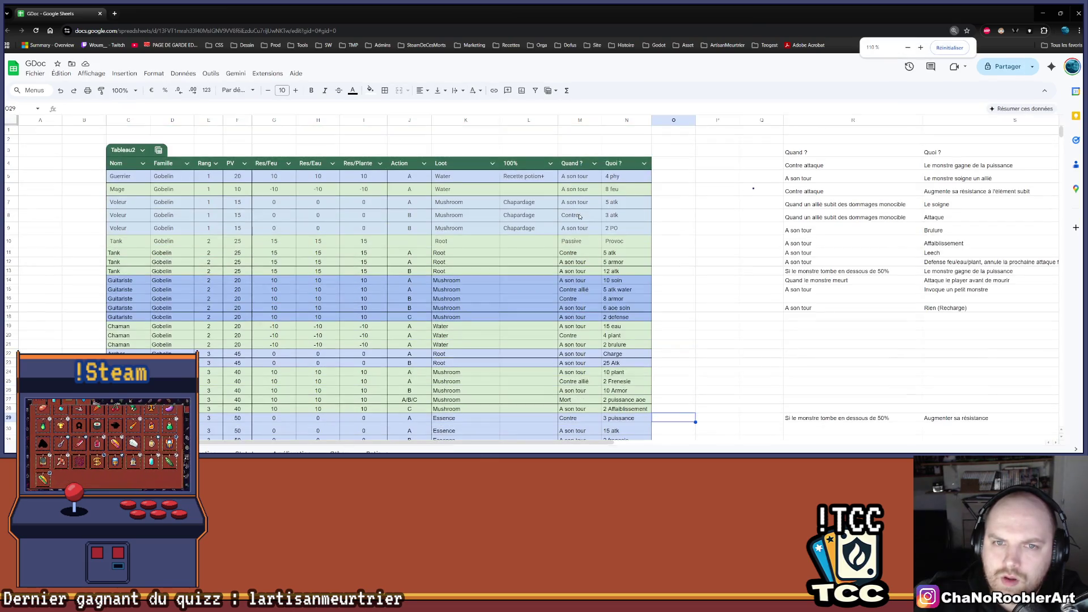
pyautogui.scroll(-1, 542, 216)
pyautogui.scroll(1, 510, 213)
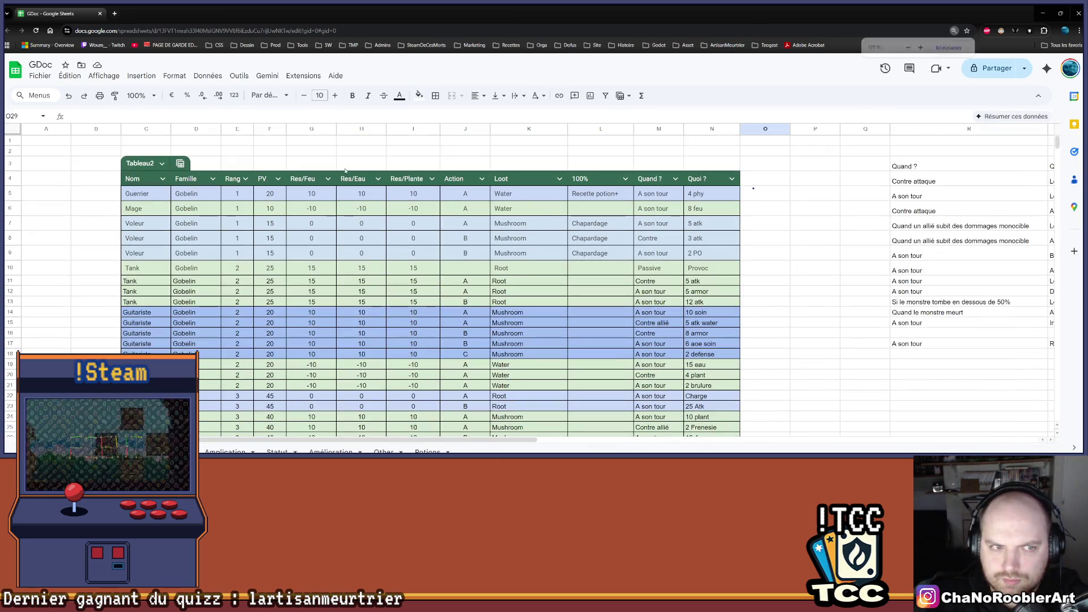
pyautogui.scroll(-3, 389, 206)
pyautogui.scroll(-3, 389, 207)
pyautogui.moveTo(136, 318); pyautogui.dragTo(736, 318)
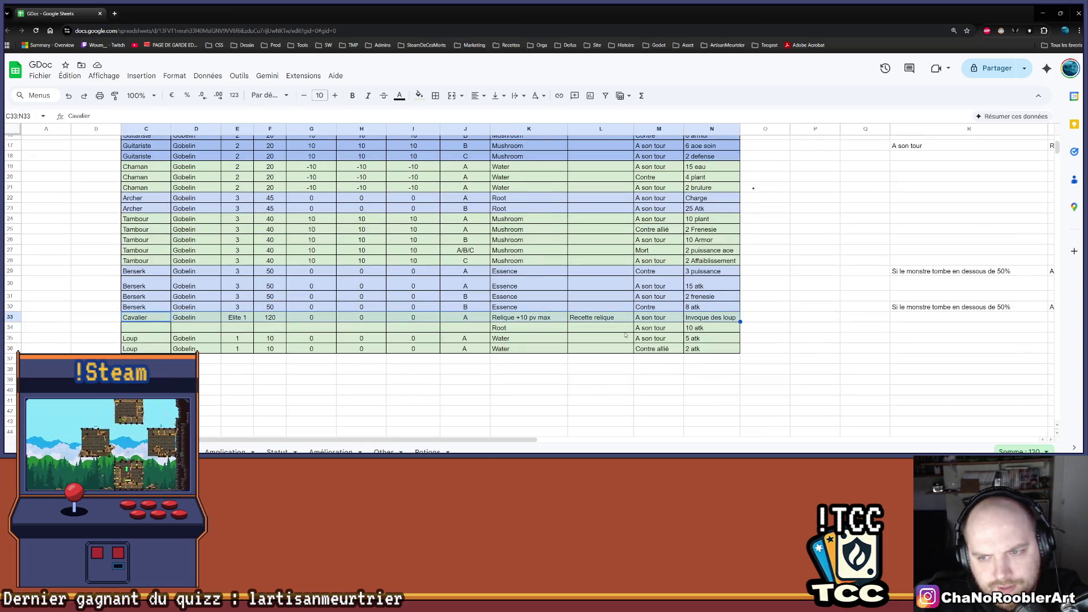
pyautogui.click(658, 379)
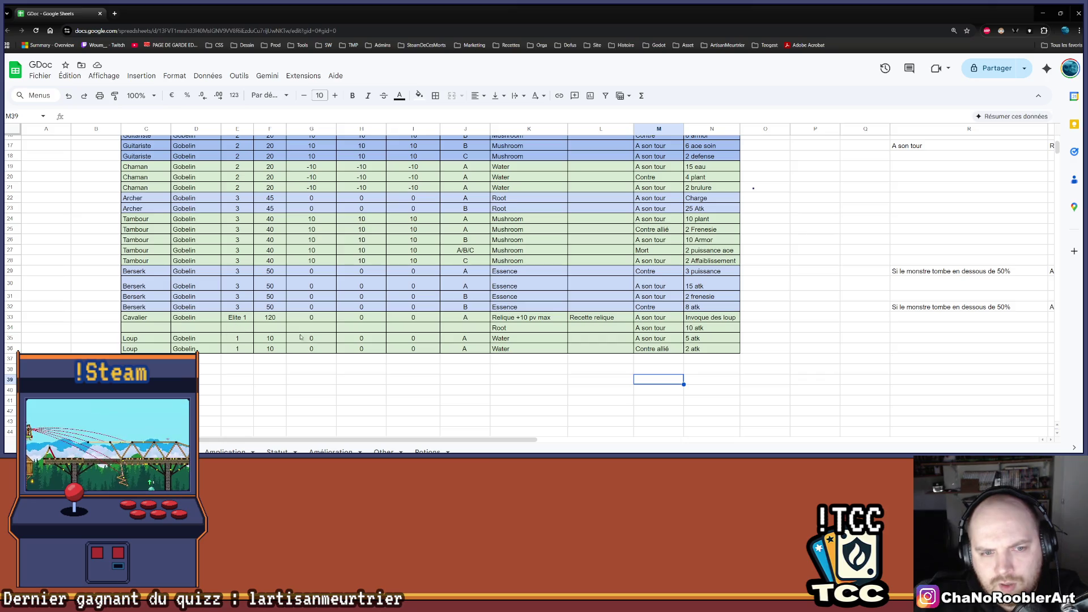
# - Replace the Cavalier elite's HP of 120 in cell F33 with 70
pyautogui.click(268, 319)
pyautogui.scroll(5, 303, 307)
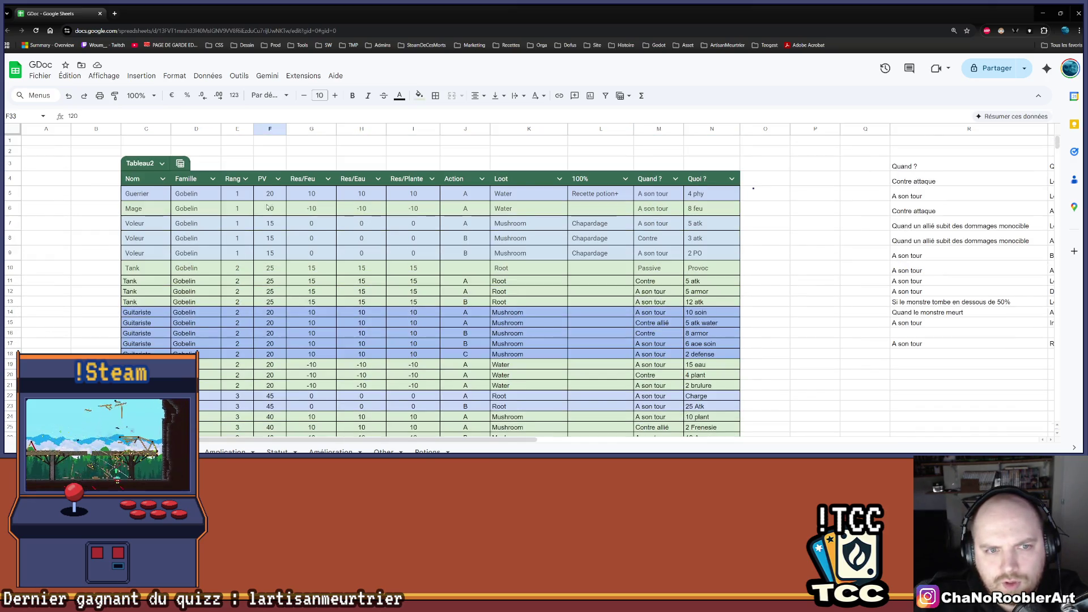
pyautogui.scroll(-3, 267, 207)
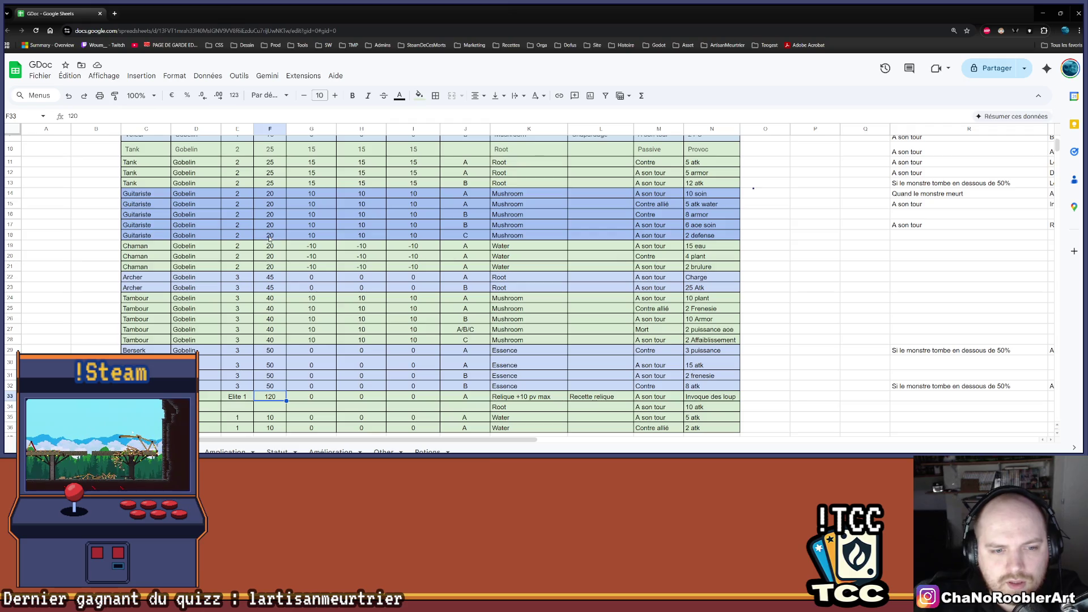
pyautogui.scroll(3, 349, 292)
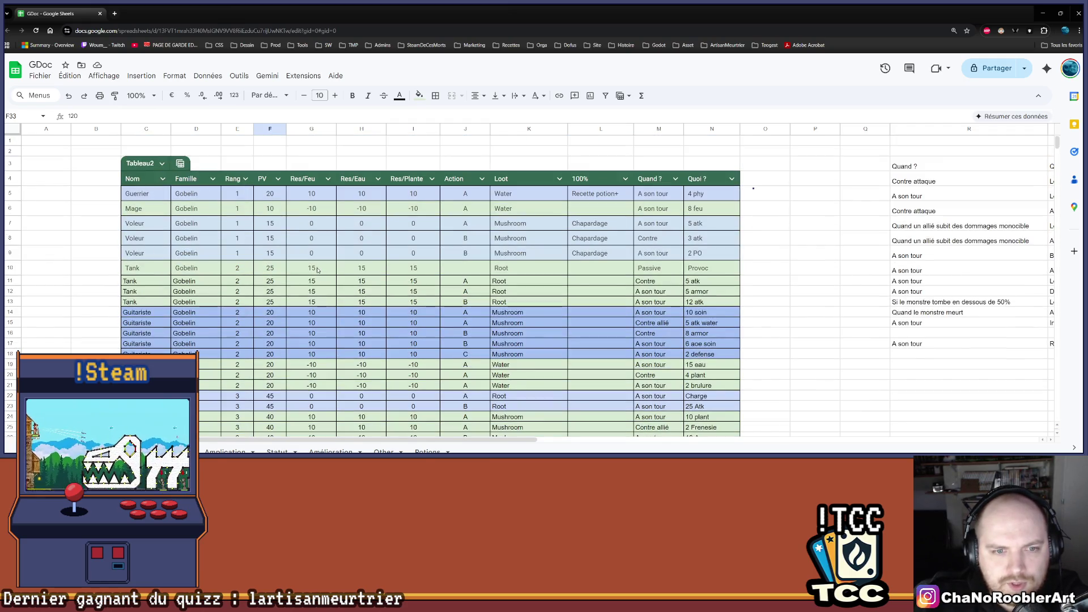
pyautogui.scroll(-3, 318, 269)
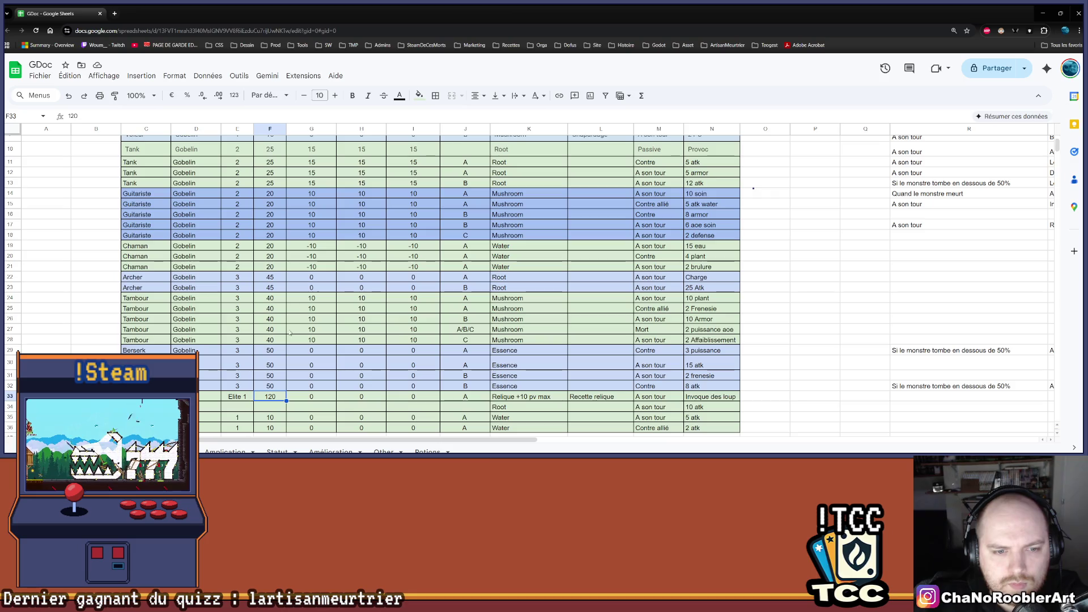
pyautogui.scroll(3, 288, 322)
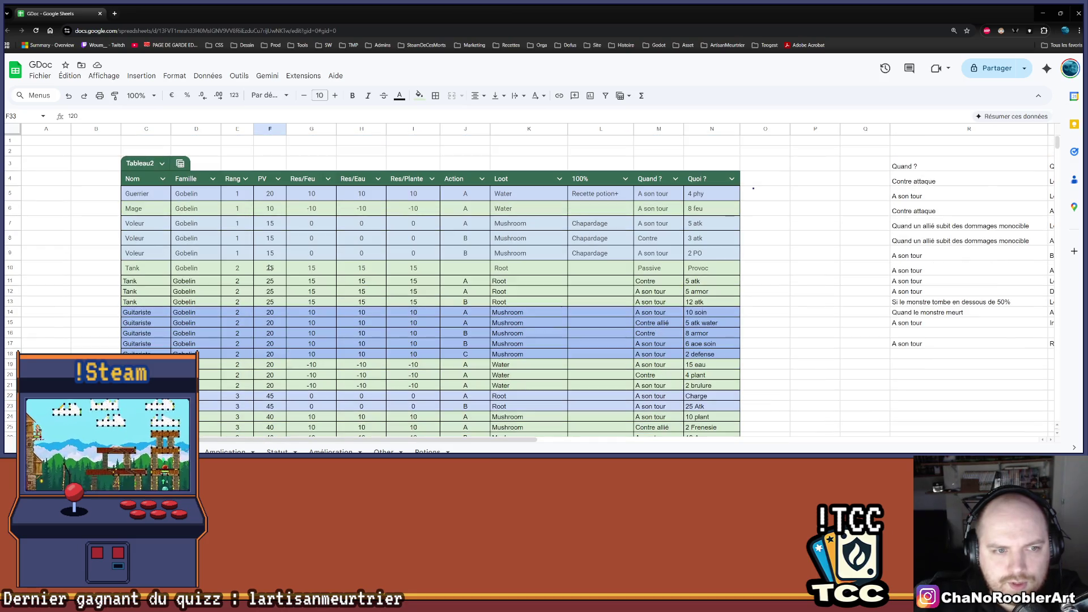
pyautogui.scroll(-3, 244, 267)
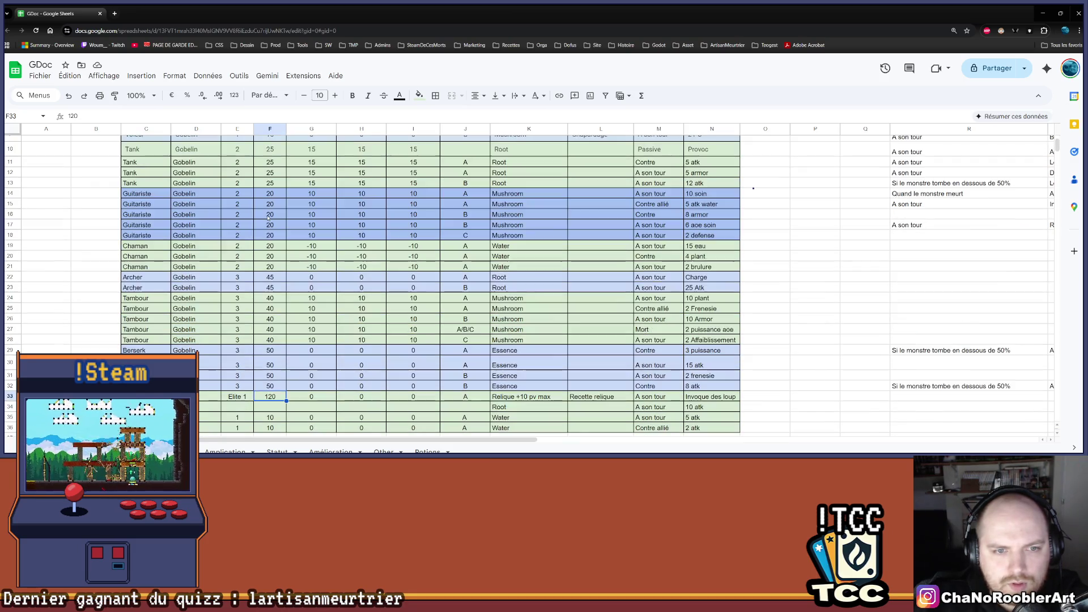
pyautogui.scroll(1, 275, 296)
pyautogui.scroll(-3, 278, 318)
pyautogui.doubleClick(273, 321)
pyautogui.doubleClick(262, 318)
pyautogui.press('BackSpace')
pyautogui.write('70')
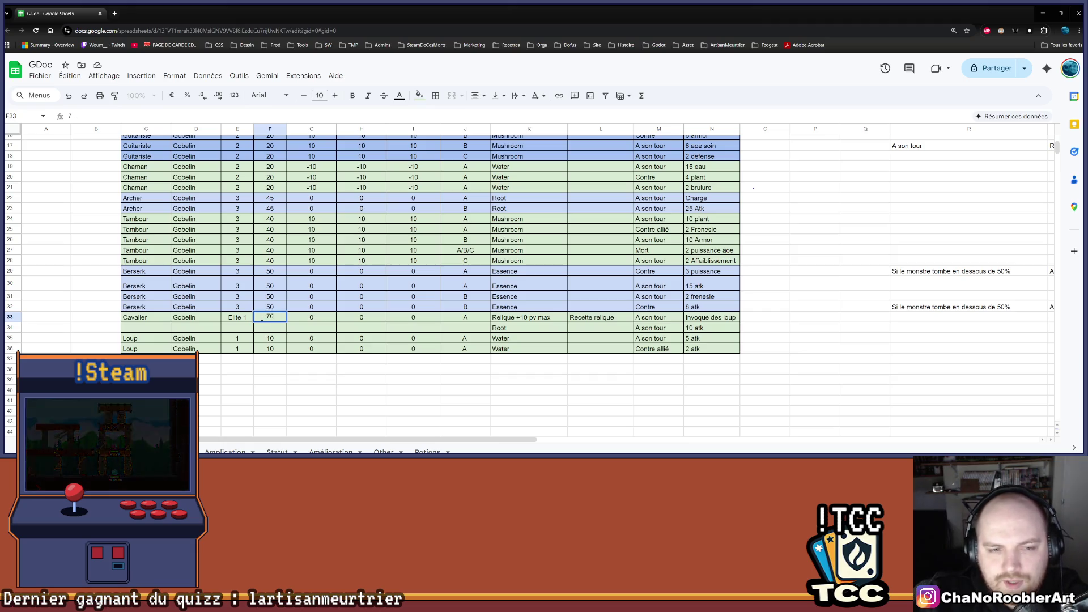
pyautogui.click(270, 390)
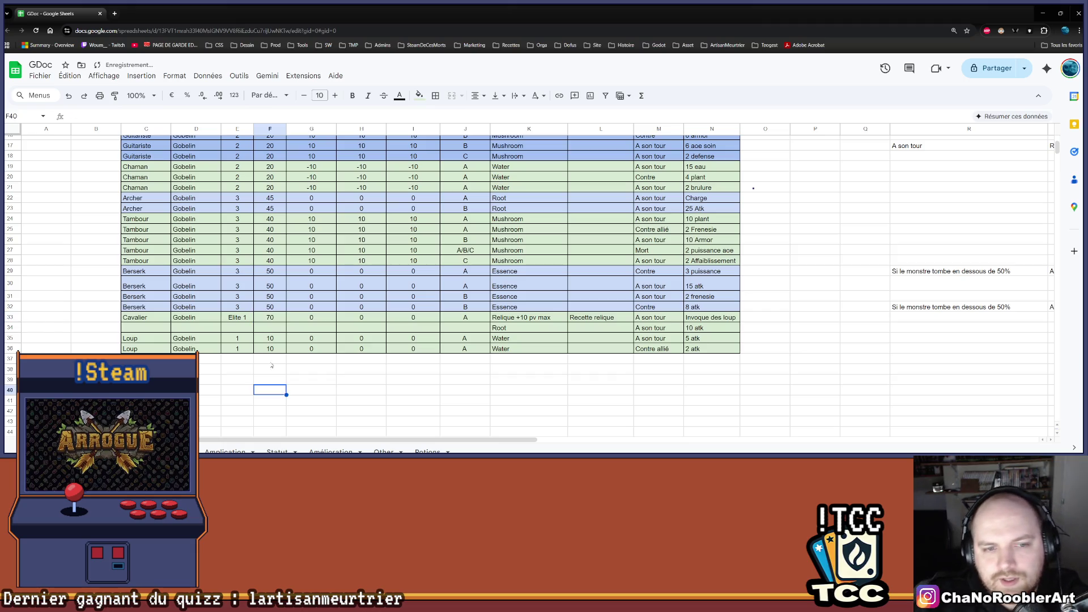
pyautogui.click(278, 321)
# - Review the Cavalier row's 10 atk action, Relique +10 pv max loot and Root loot
pyautogui.moveTo(145, 320); pyautogui.dragTo(712, 321)
pyautogui.click(695, 330)
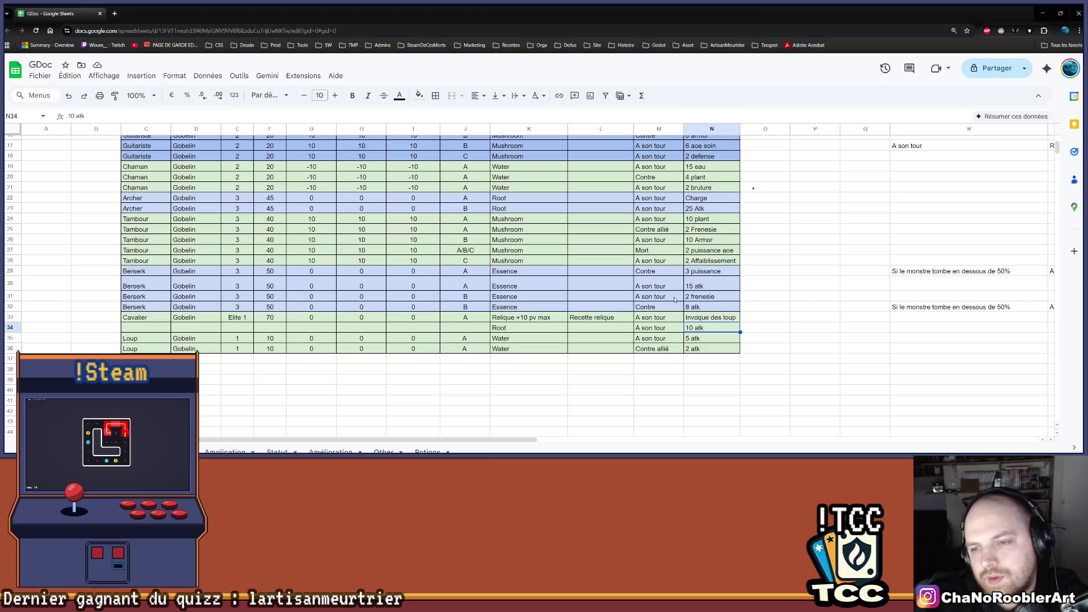
pyautogui.click(757, 385)
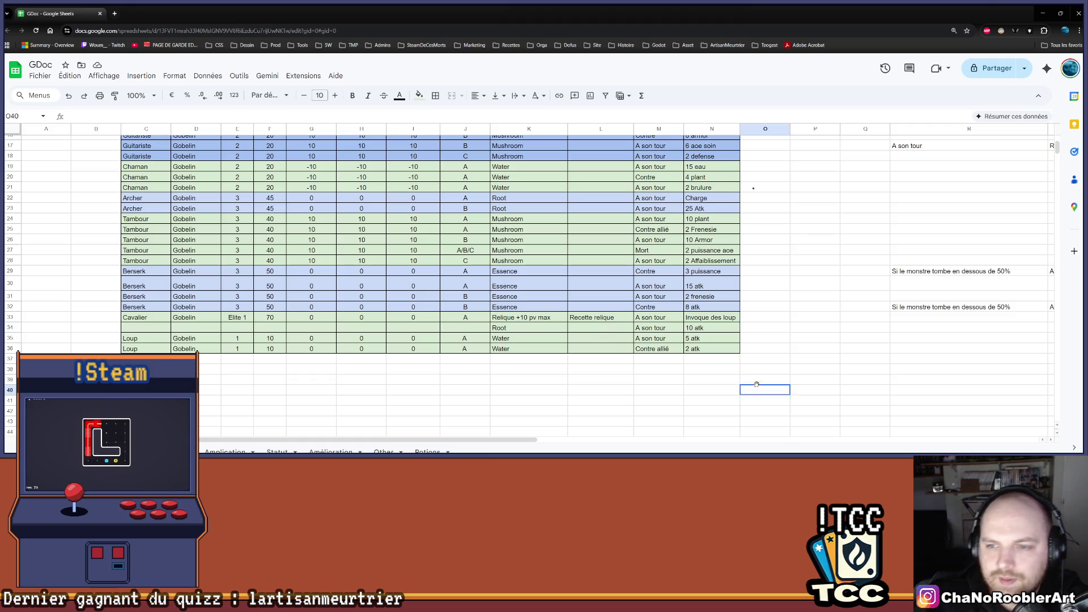
pyautogui.moveTo(757, 386); pyautogui.dragTo(747, 380)
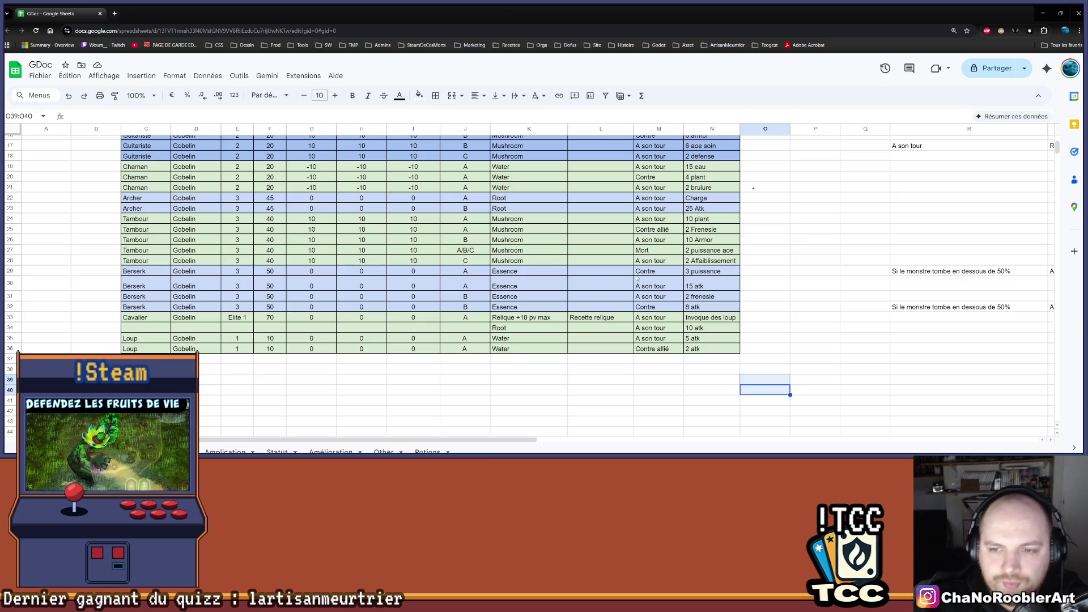
pyautogui.click(605, 390)
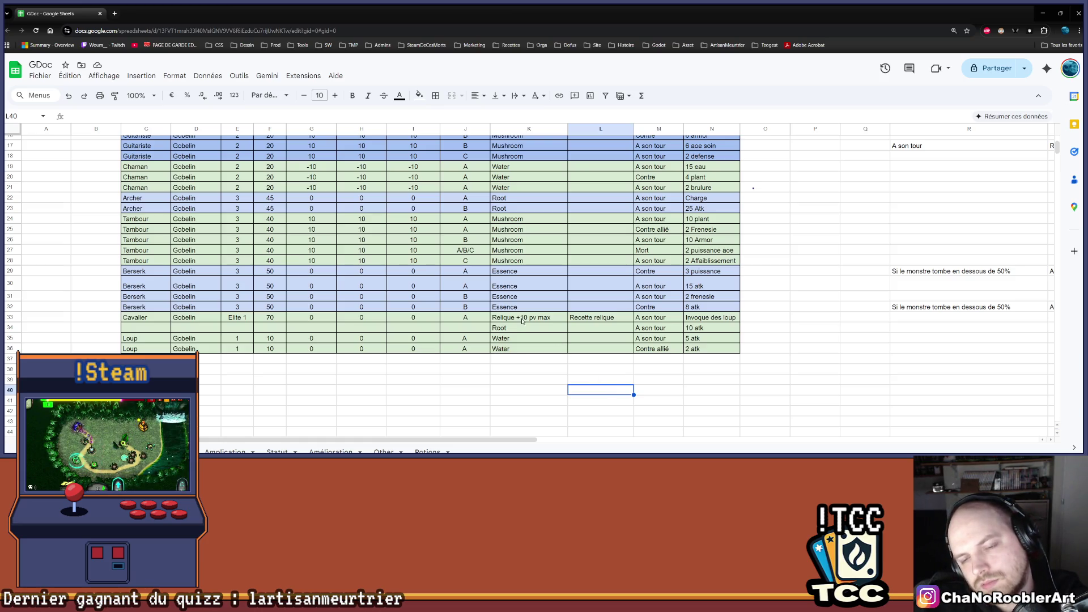
pyautogui.click(514, 330)
pyautogui.click(522, 321)
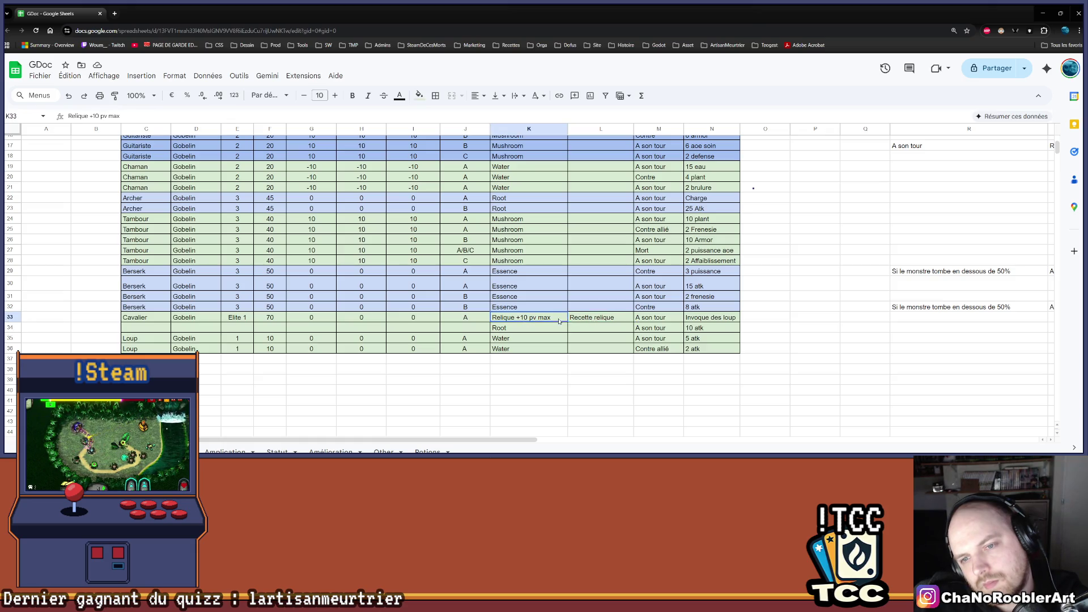
pyautogui.click(545, 327)
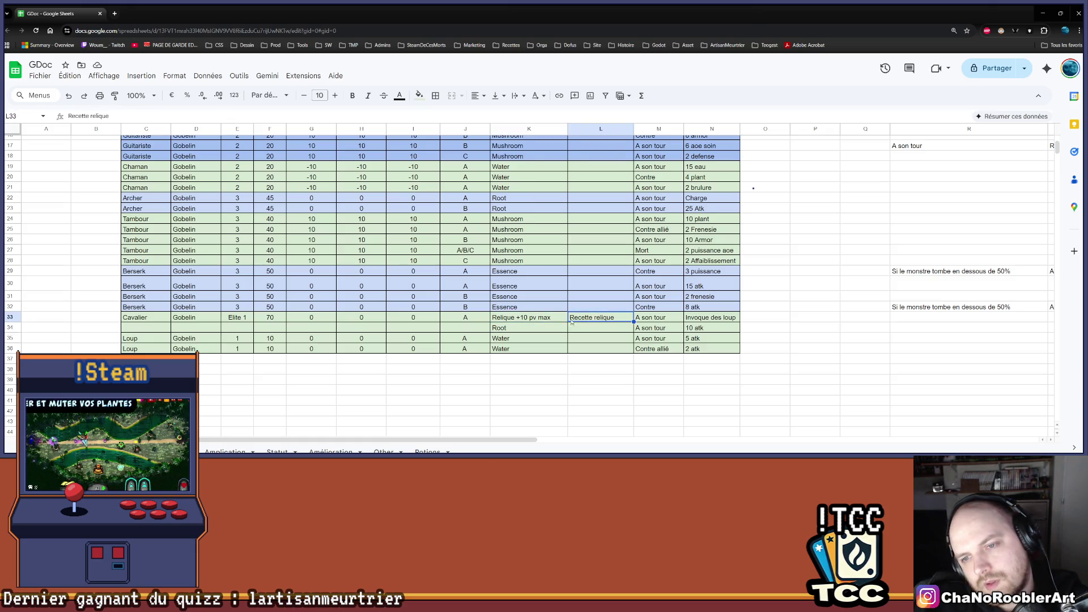
pyautogui.press('Up')
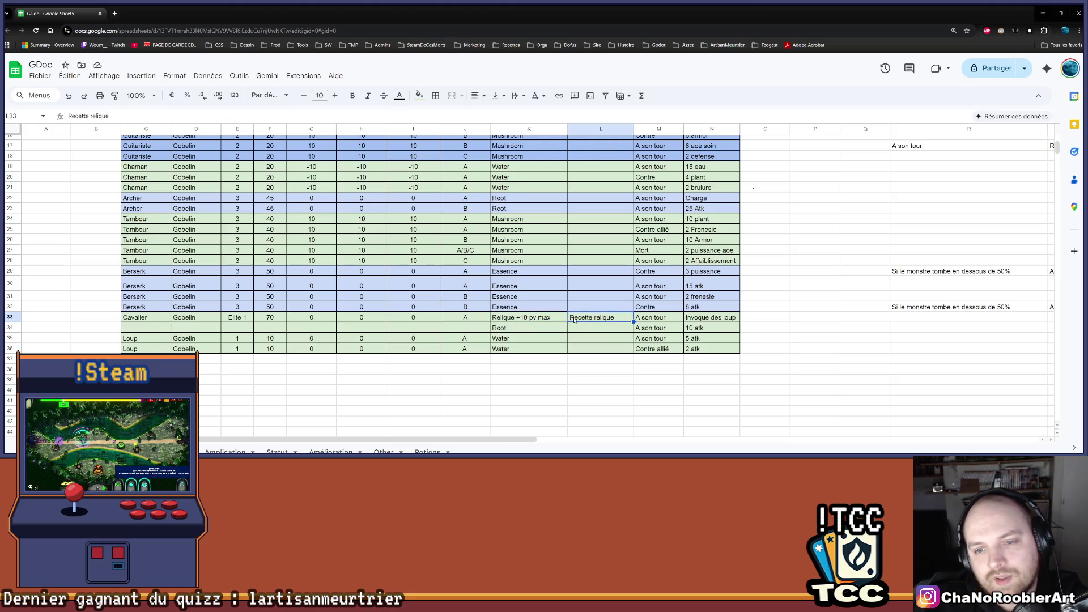
# - Deselect the table and minimize the browser to bring up the Unity editor
pyautogui.scroll(1, 357, 226)
pyautogui.scroll(4, 239, 168)
pyautogui.scroll(-6, 239, 168)
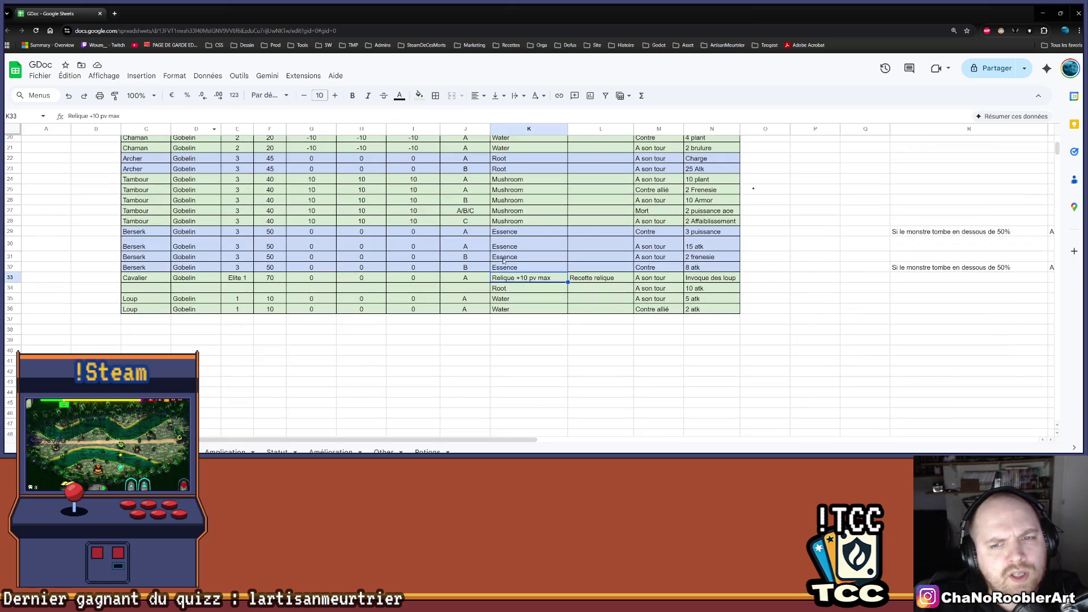
pyautogui.click(600, 319)
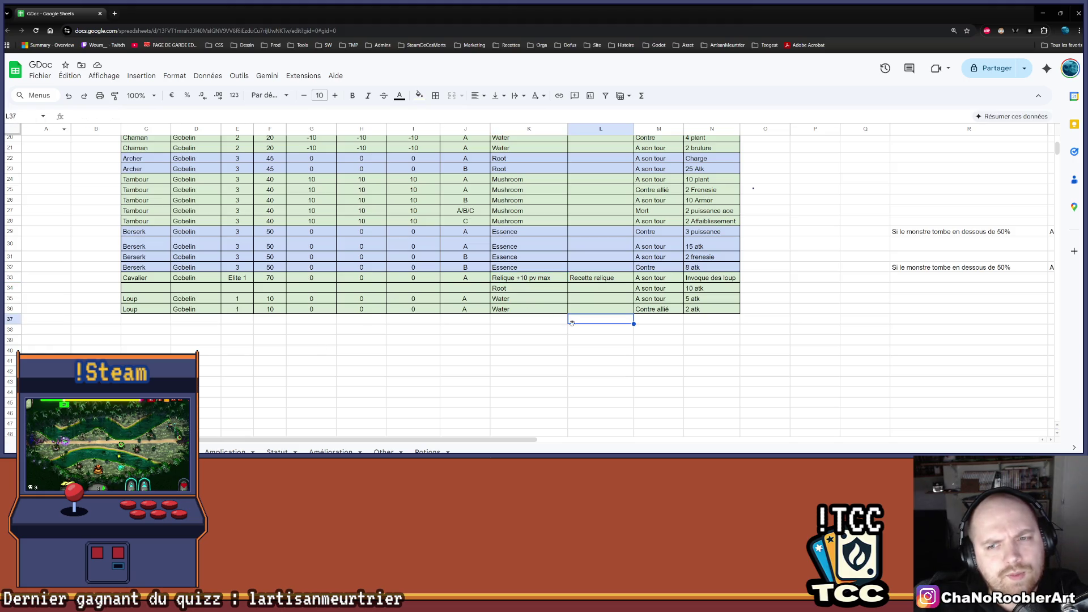
pyautogui.click(1043, 13)
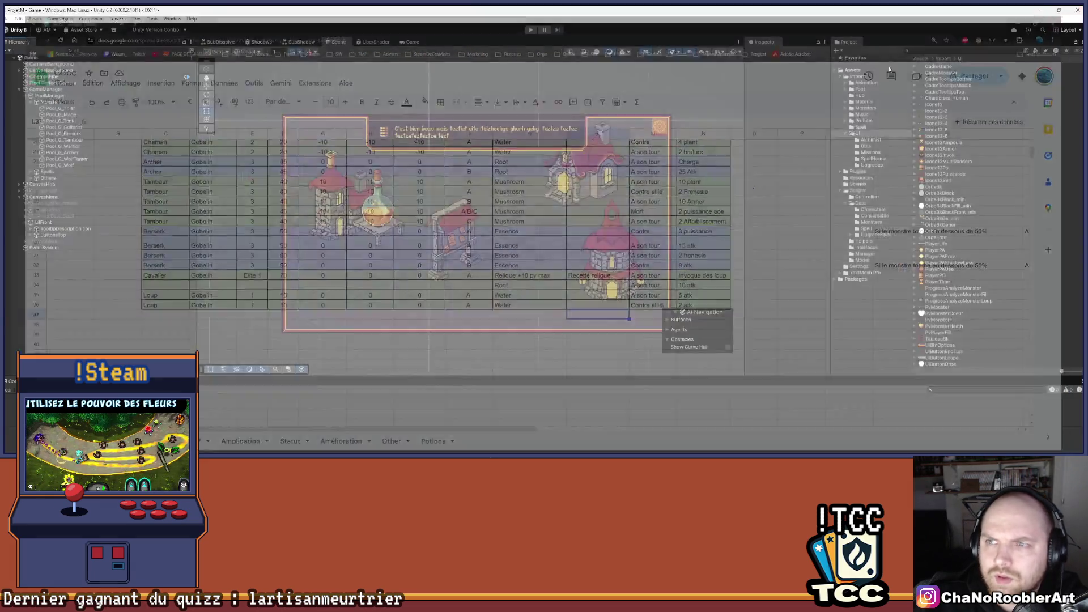
# - Save the current Unity game scene from the File menu
pyautogui.scroll(2, 575, 185)
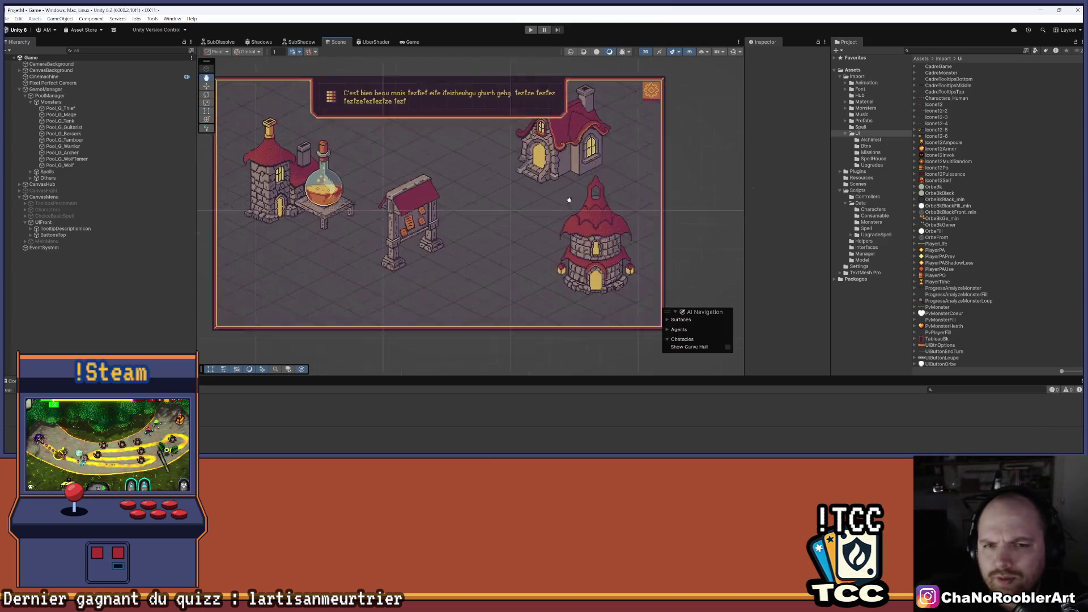
pyautogui.scroll(-4, 397, 209)
pyautogui.scroll(1, 374, 213)
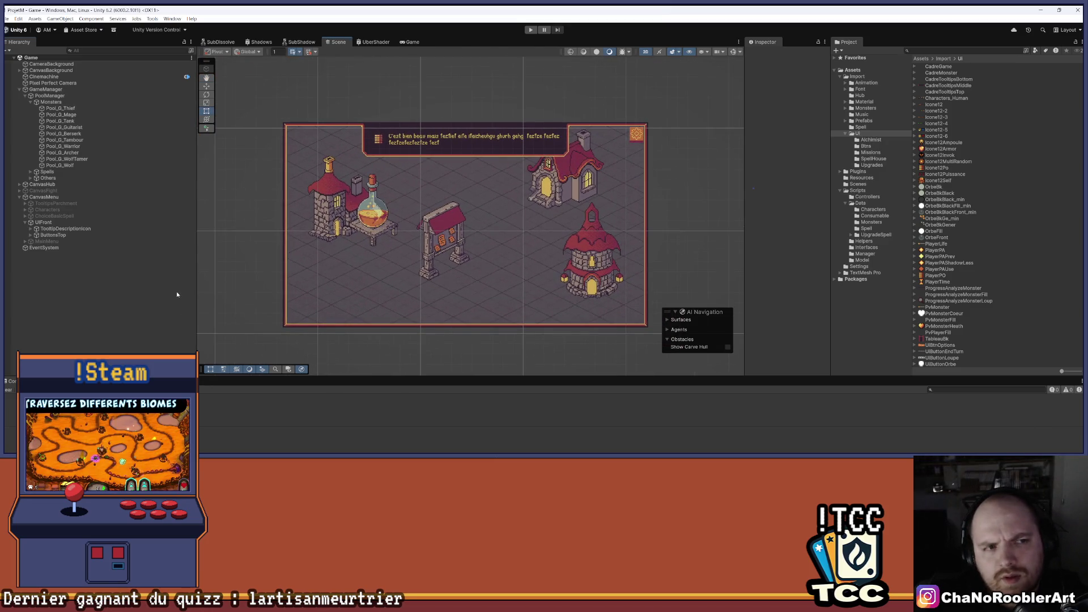
pyautogui.click(18, 19)
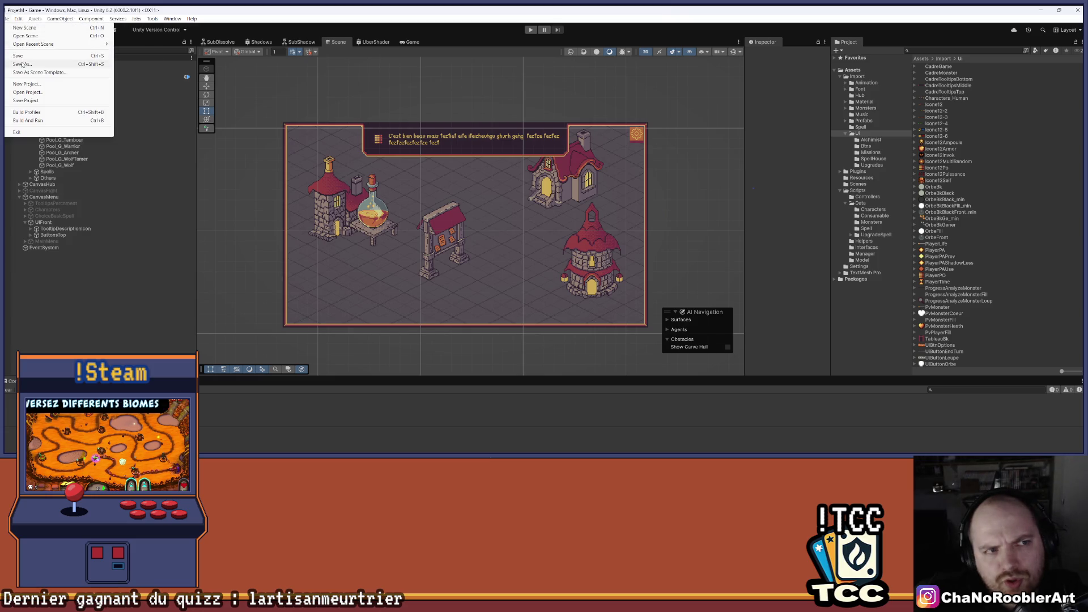
pyautogui.click(91, 320)
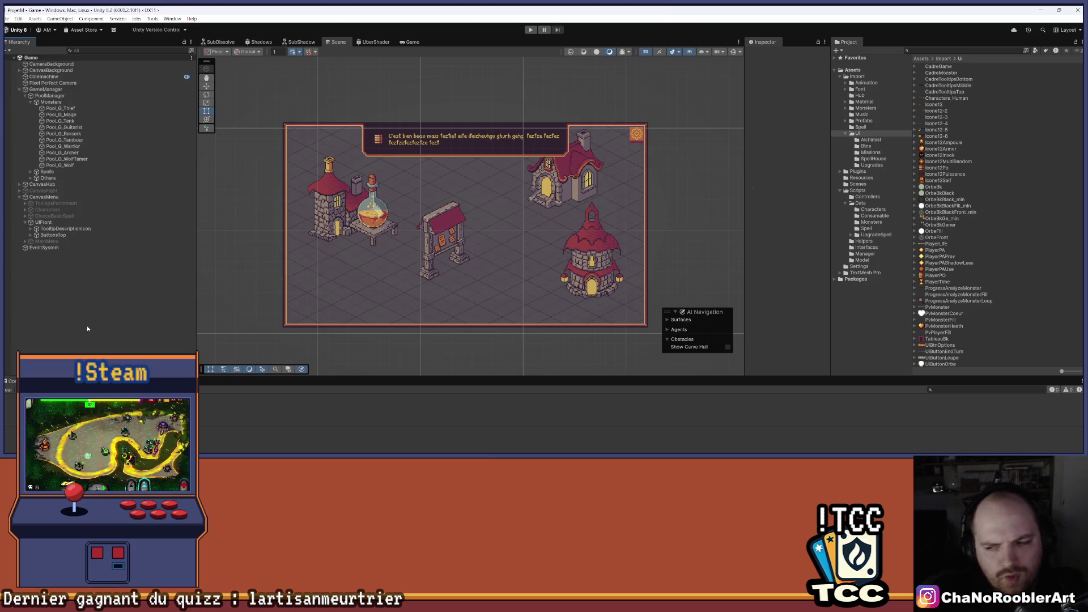